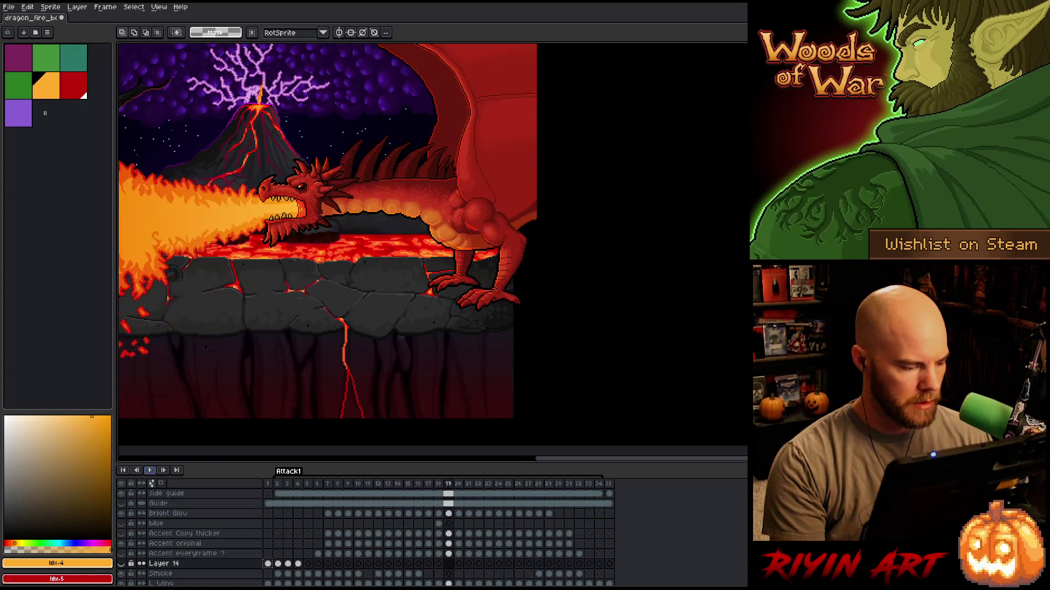
Save the animation, return to frame 1, and inspect Layer 14's properties without changing them.
key("ctrl+s")
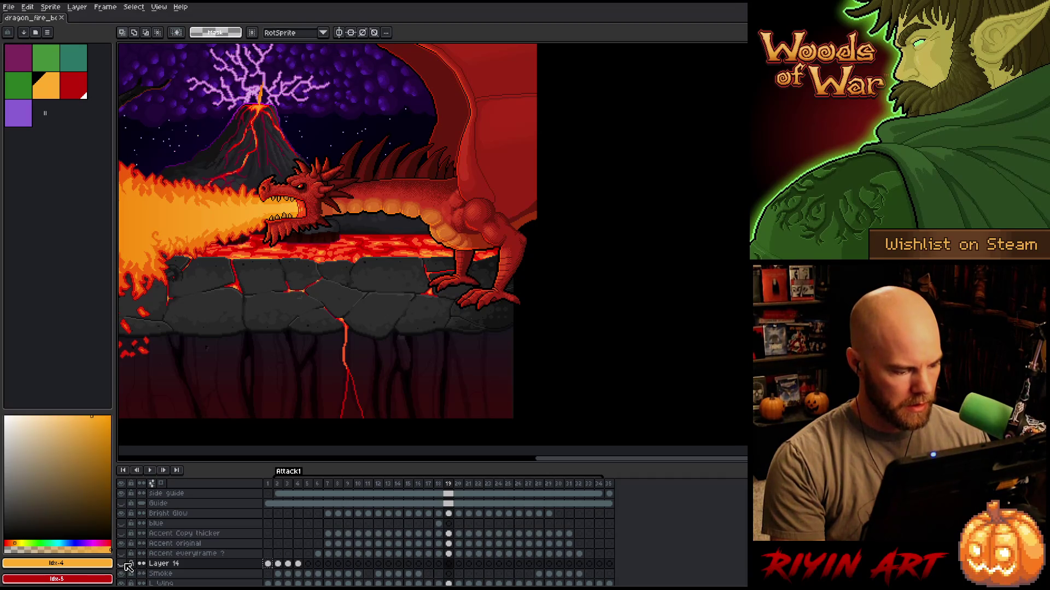
left_click(282, 484)
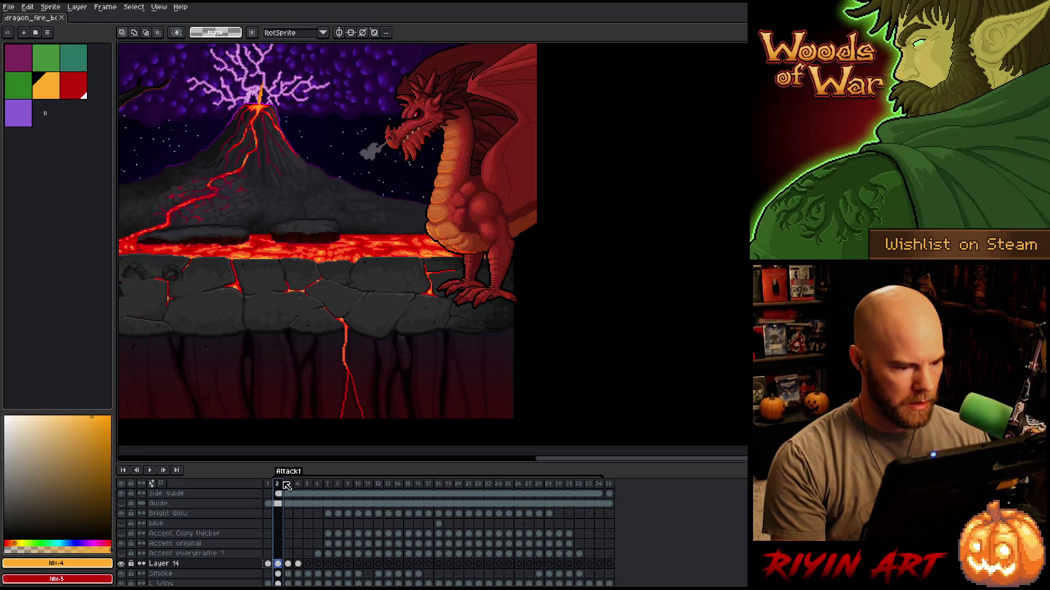
left_click(267, 484)
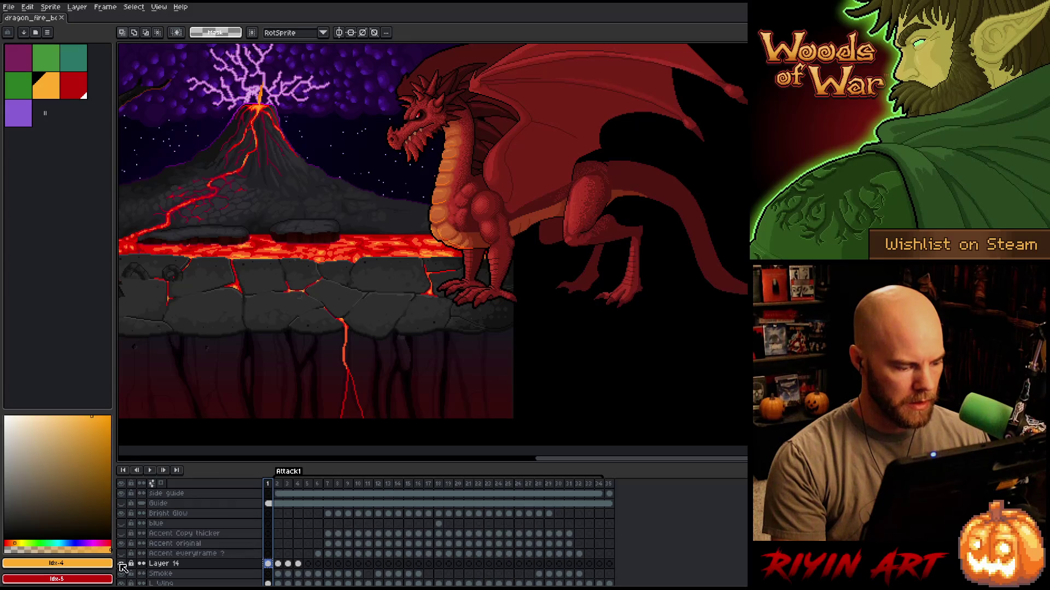
double_click(164, 565)
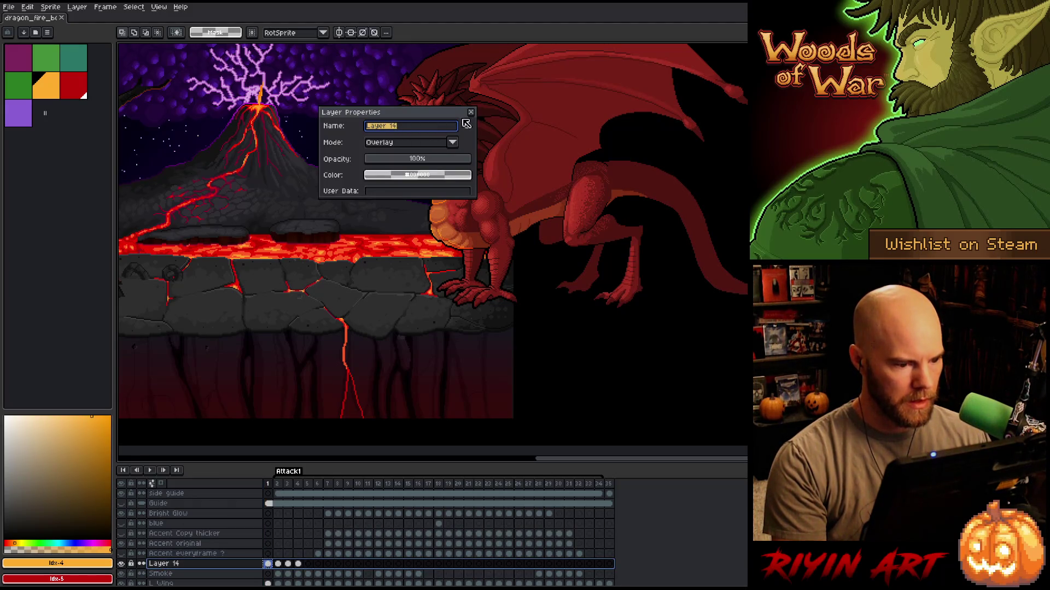
left_click(472, 113)
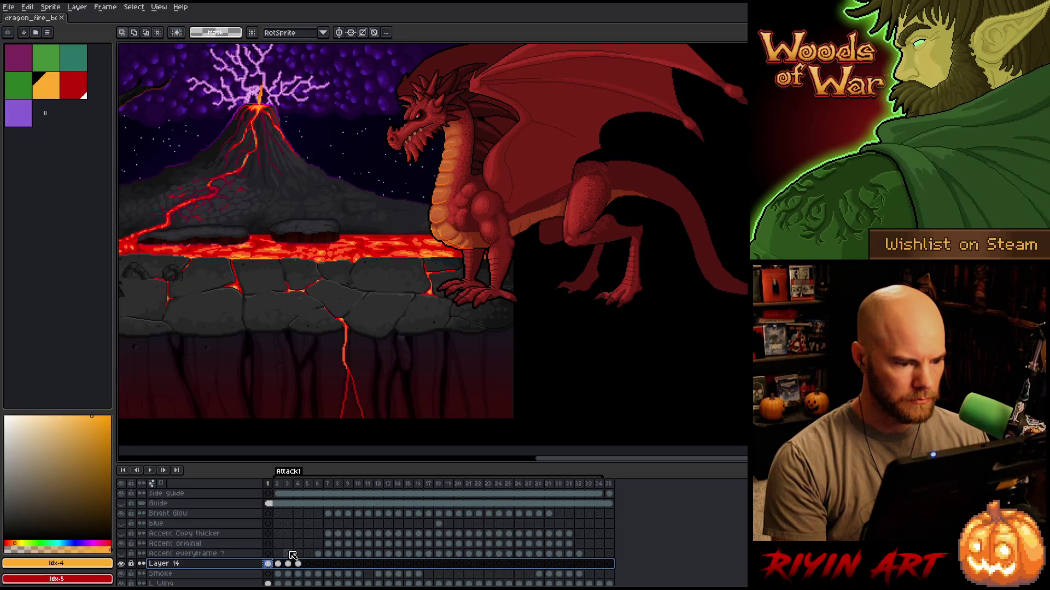
Step through Layer 14's frames 2 and 3 to compare the smoke and poses.
left_click(278, 564)
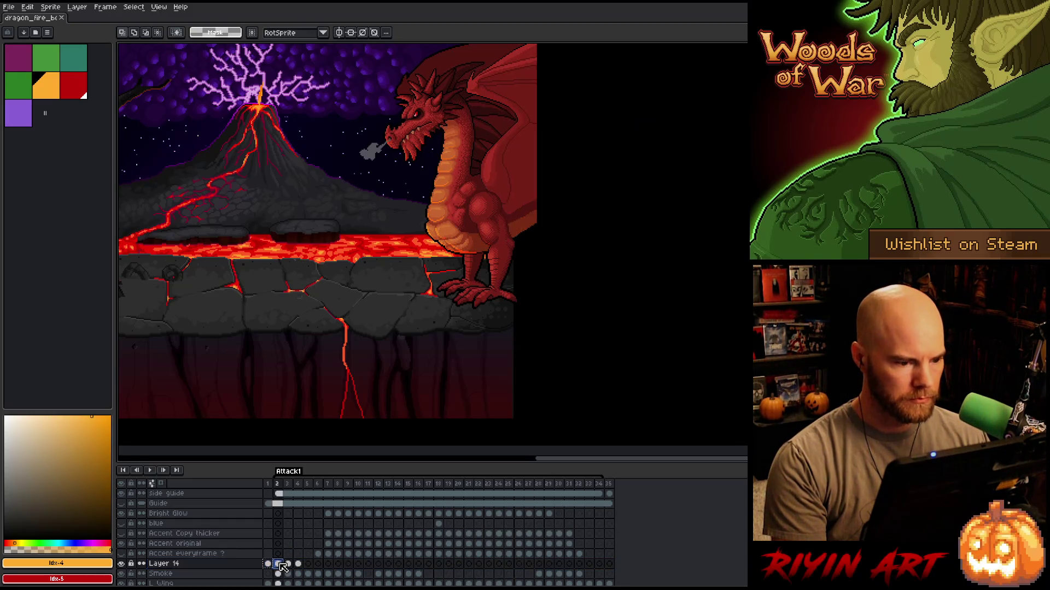
key("Right")
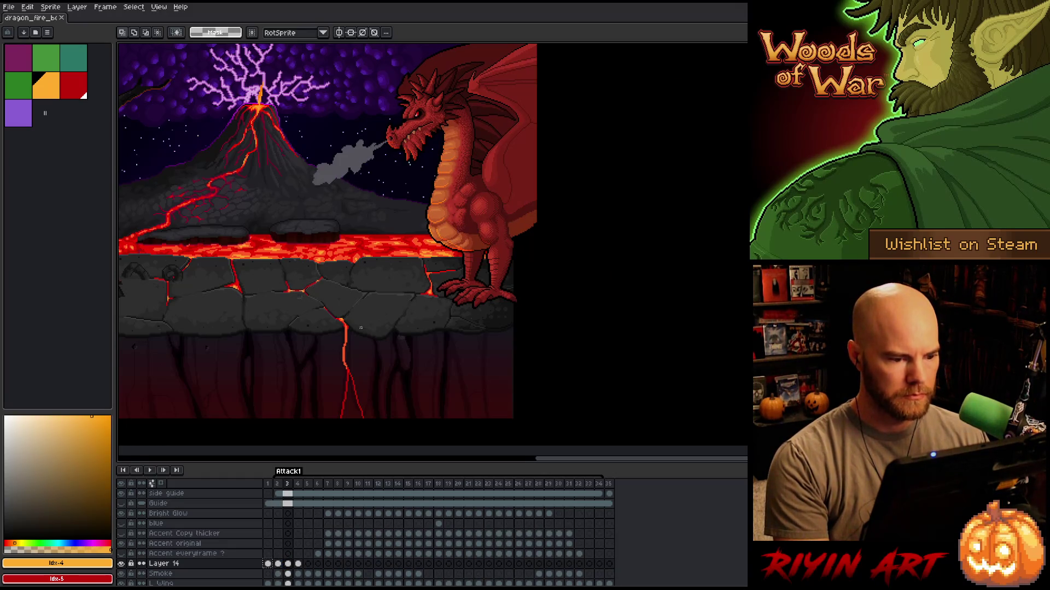
key("Right")
key("Right")
key("Left")
key("Left")
key("Right")
key("Right")
key("Left")
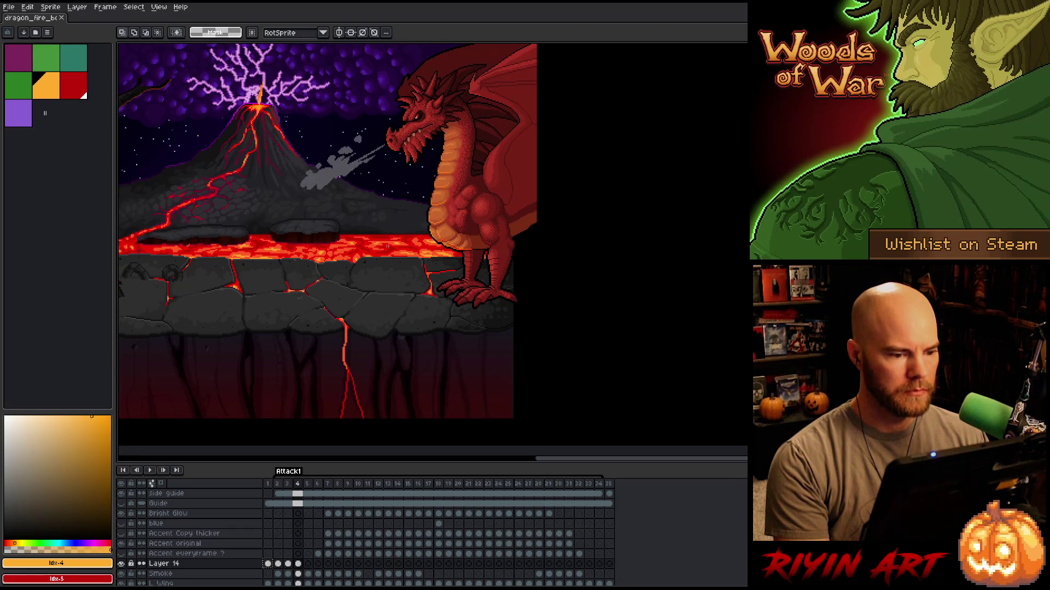
scroll(472, 167, "up", 3)
scroll(472, 168, "down", 2)
scroll(471, 170, "up", 1)
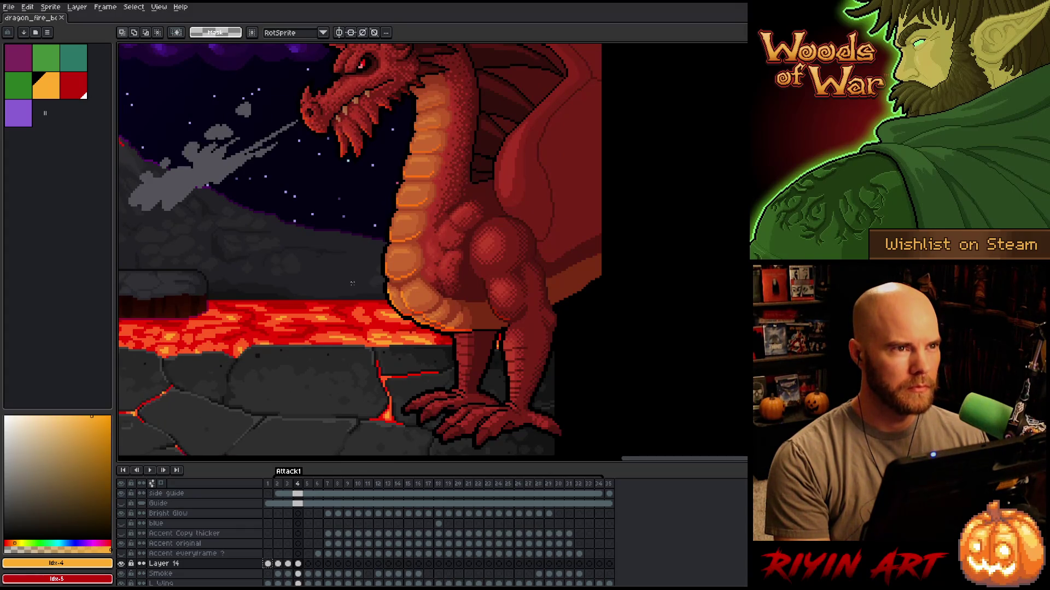
key("Right")
key("Left")
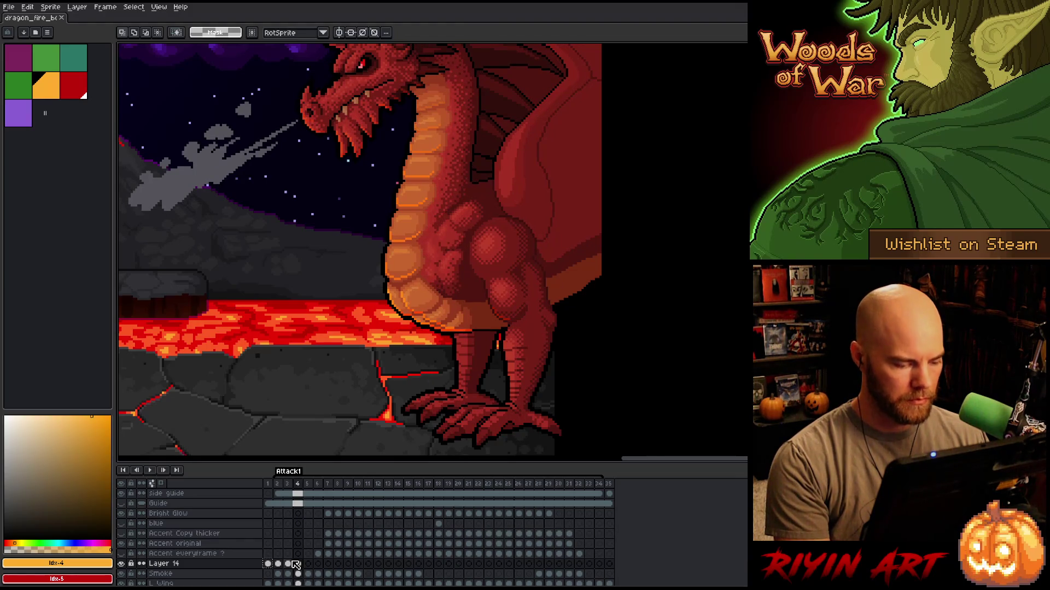
key("Right")
Select Layer 14's frame 5 cel and compare the dragon's head against frame 4.
left_click(298, 563)
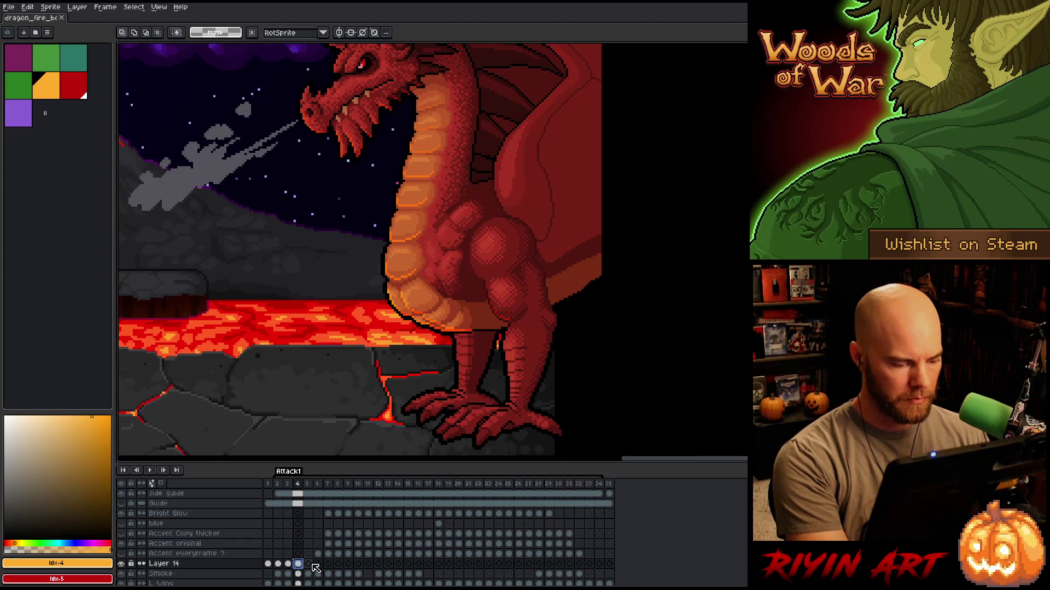
left_click(309, 564)
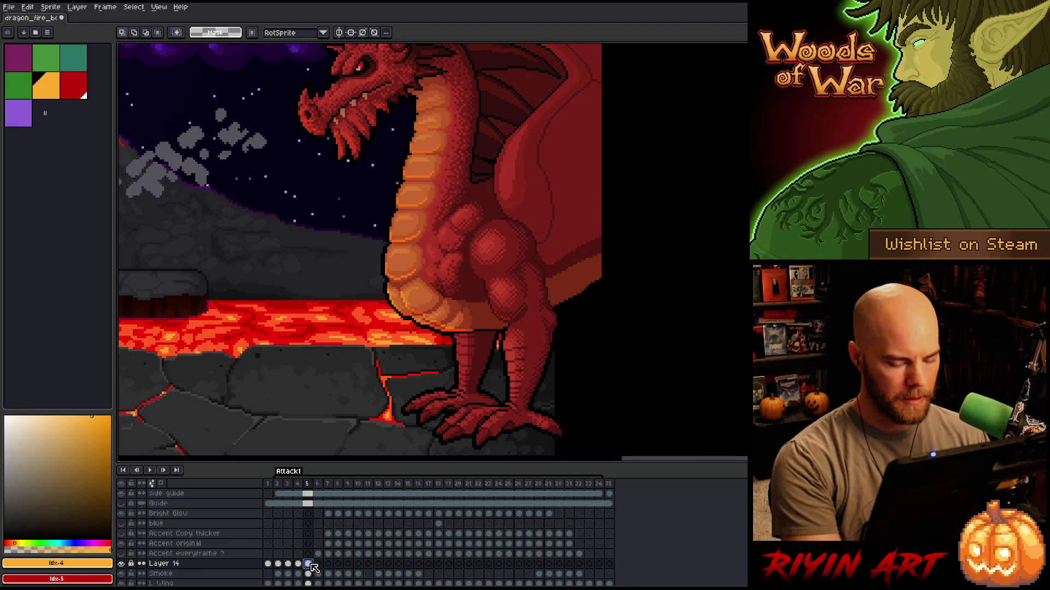
key("Left")
key("Right")
key("Left")
key("Right")
key("Left")
key("Right")
key("Left")
key("Right")
key("Left")
key("Right")
scroll(438, 153, "up", 2)
key("Left")
key("Right")
key("Left")
key("Right")
scroll(471, 94, "up", 2)
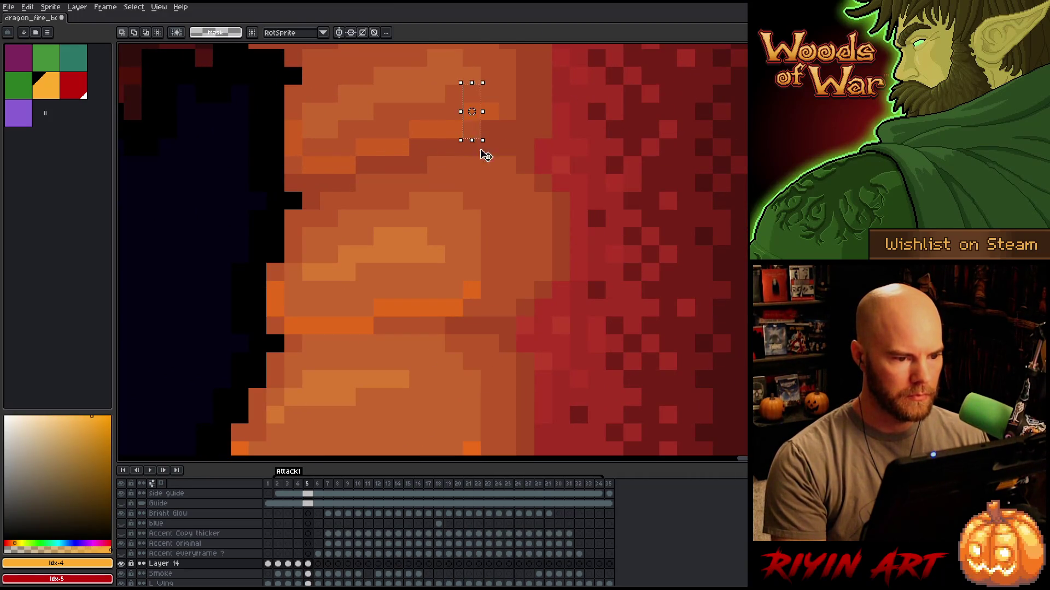
Nudge the selected belly pixels down one pixel and recheck frames 4 and 5.
key("Down")
key("Down")
scroll(484, 147, "down", 2)
key("Left")
key("Right")
scroll(414, 215, "down", 3)
key("Left")
key("Right")
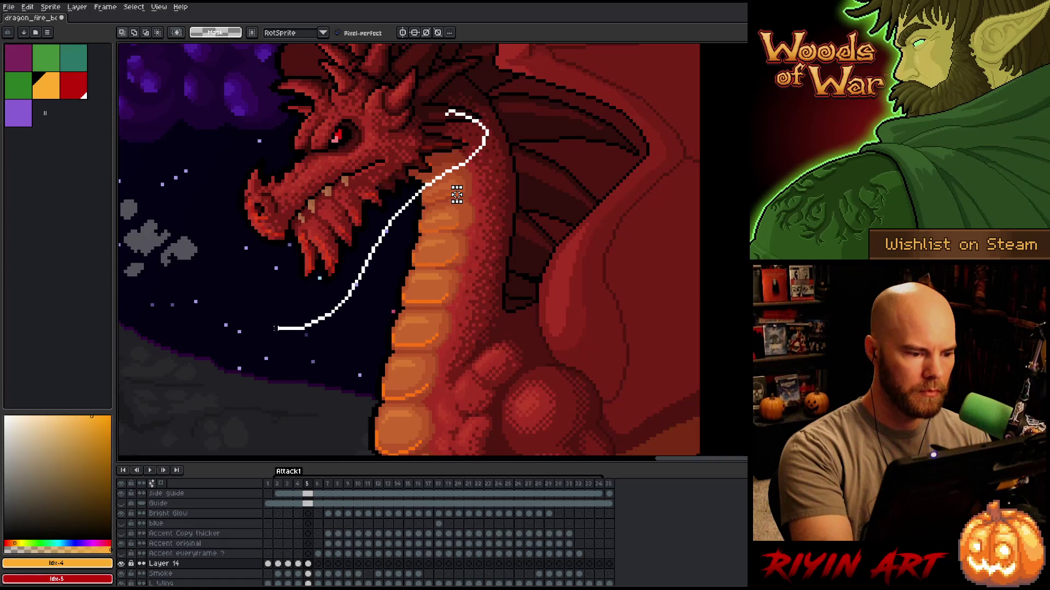
Add the area left of the jaw to the selection and compare frames 5 and 6.
mouse_move(261, 139)
left_mouse_down()
mouse_move(199, 375)
mouse_move(249, 317)
left_mouse_up()
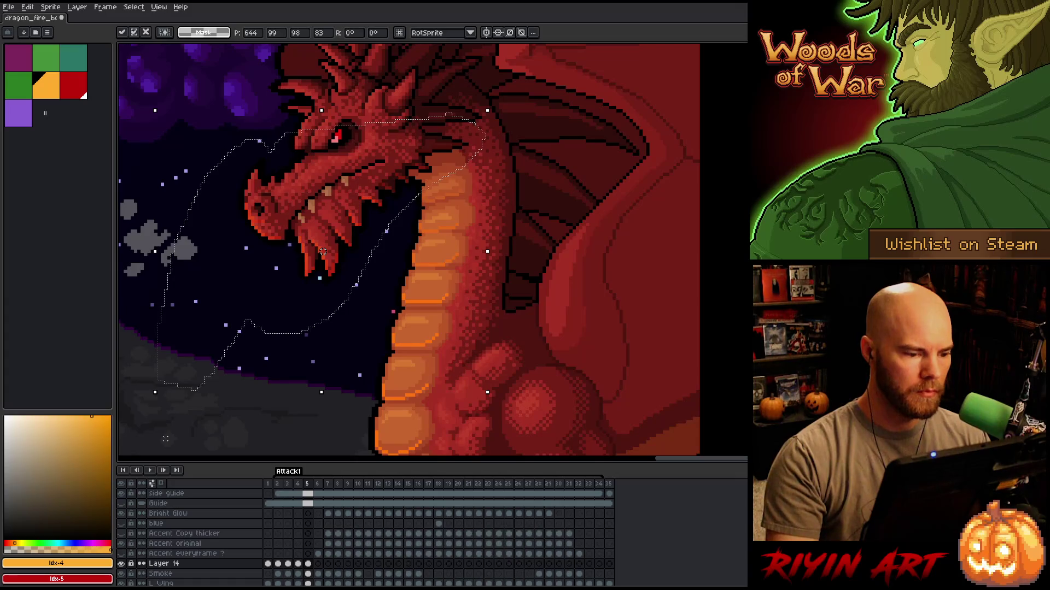
key("Right")
key("Left")
key("Right")
key("Left")
key("Right")
key("Left")
key("Right")
key("Left")
key("Right")
key("Left")
key("Right")
key("Left")
key("Right")
key("Left")
key("Right")
key("Left")
key("Right")
key("Left")
key("Right")
key("Left")
scroll(455, 289, "up", 5)
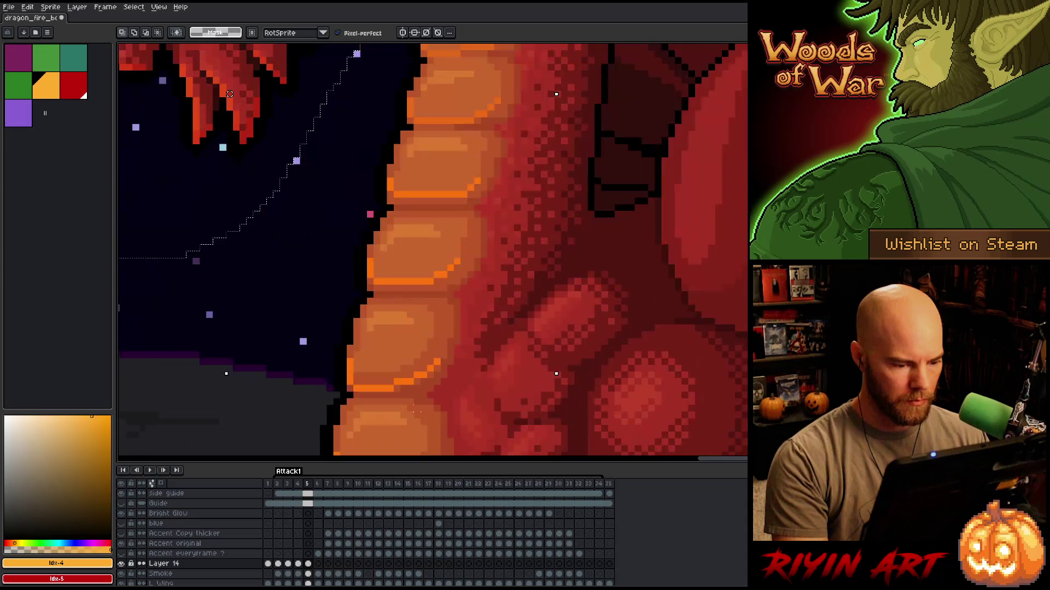
Paint and clear white marker pixels on the belly, then draw a guide stroke along it.
mouse_move(455, 288)
left_mouse_down()
mouse_move(454, 298)
mouse_move(427, 295)
left_mouse_up()
left_click(441, 296)
key("Delete")
mouse_move(361, 327)
left_mouse_down()
mouse_move(421, 354)
mouse_move(455, 322)
left_mouse_up()
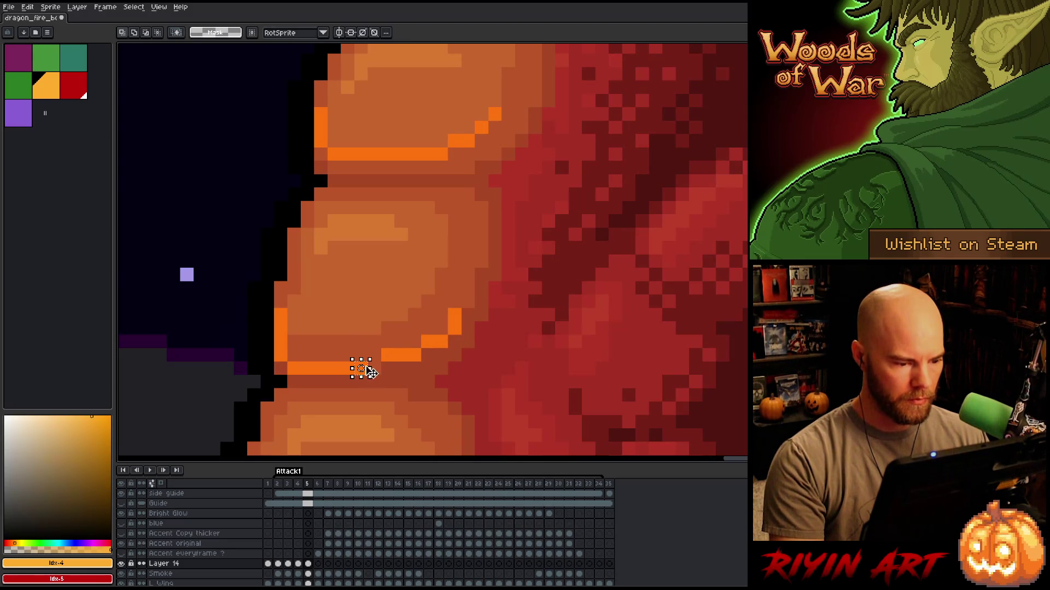
scroll(444, 373, "down", 1)
scroll(442, 370, "down", 3)
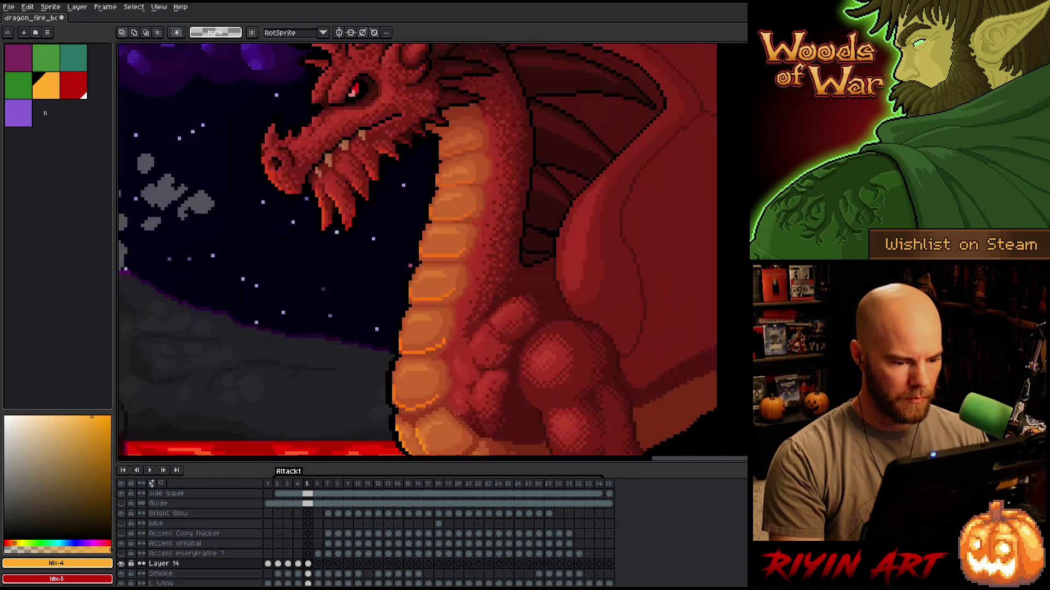
scroll(429, 414, "up", 4)
Select three pixels of the orange belly line on frame 5, checking against frame 4.
key("comma")
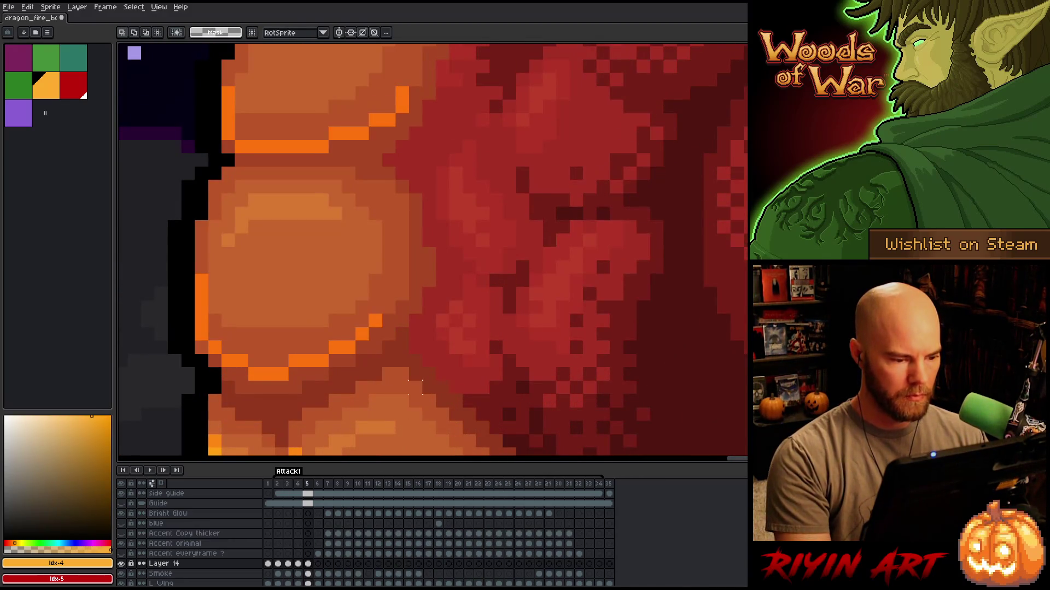
scroll(421, 399, "down", 4)
left_click_drag(417, 392, 390, 125)
key("period")
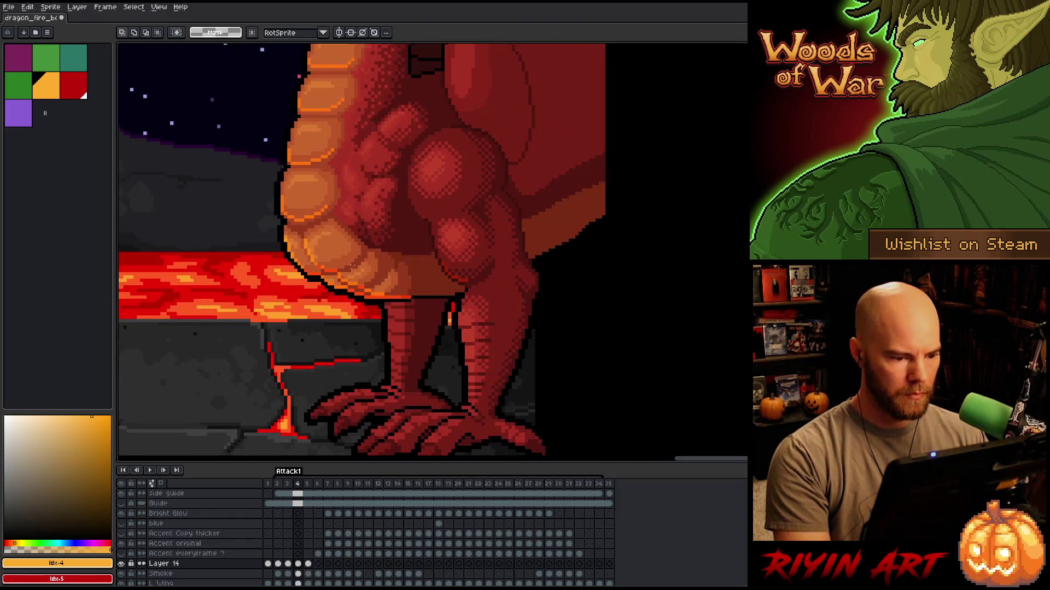
scroll(392, 272, "up", 3)
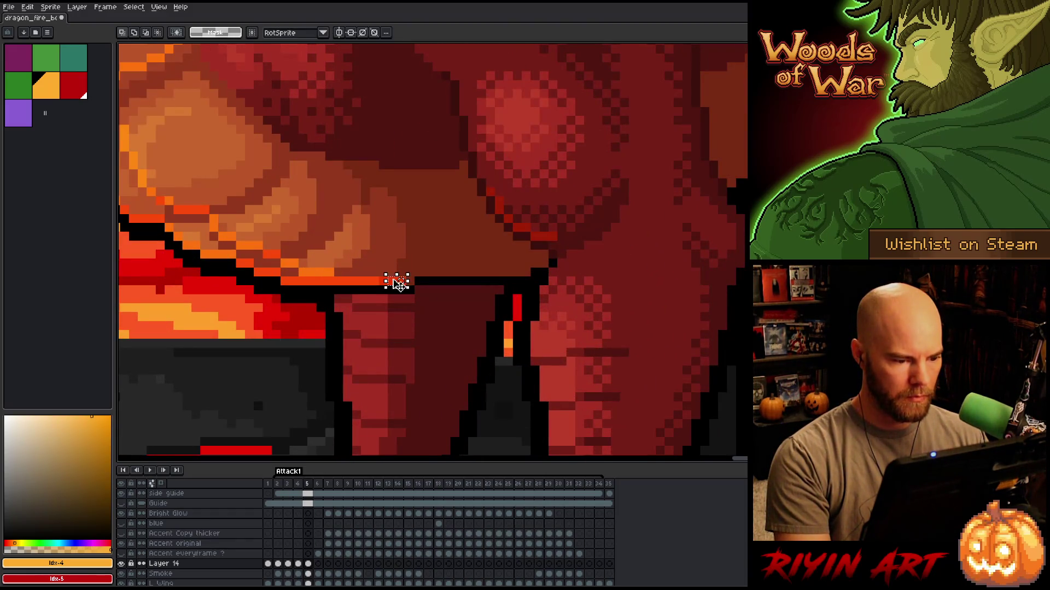
left_click_drag(390, 278, 415, 285)
scroll(445, 227, "down", 3)
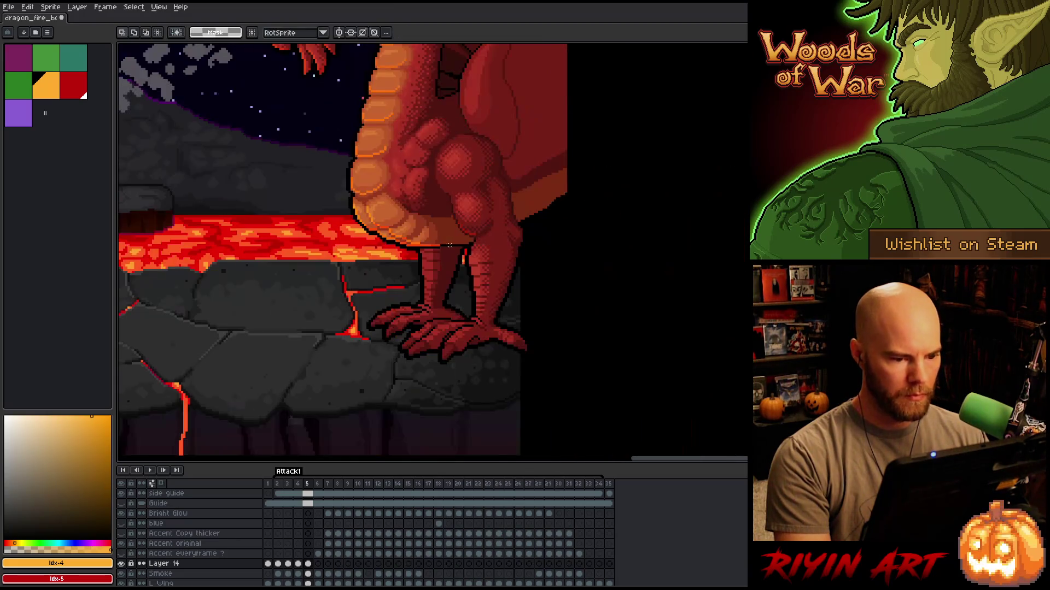
key("space")
left_click_drag(453, 182, 461, 281)
key("comma")
key("period")
key("comma")
key("period")
key("comma")
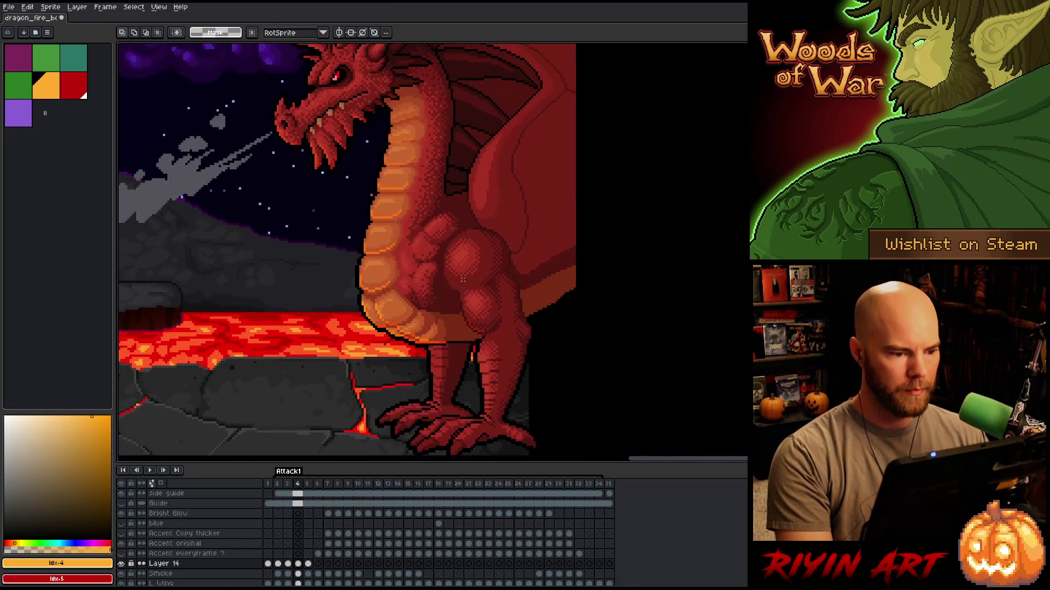
key("period")
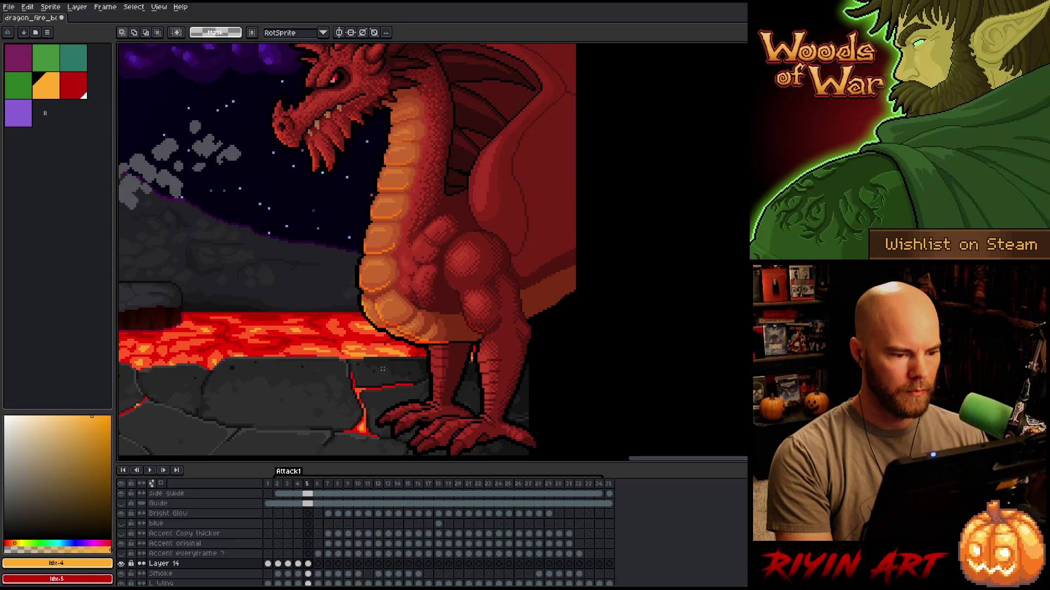
left_click(308, 563)
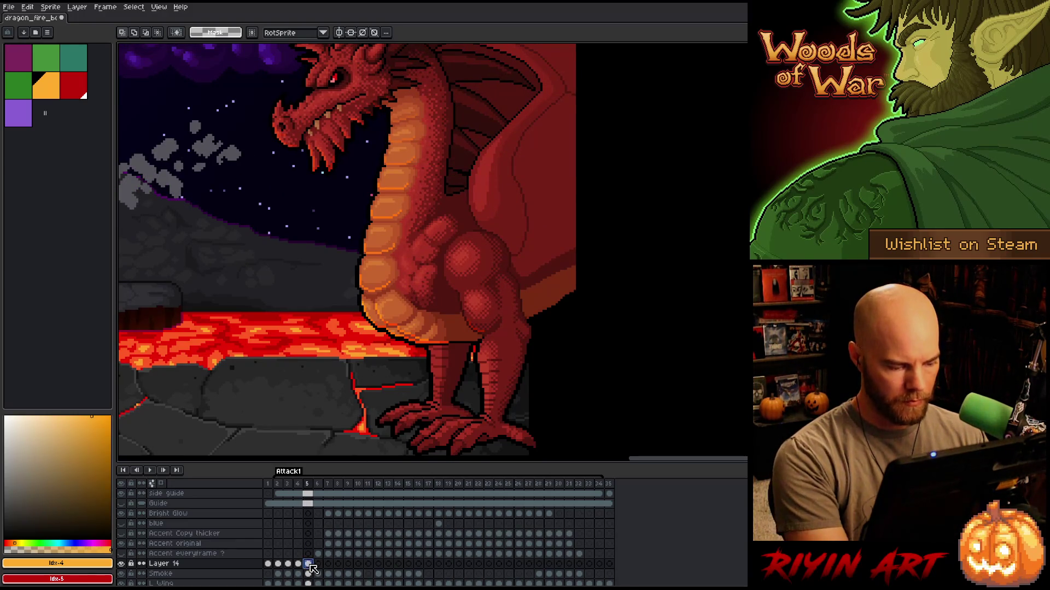
Paste the head and torso into frame 6, nudged one pixel up and right.
left_click(318, 565)
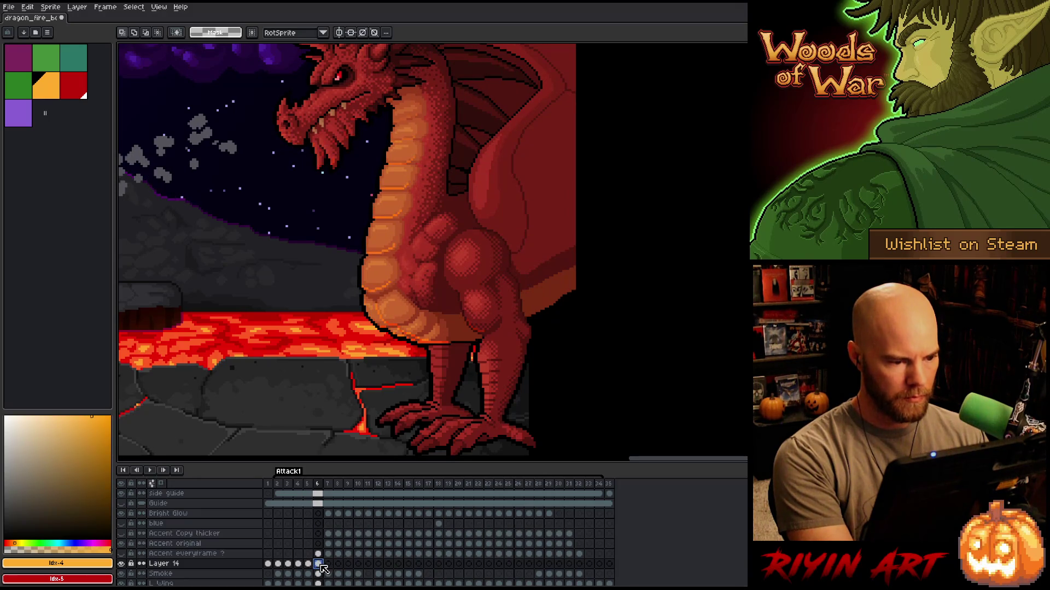
key("ctrl+v")
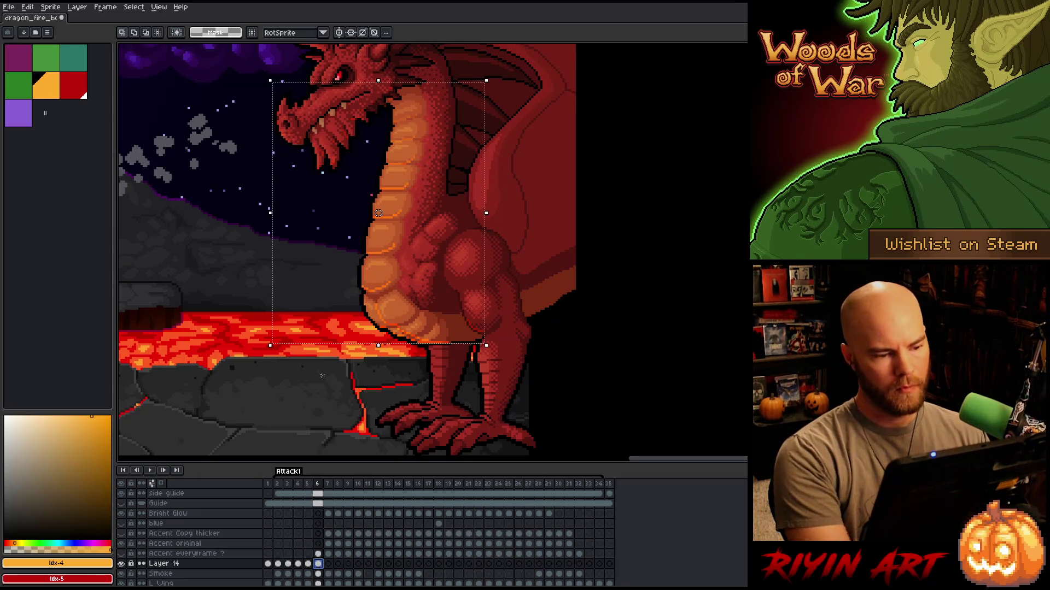
key("Right")
key("Up")
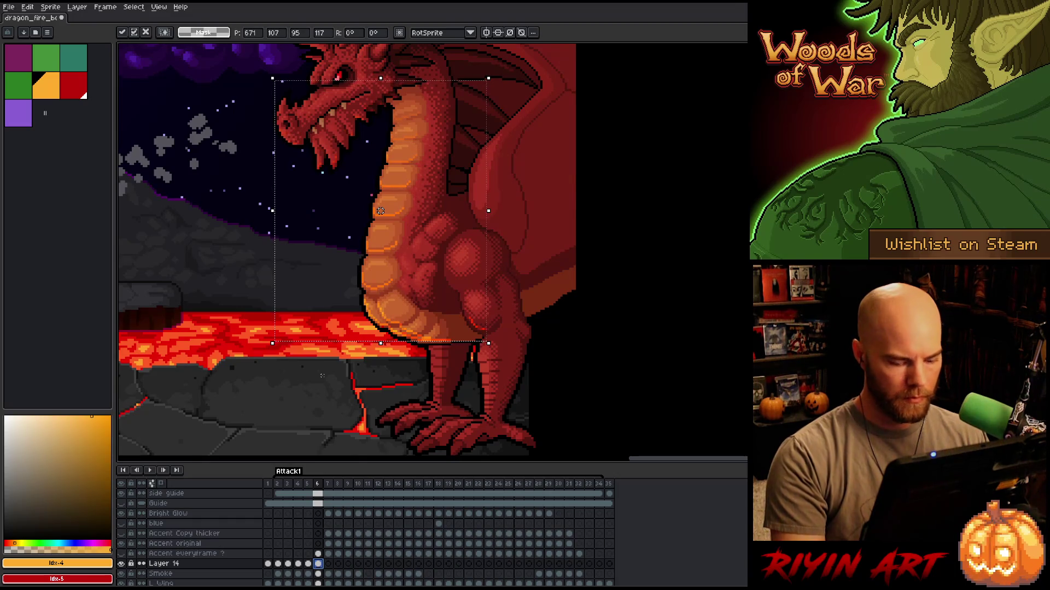
key("Return")
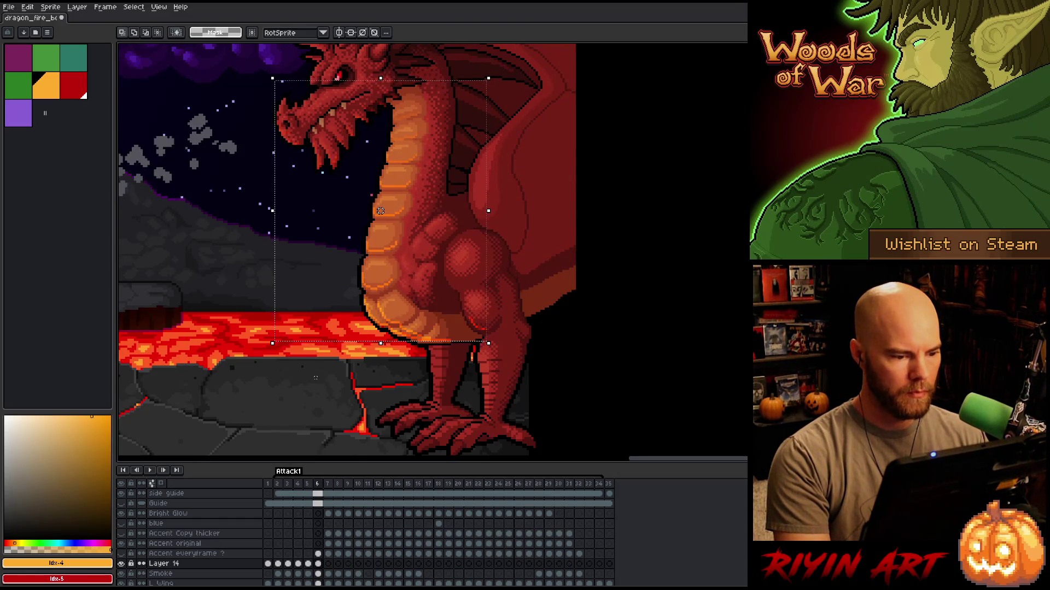
key("period")
Select the lower body, legs and tail on frame 6, then deselect and compare with frame 5.
mouse_move(261, 419)
left_mouse_down()
mouse_move(534, 346)
mouse_move(602, 263)
left_mouse_up()
left_click(431, 342)
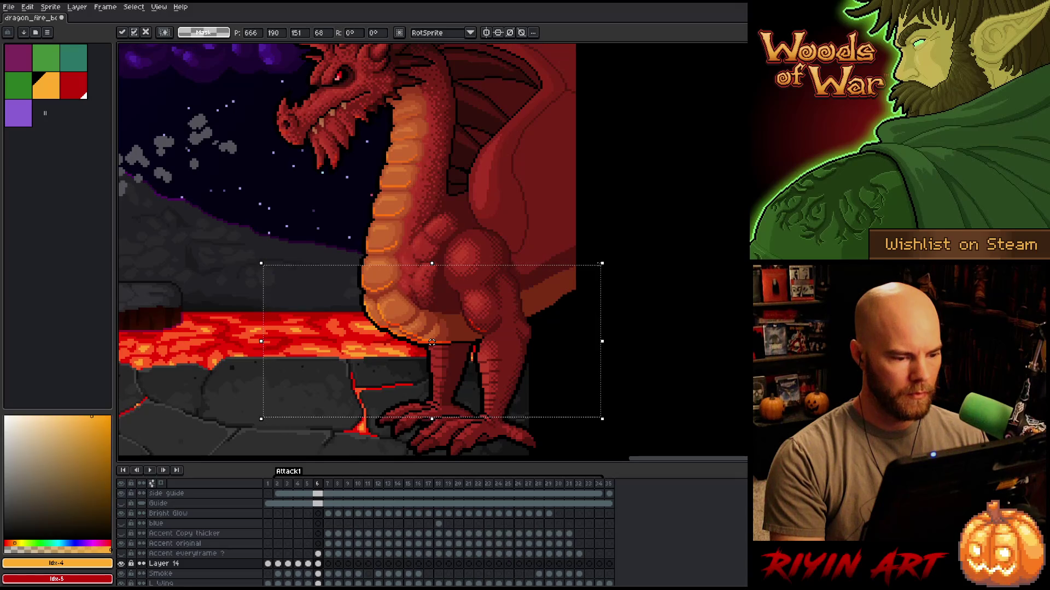
key("Return")
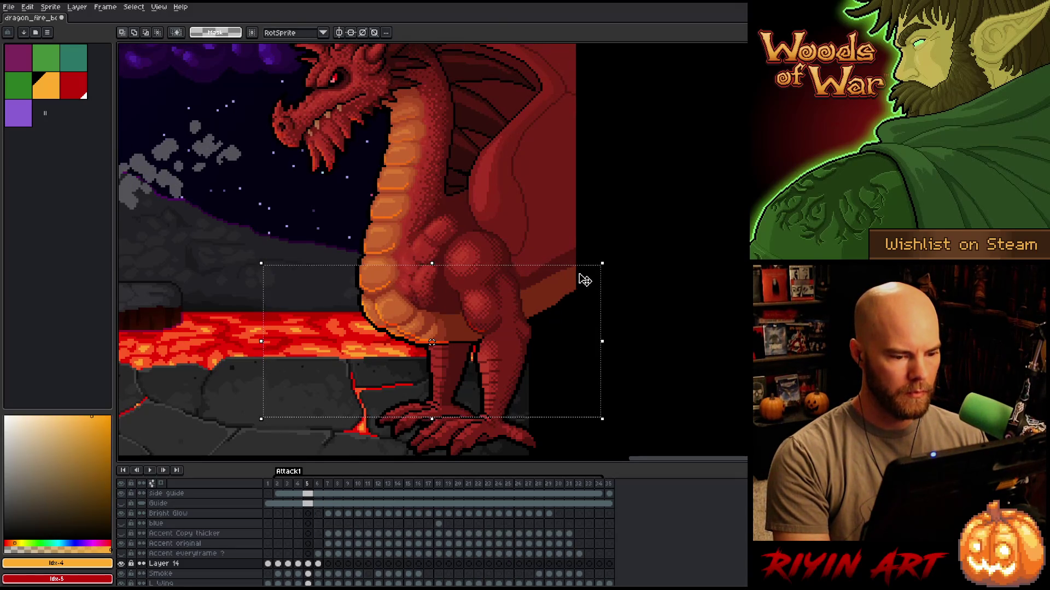
mouse_move(585, 221)
left_mouse_down()
mouse_move(497, 347)
mouse_move(457, 363)
left_mouse_up()
key("ctrl+d")
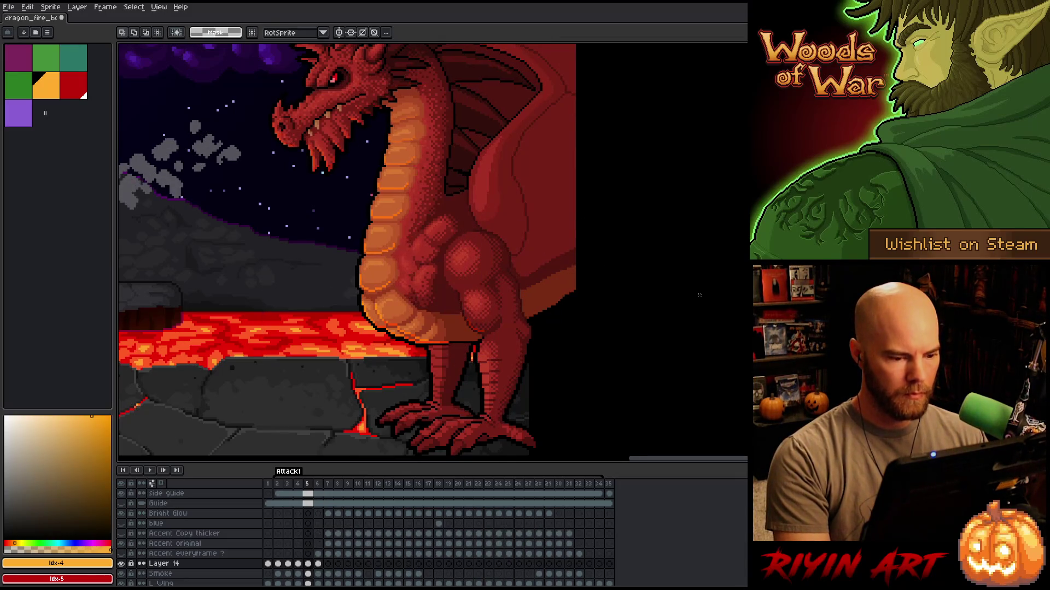
key("Left")
scroll(430, 345, "up", 5)
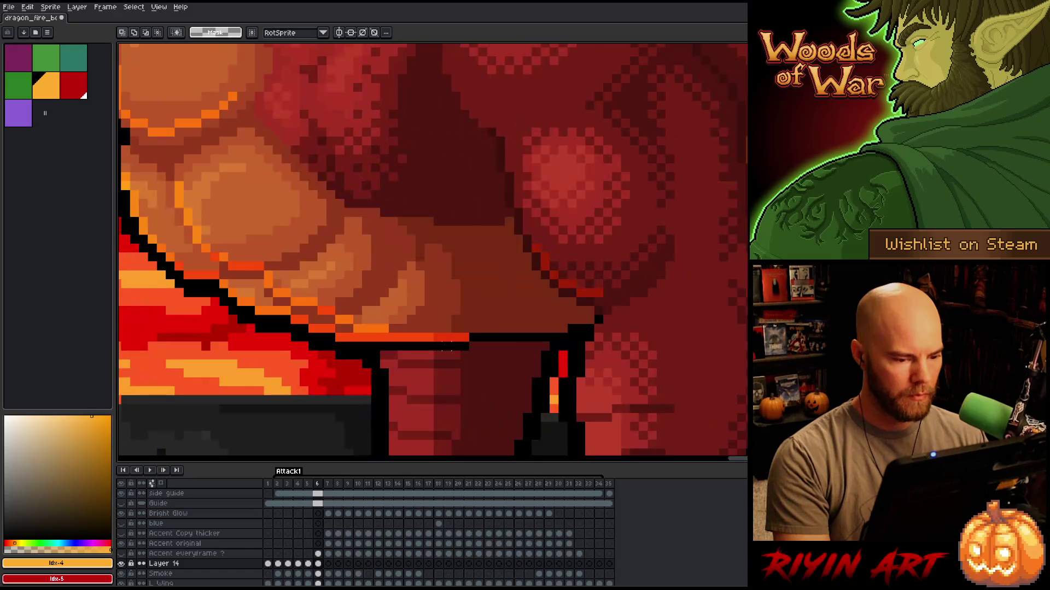
scroll(429, 345, "down", 5)
key("Right")
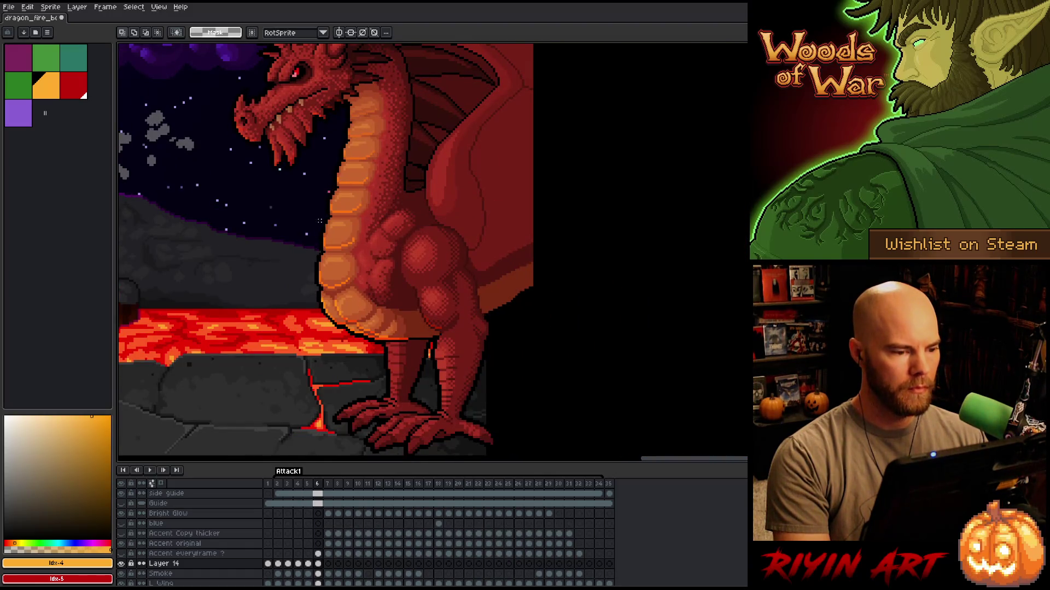
Select and drop a small strip of neck pixels, comparing frames 5 and 6.
scroll(462, 159, "up", 4)
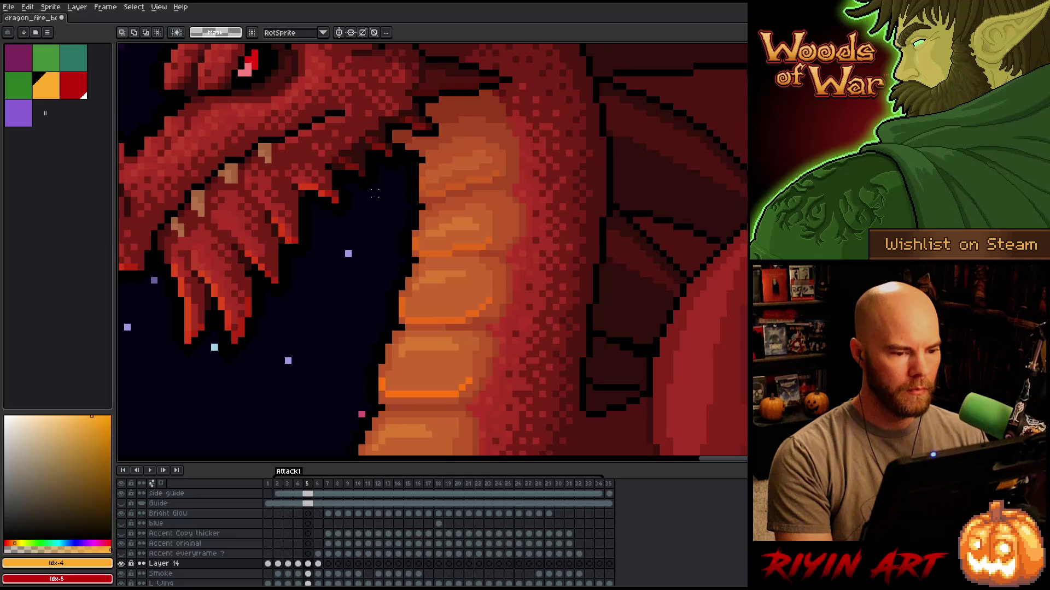
scroll(490, 167, "up", 2)
left_click_drag(456, 157, 466, 205)
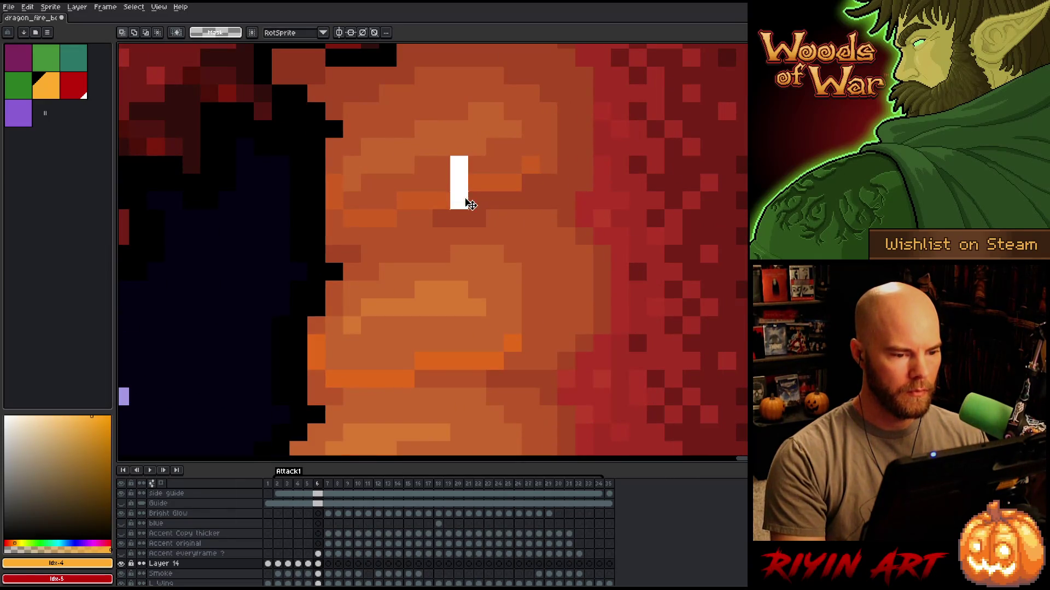
scroll(466, 205, "down", 2)
key("ctrl+d")
key("Left")
key("Right")
key("Left")
scroll(519, 246, "down", 4)
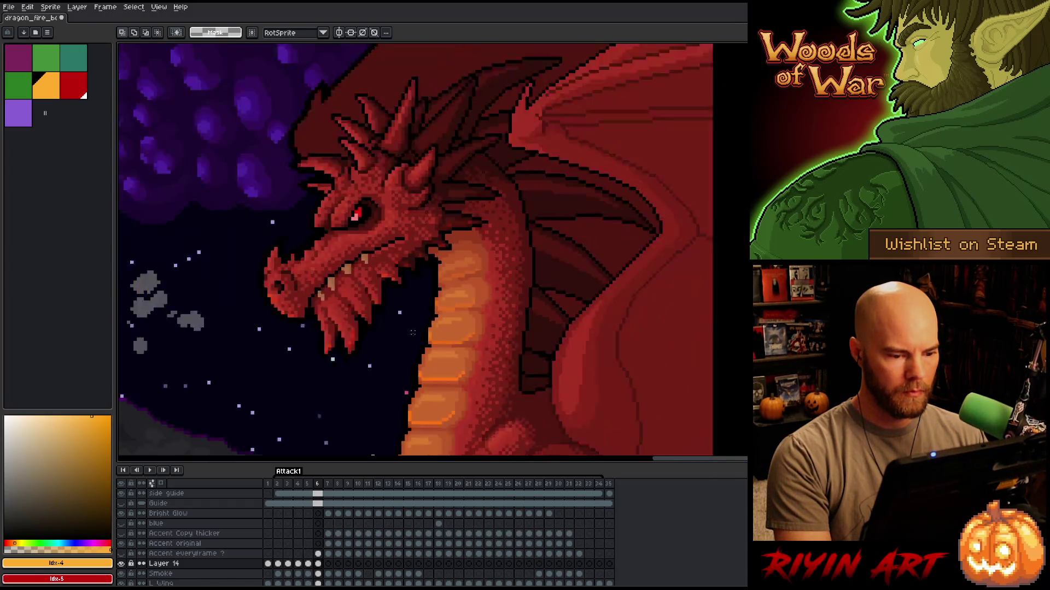
key("Right")
scroll(372, 328, "up", 2)
scroll(372, 329, "up", 1)
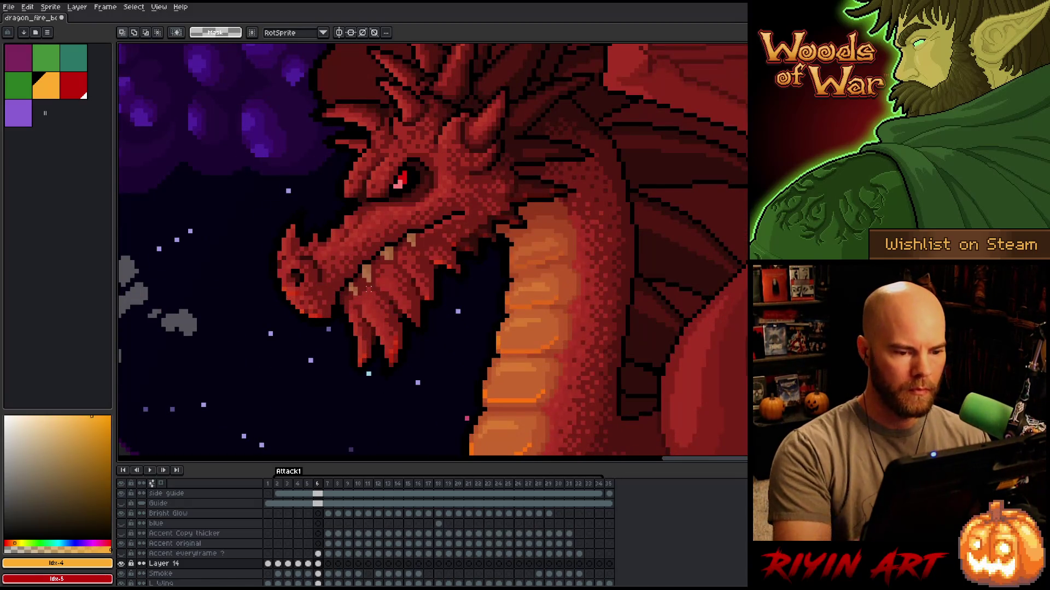
Lasso the dragon's jaw and head on frame 6 and shift it slightly up and right.
key("b")
left_click_drag(586, 136, 564, 218)
mouse_move(483, 276)
left_mouse_down()
mouse_move(350, 451)
mouse_move(361, 191)
left_mouse_up()
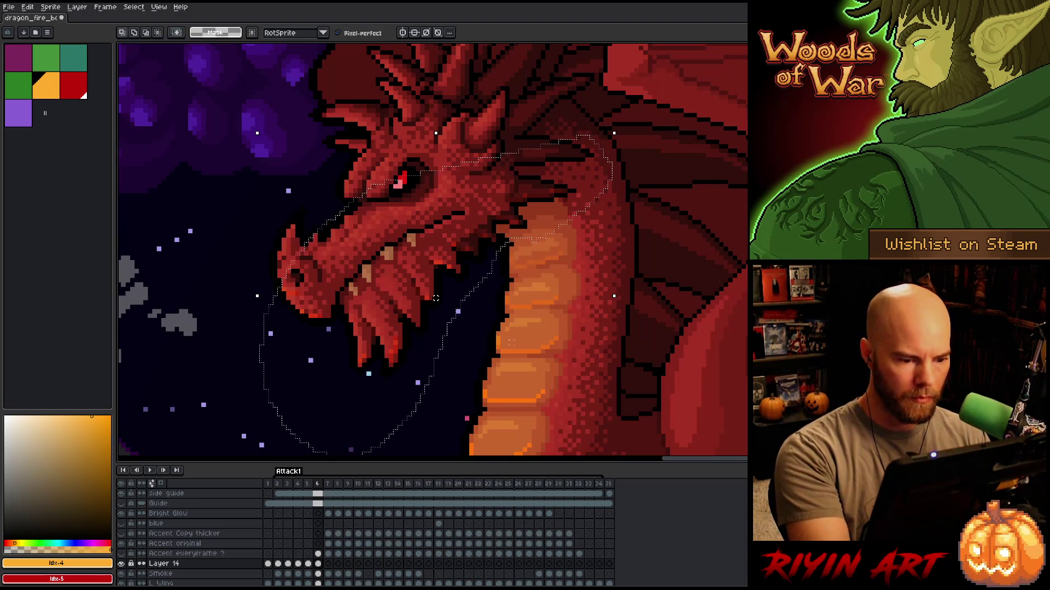
left_click_drag(436, 298, 440, 293)
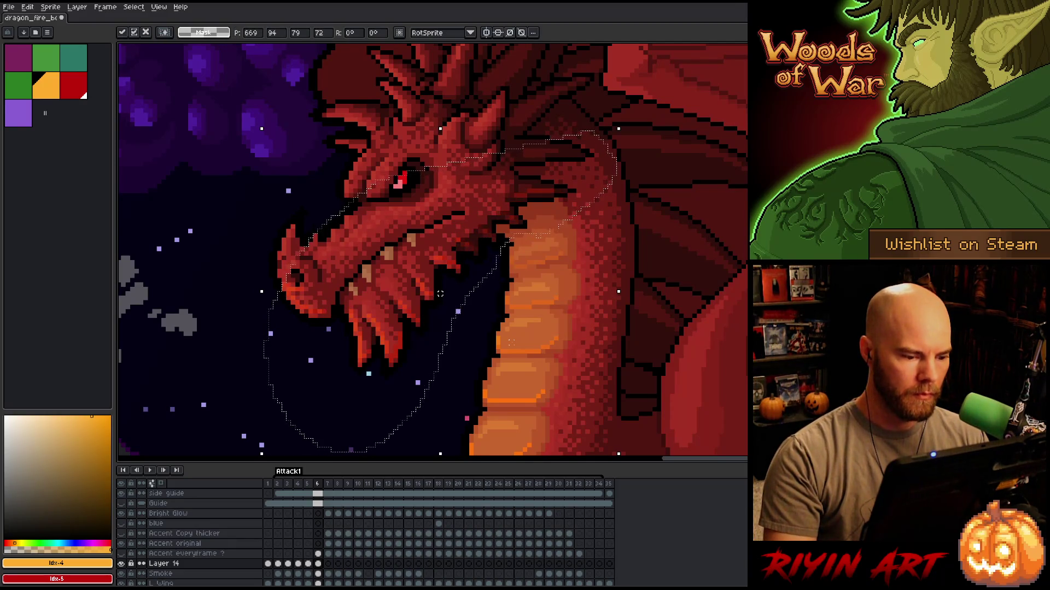
key("comma")
key("period")
key("comma")
key("period")
key("comma")
key("period")
key("comma")
key("period")
scroll(671, 316, "down", 2)
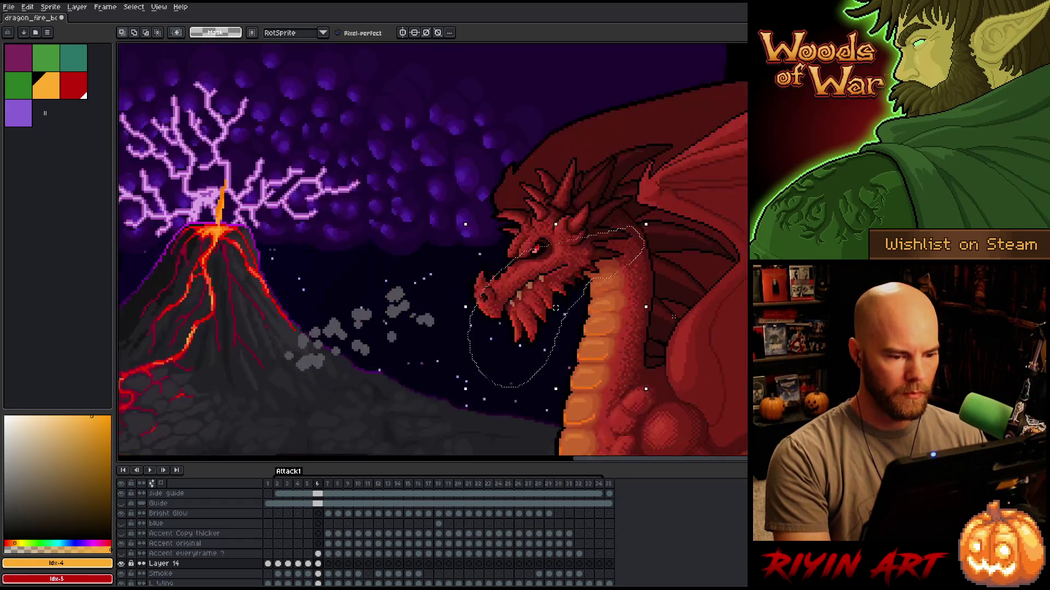
scroll(672, 316, "down", 2)
Deselect, confirm the jaw shift by flipping frames 5 and 6, then advance to frame 7.
key("ctrl+d")
key("comma")
key("period")
key("comma")
key("period")
key("comma")
key("period")
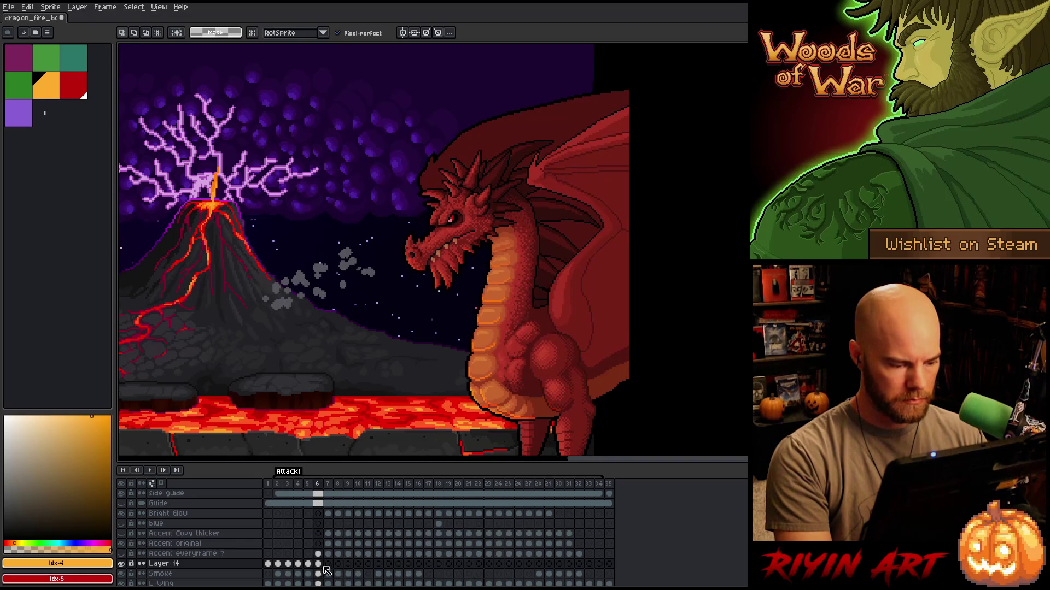
left_click(329, 566)
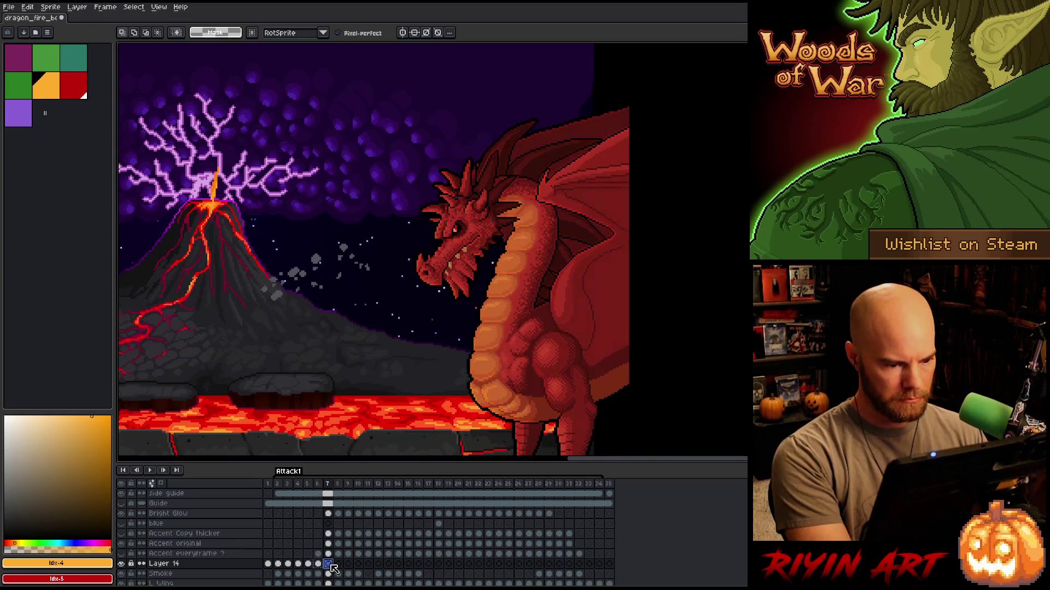
Paste an orange highlight onto the dragon's lower belly in Layer 14's frame 7 cel.
left_click(330, 565)
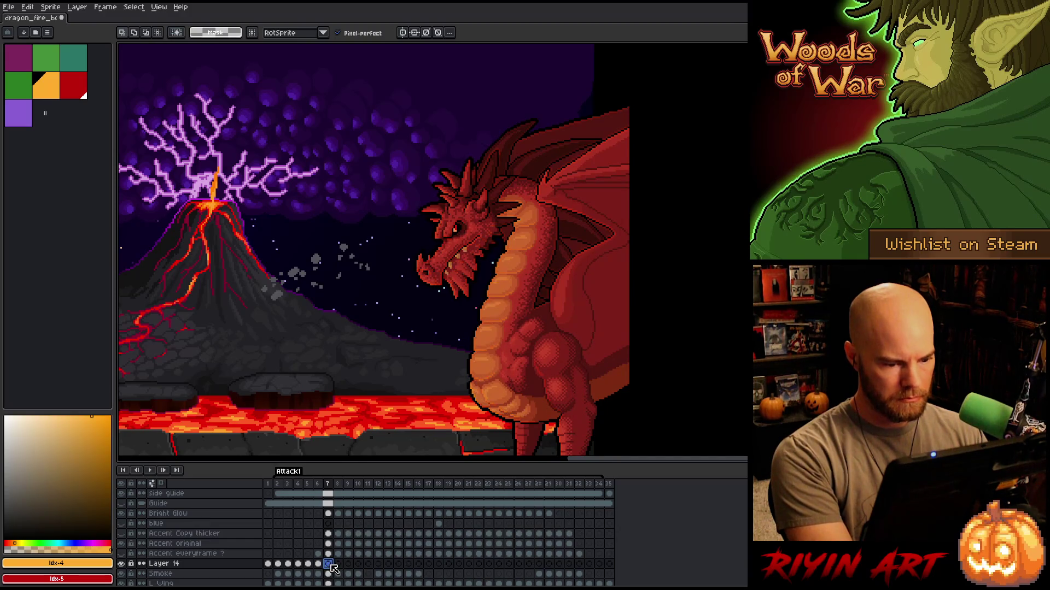
key("ctrl+v")
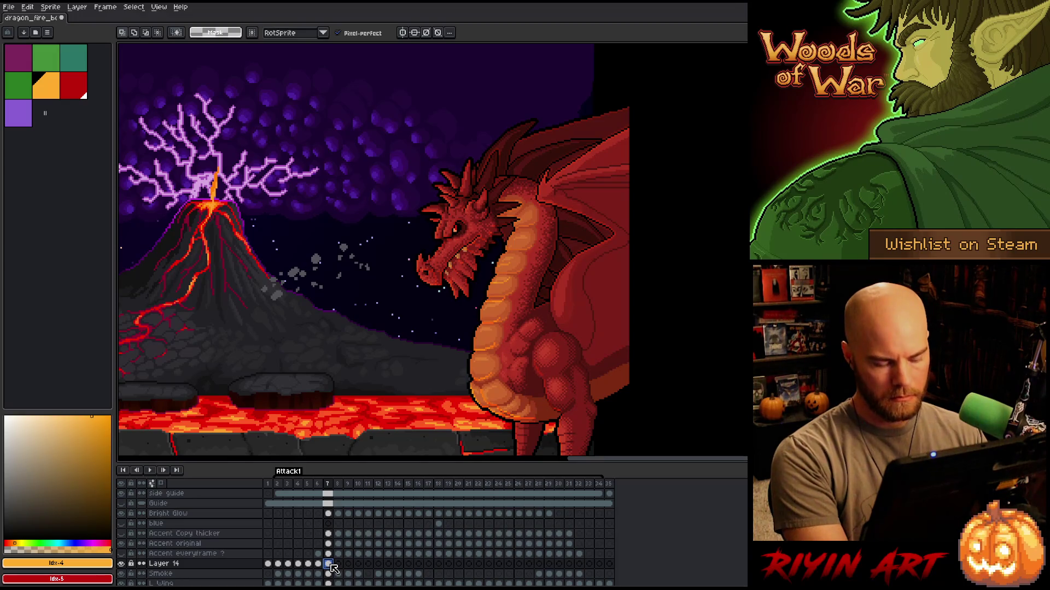
left_click(331, 566)
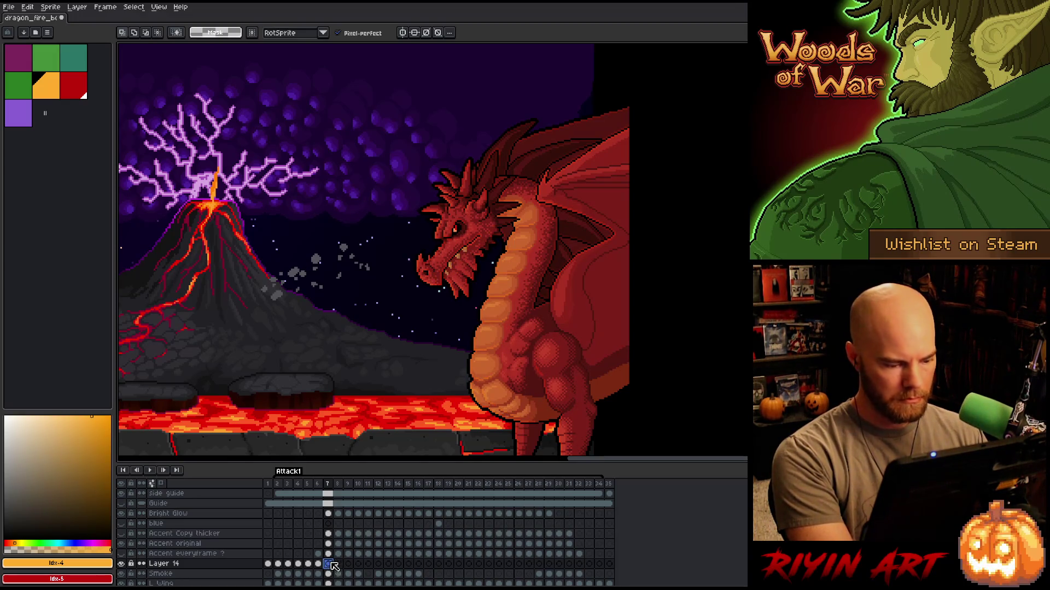
left_click(332, 557)
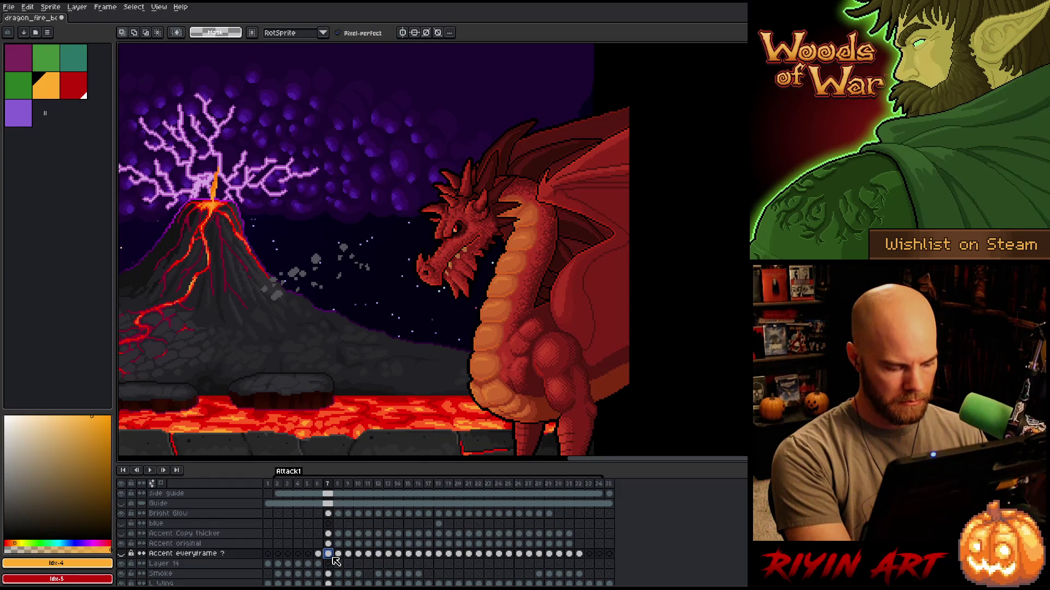
left_click(330, 544)
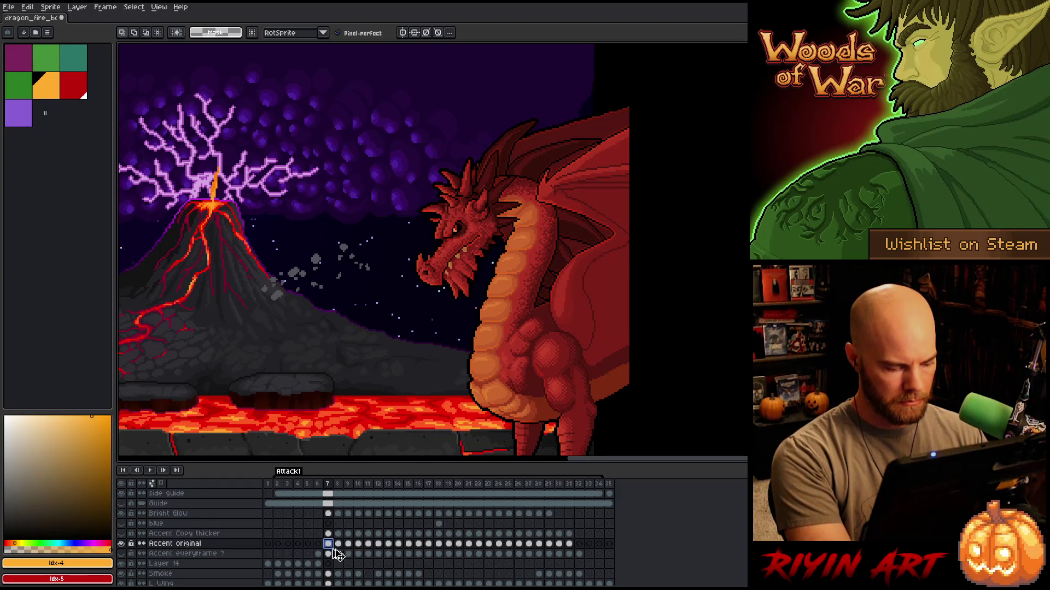
left_click(329, 566)
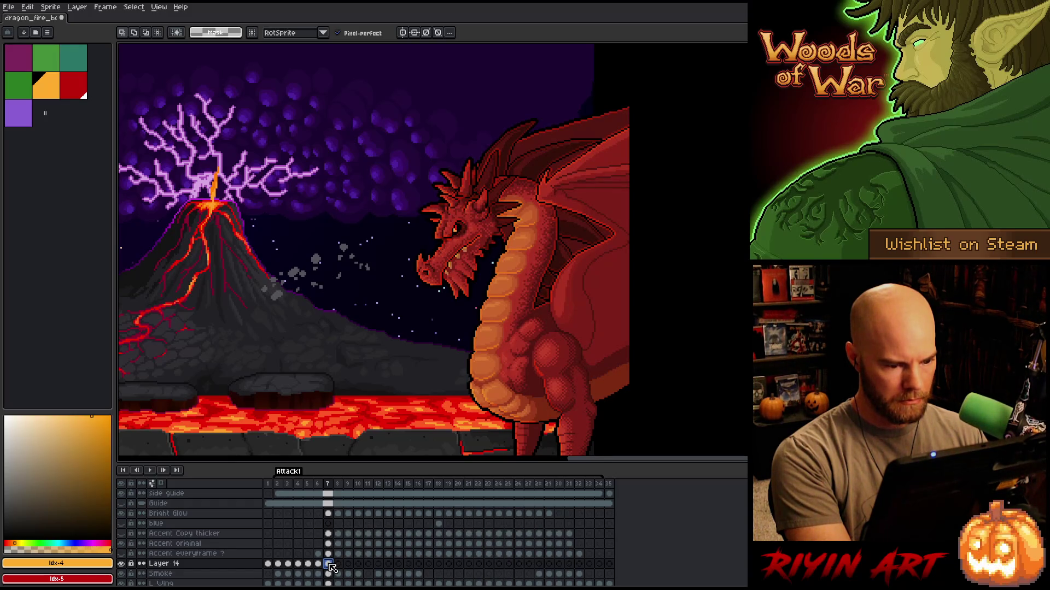
Try freehand lasso selections around the dragon's body and above it, then clear them.
left_click_drag(424, 368, 363, 331)
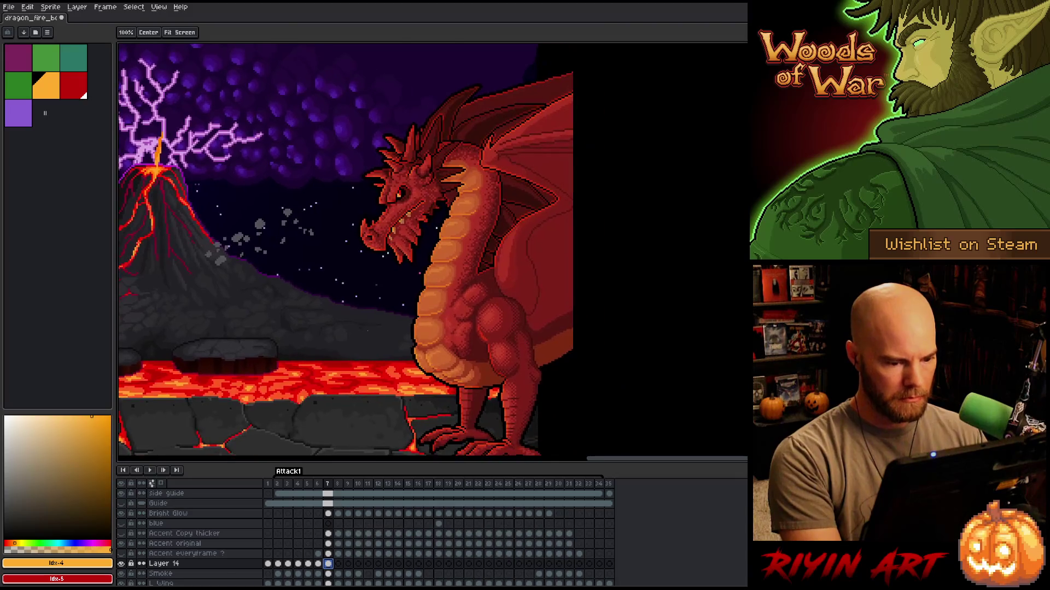
scroll(614, 300, "down", 3)
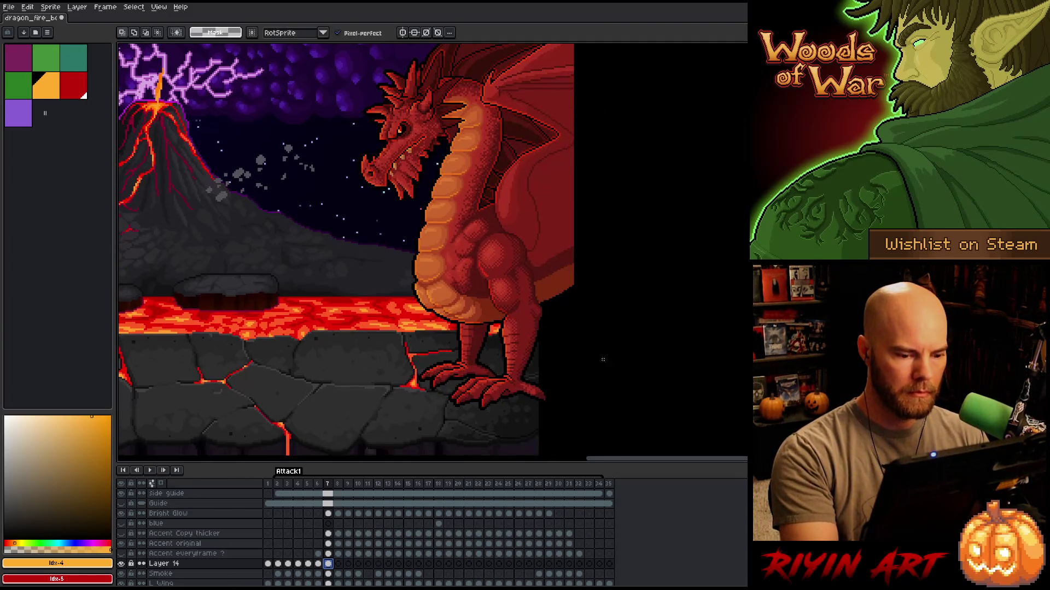
mouse_move(584, 407)
left_mouse_down()
mouse_move(407, 372)
mouse_move(449, 324)
left_mouse_up()
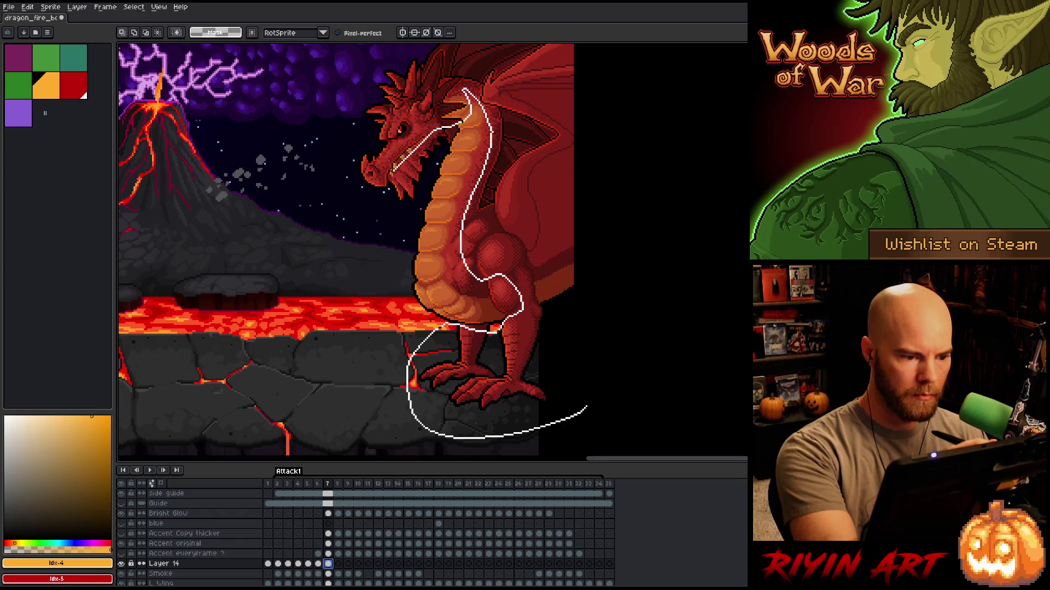
mouse_move(390, 174)
left_mouse_down()
mouse_move(353, 232)
mouse_move(316, 129)
mouse_move(421, 52)
left_mouse_up()
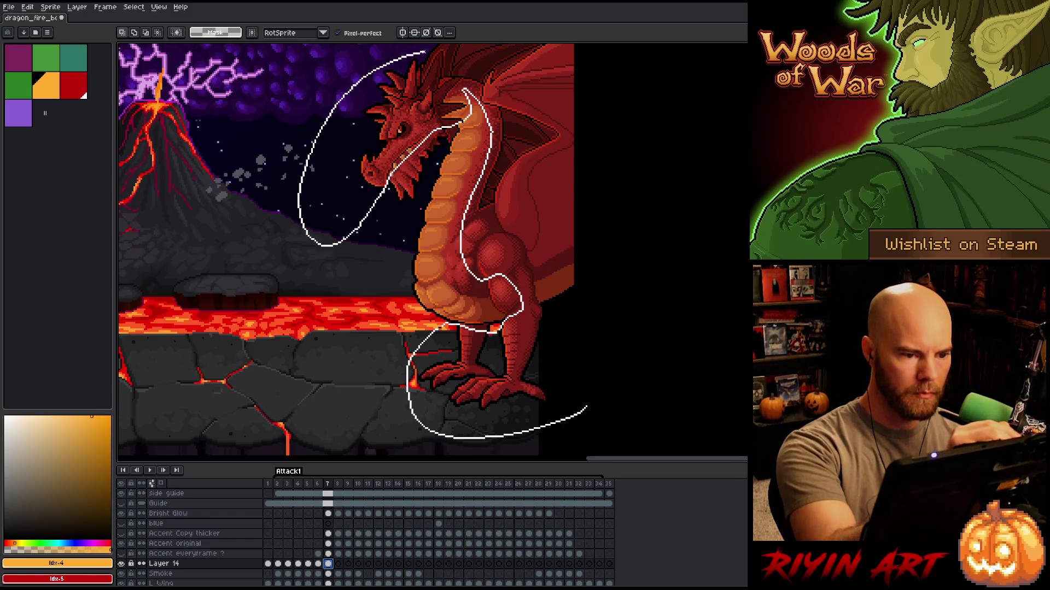
mouse_move(492, 48)
left_mouse_down()
mouse_move(646, 268)
mouse_move(591, 407)
left_mouse_up()
scroll(682, 234, "up", 3)
mouse_move(640, 147)
left_mouse_down()
mouse_move(533, 235)
mouse_move(364, 222)
mouse_move(677, 154)
left_mouse_up()
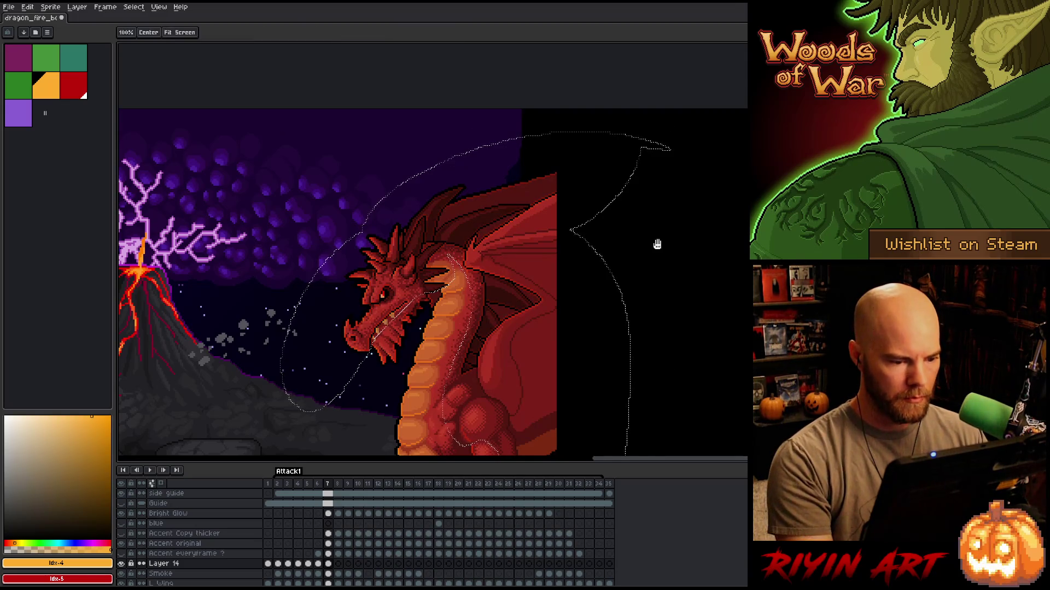
left_click_drag(656, 241, 625, 175)
scroll(634, 203, "down", 3)
left_click(680, 235)
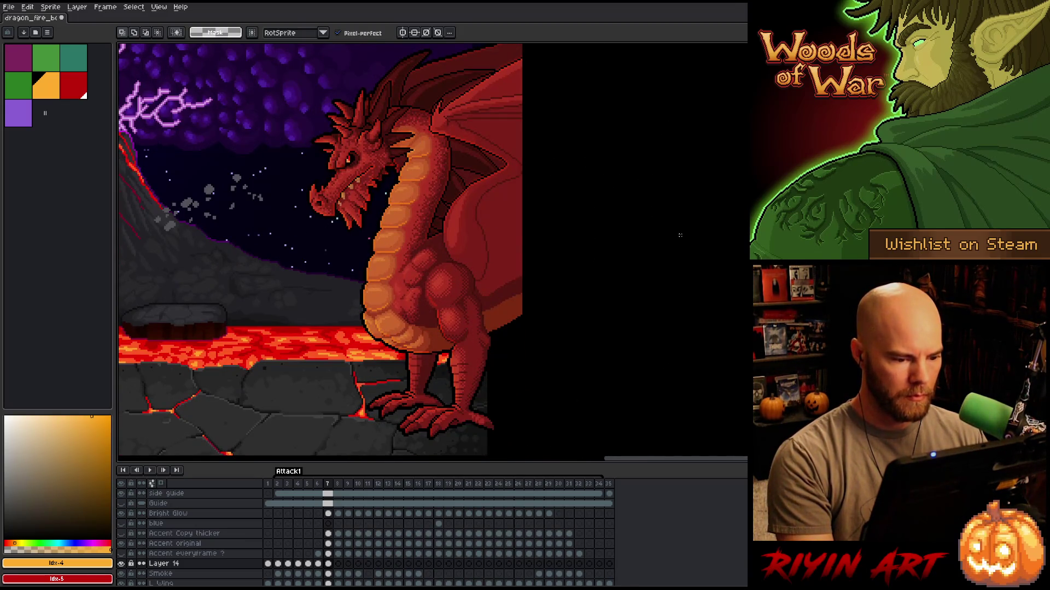
key("b")
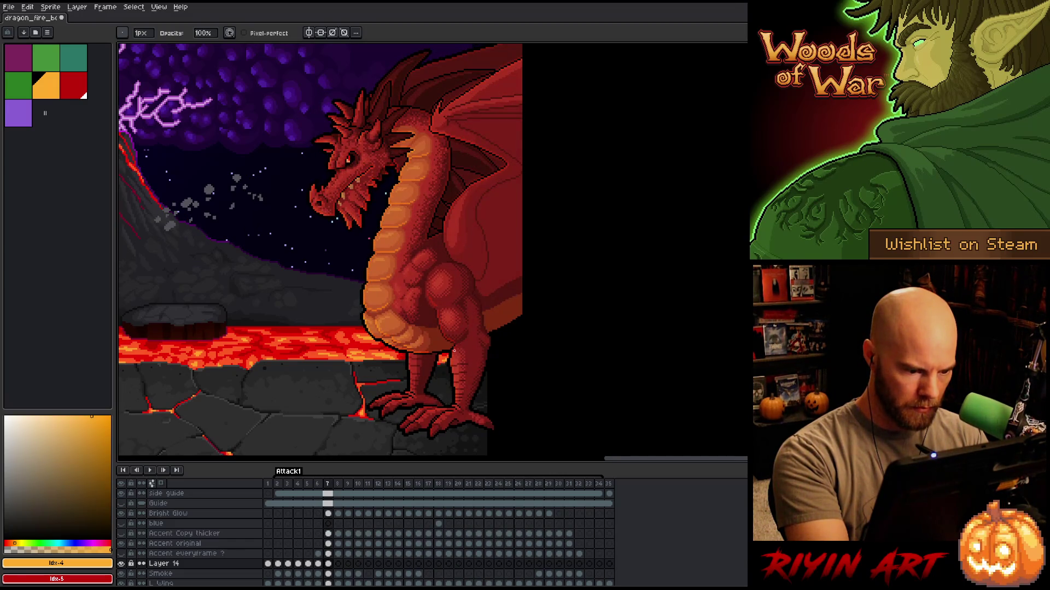
key("Right")
key("Left")
key("Right")
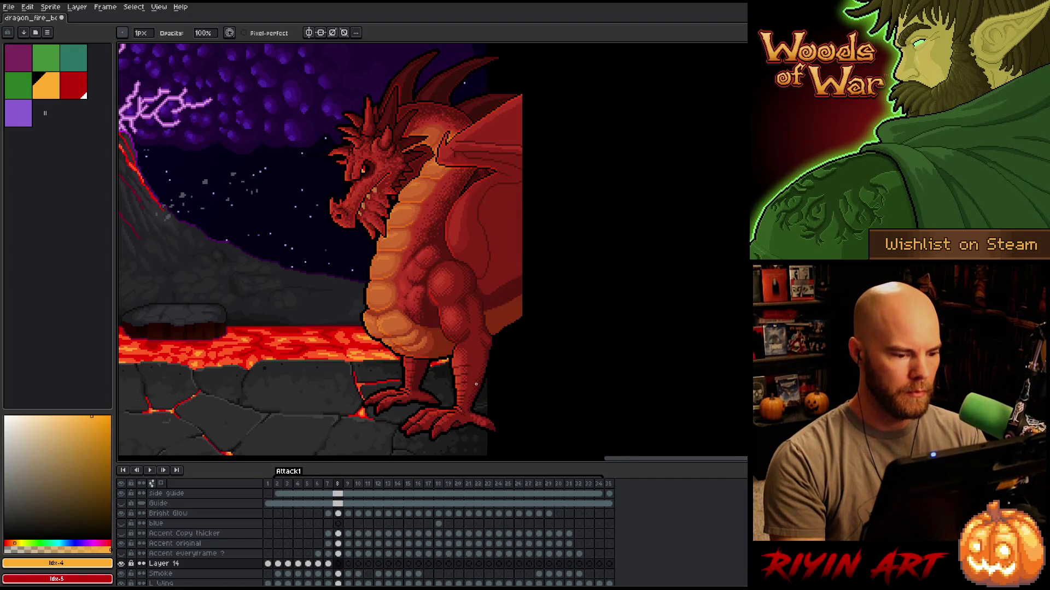
key("Left")
key("Left")
key("Right")
key("Right")
key("Left")
key("Right")
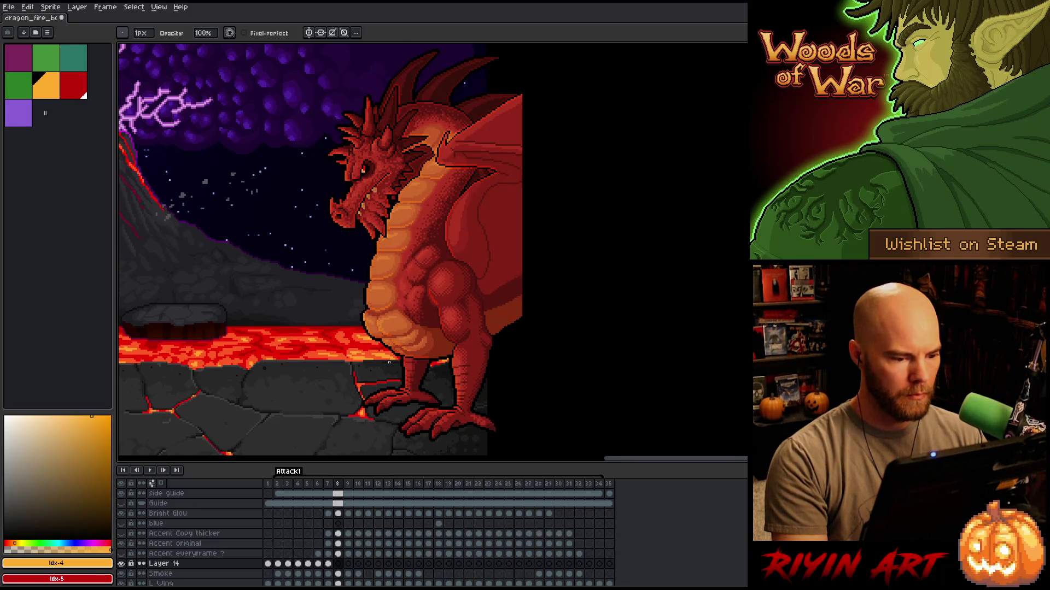
key("Left")
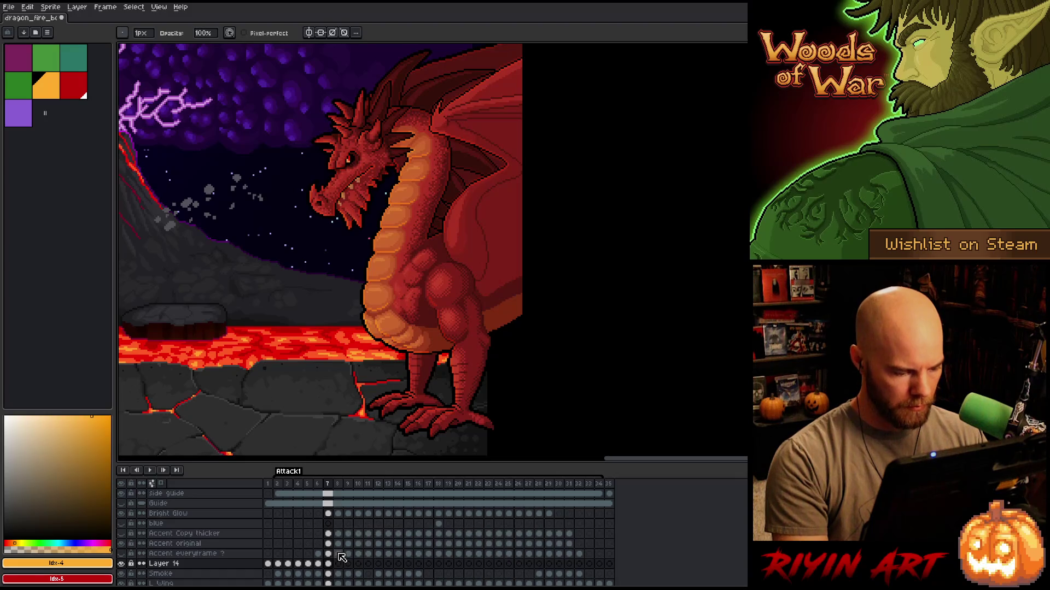
left_click(338, 544)
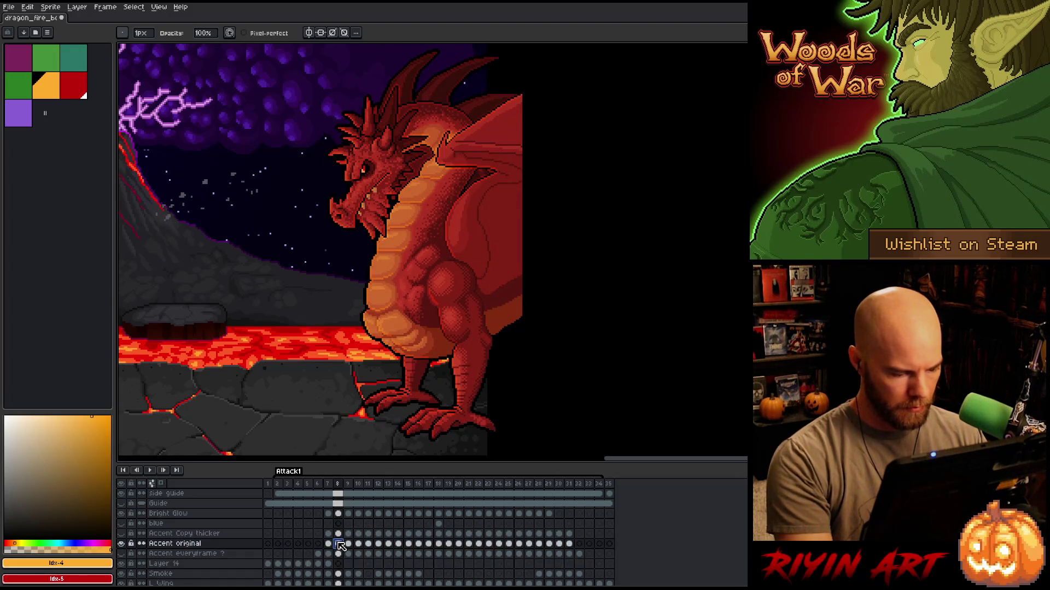
left_click(338, 564)
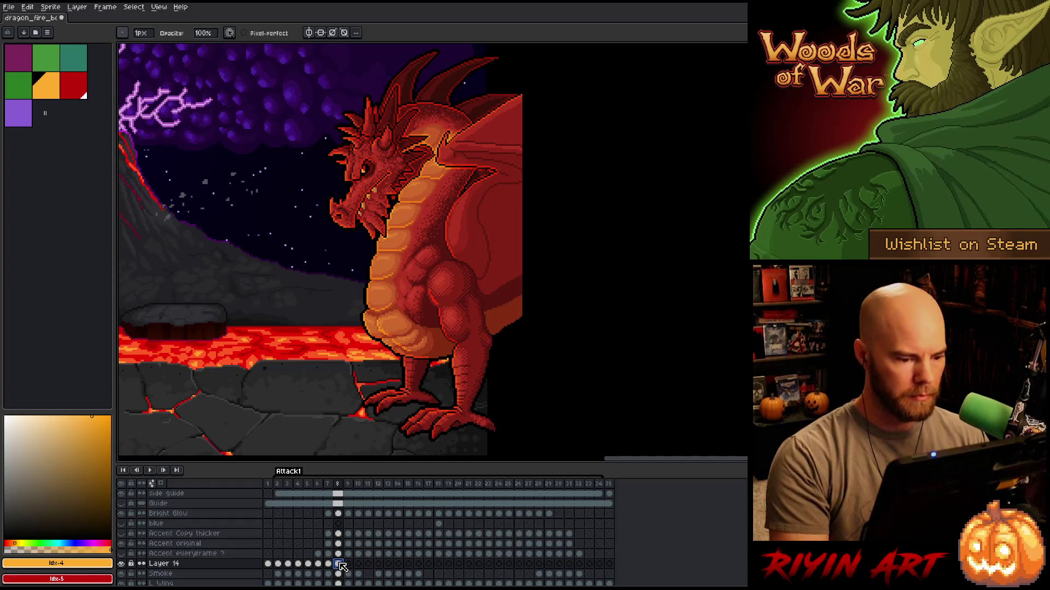
key("m")
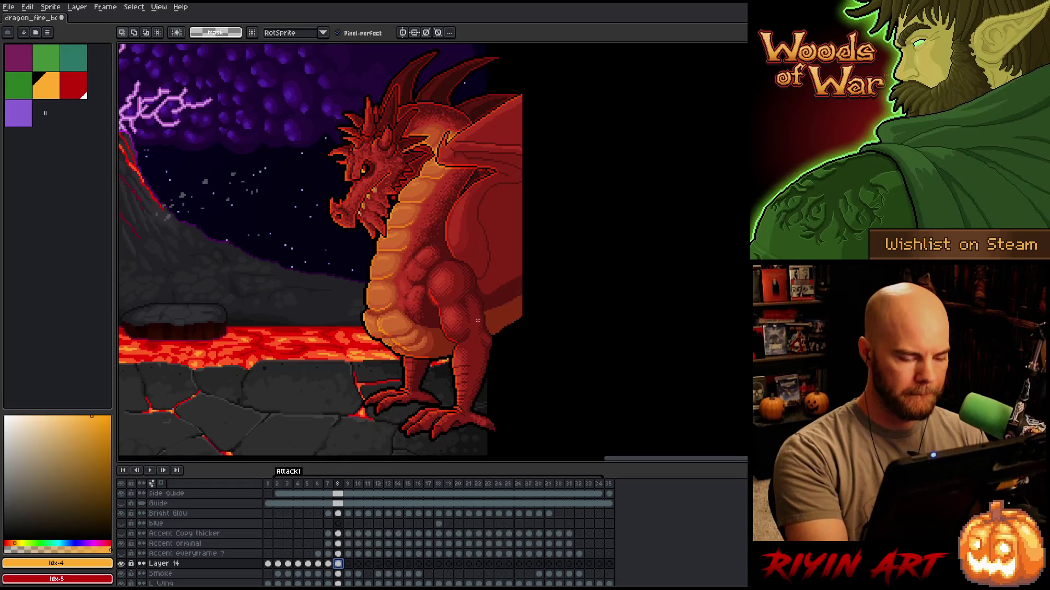
scroll(526, 374, "down", 5)
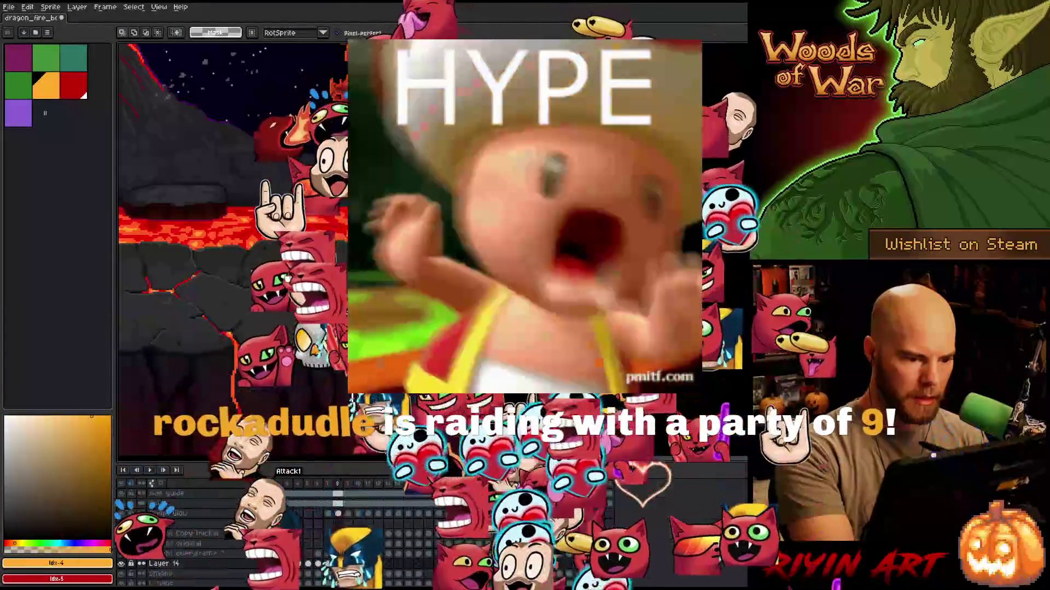
key("h")
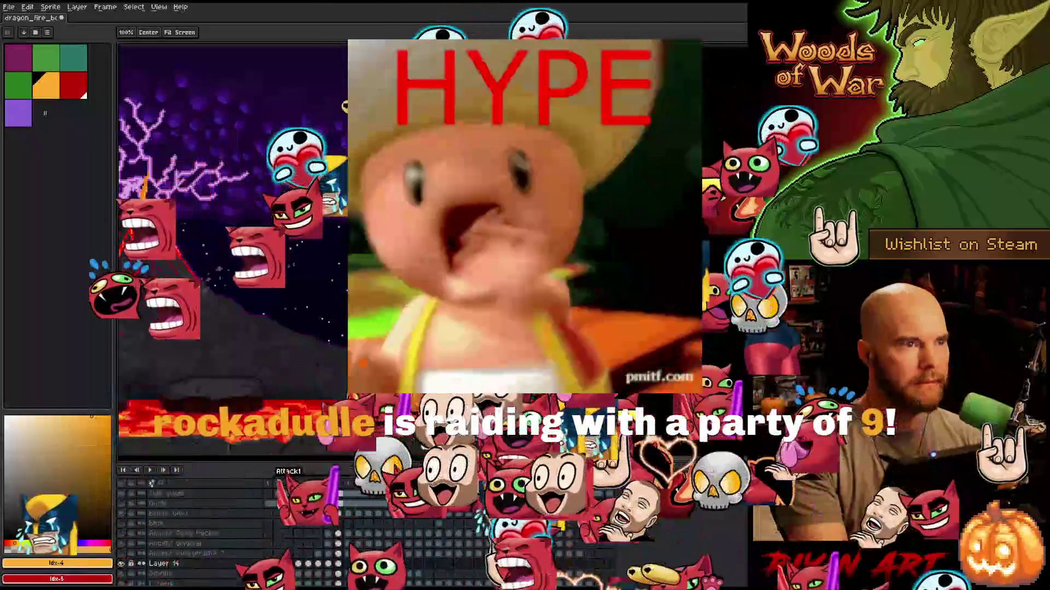
key("m")
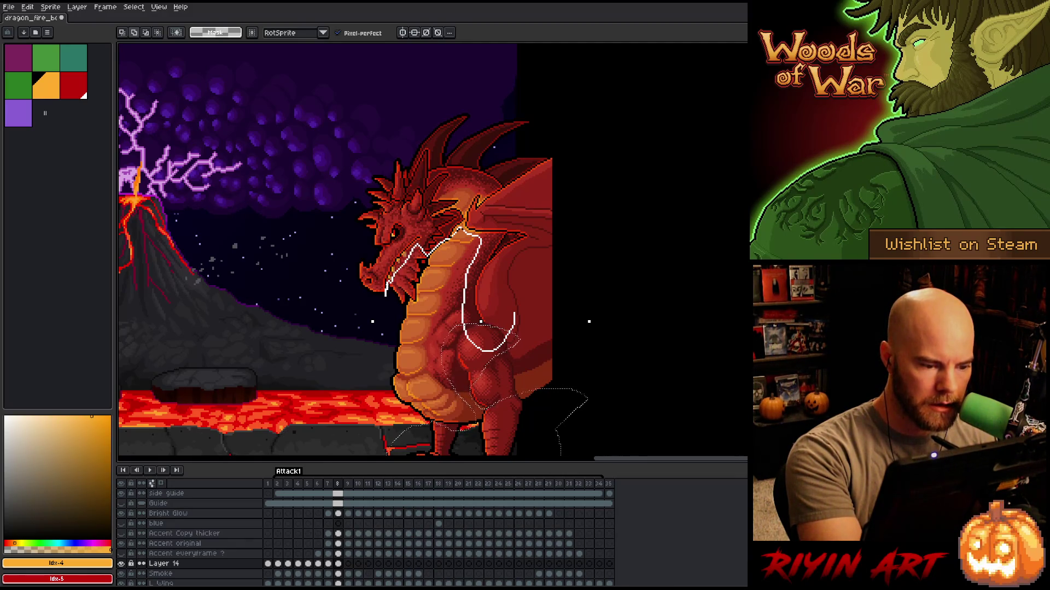
Lasso the dragon's head and neck, then deselect it.
mouse_move(361, 276)
left_mouse_down()
mouse_move(328, 172)
mouse_move(513, 71)
mouse_move(621, 212)
mouse_move(572, 324)
left_mouse_up()
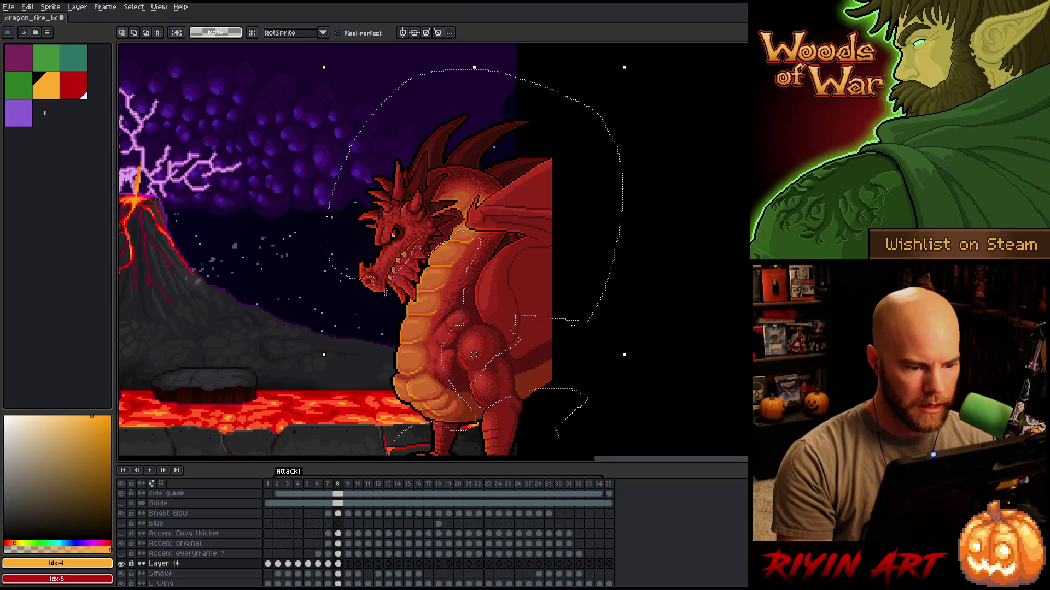
key("ctrl+d")
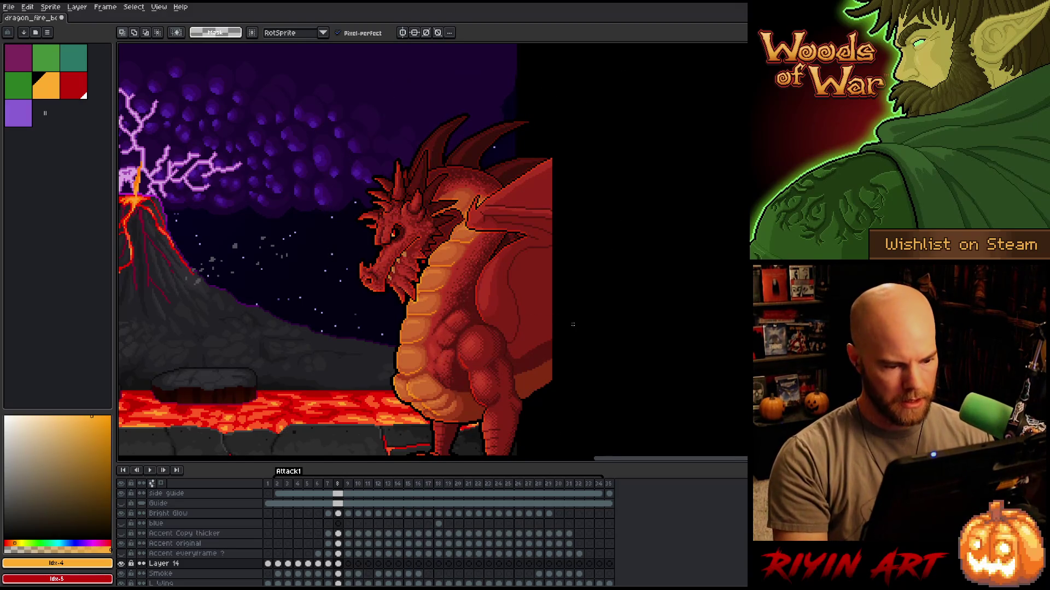
left_click_drag(522, 372, 463, 243)
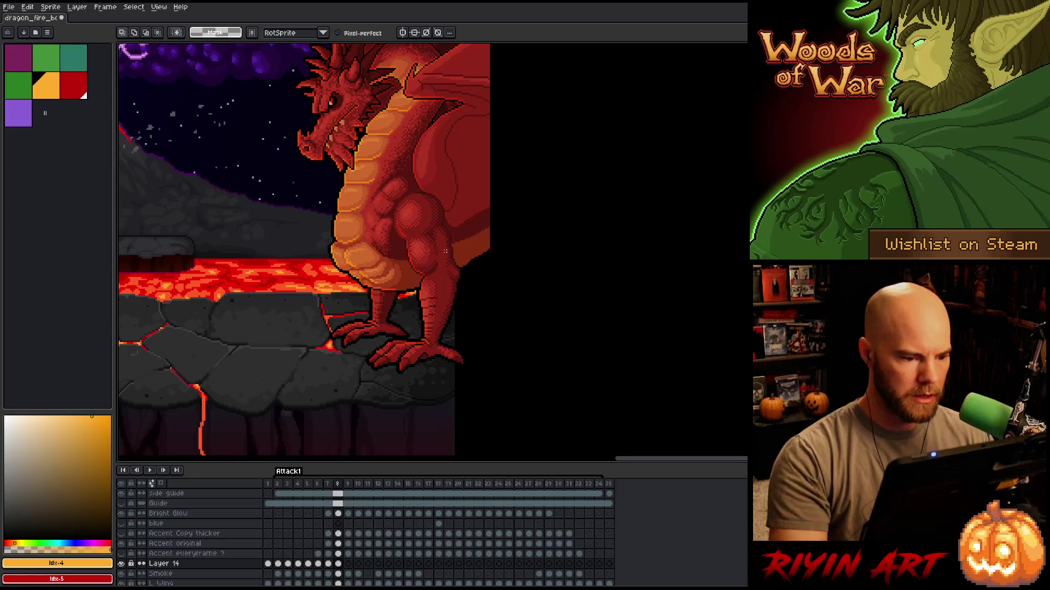
key("b")
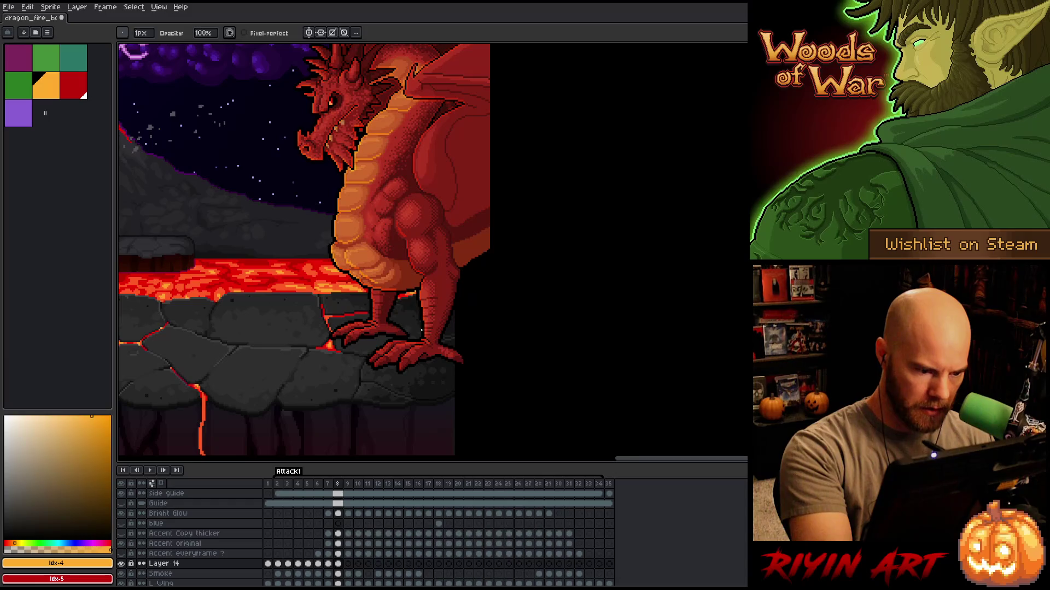
Flip between frames 5, 6 and 7 to compare poses, boxing the dragon's chest.
key("comma")
key("comma")
key("period")
key("comma")
key("comma")
key("period")
key("period")
key("comma")
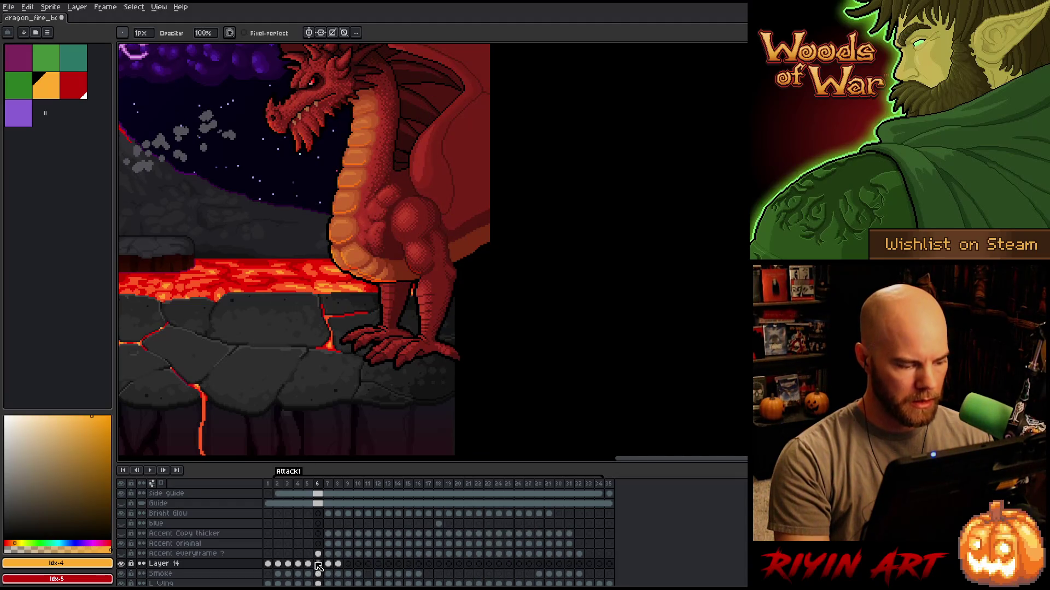
key("comma")
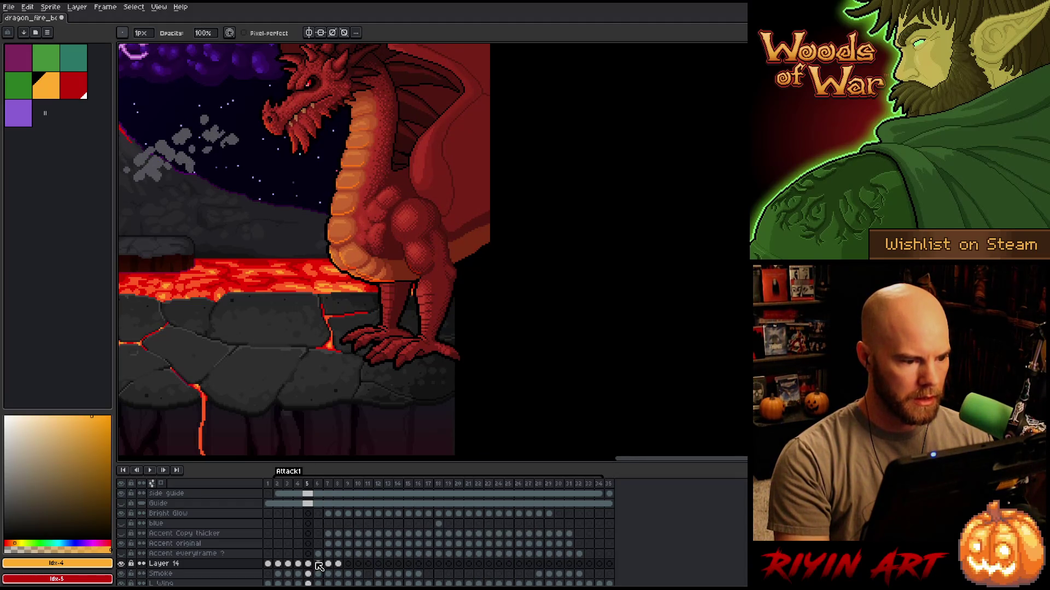
key("period")
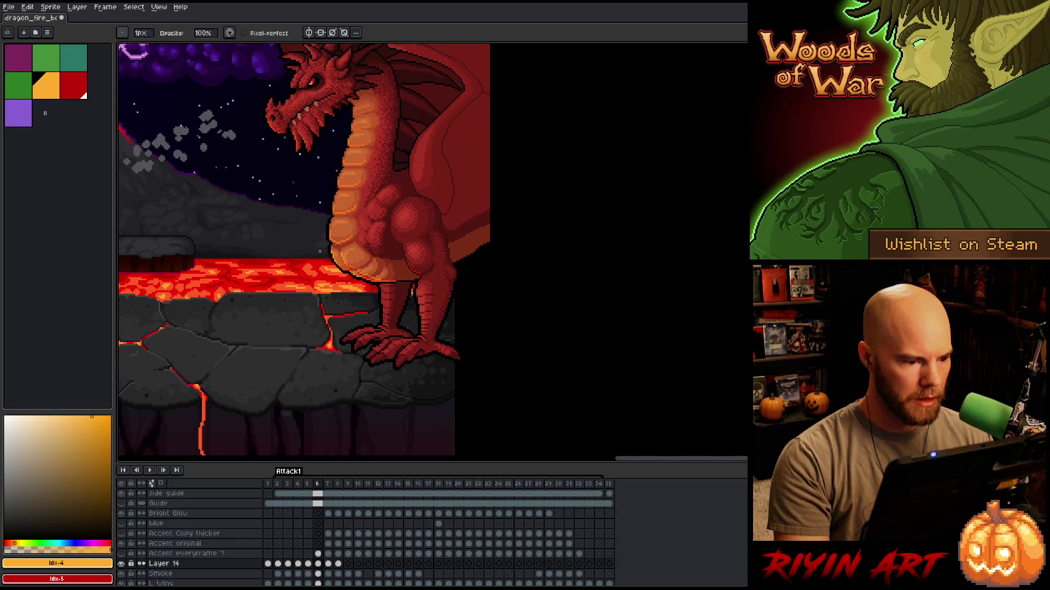
key("m")
mouse_move(315, 189)
left_mouse_down()
mouse_move(370, 213)
mouse_move(366, 222)
left_mouse_up()
scroll(366, 222, "up", 3)
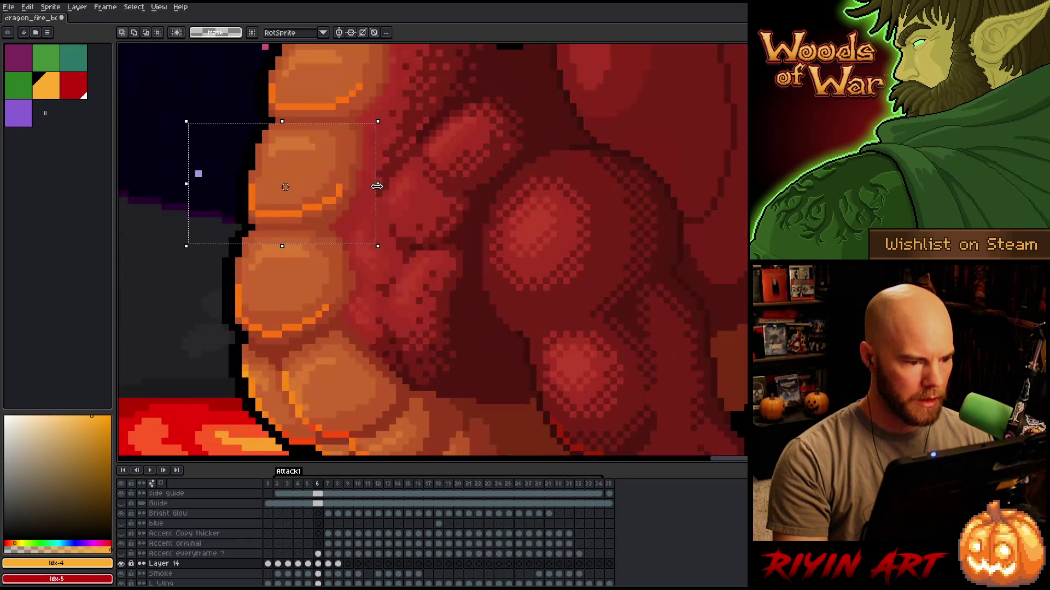
scroll(383, 230, "down", 3)
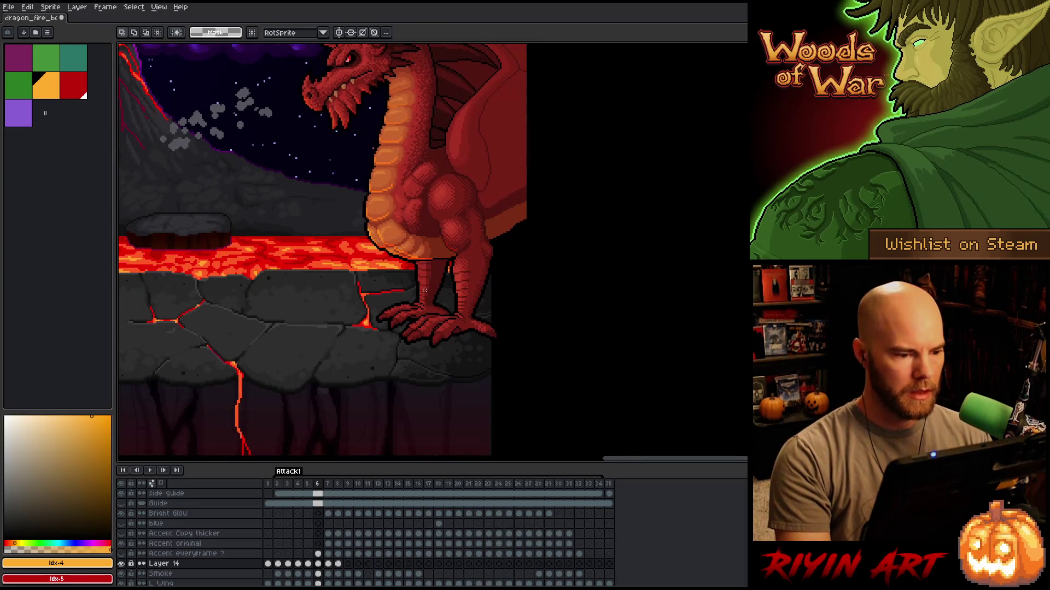
Settle on Layer 14's frame 7 cel and bring up Hue/Saturation.
key("period")
key("comma")
key("period")
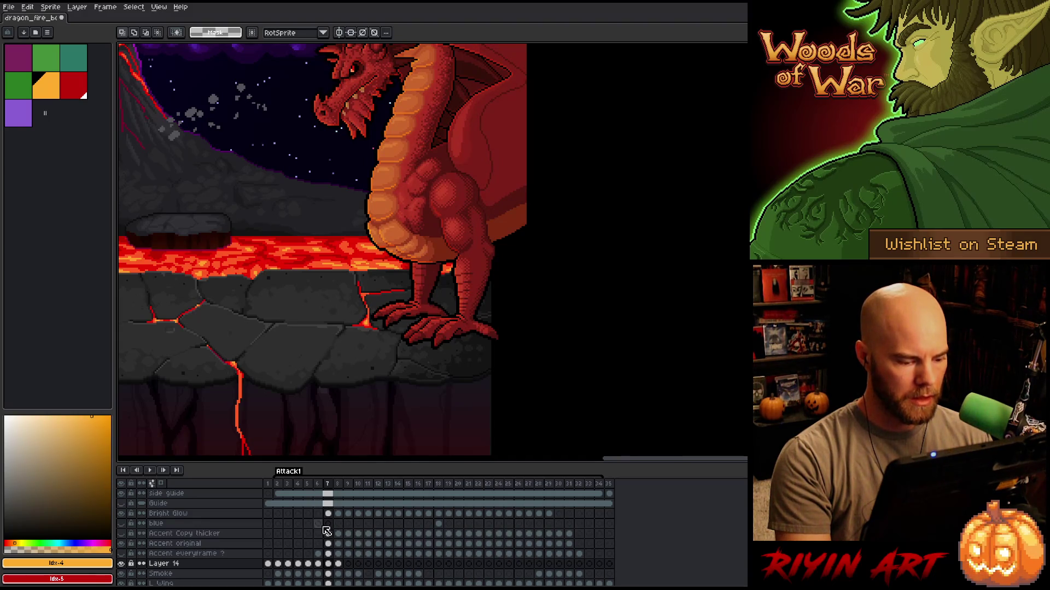
left_click(330, 564)
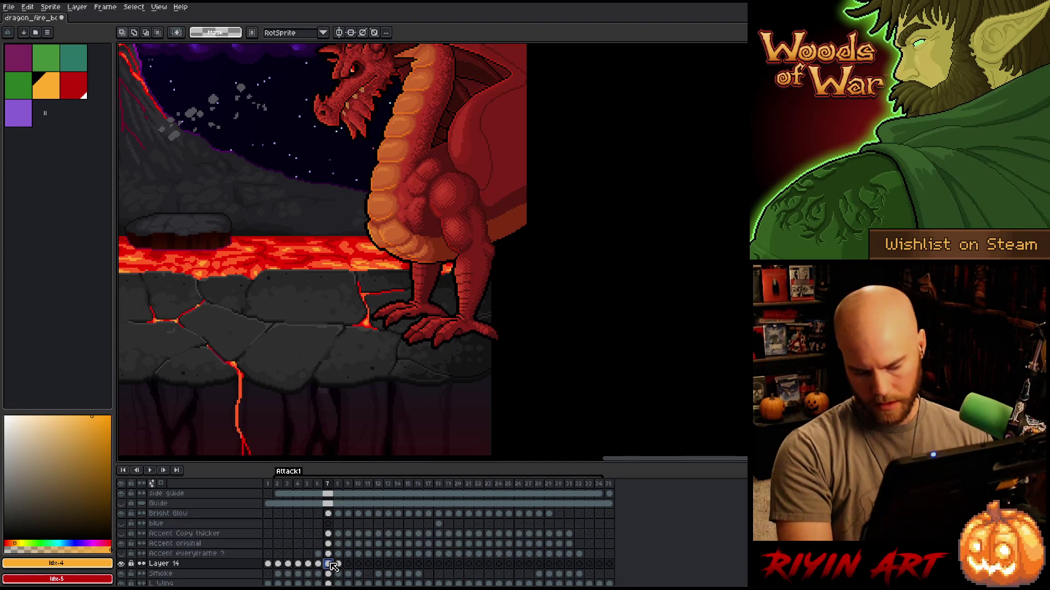
key("ctrl+u")
Raise the Alpha of Layer 14's frame 7 content by 53 in Hue/Saturation.
left_click_drag(464, 520, 479, 521)
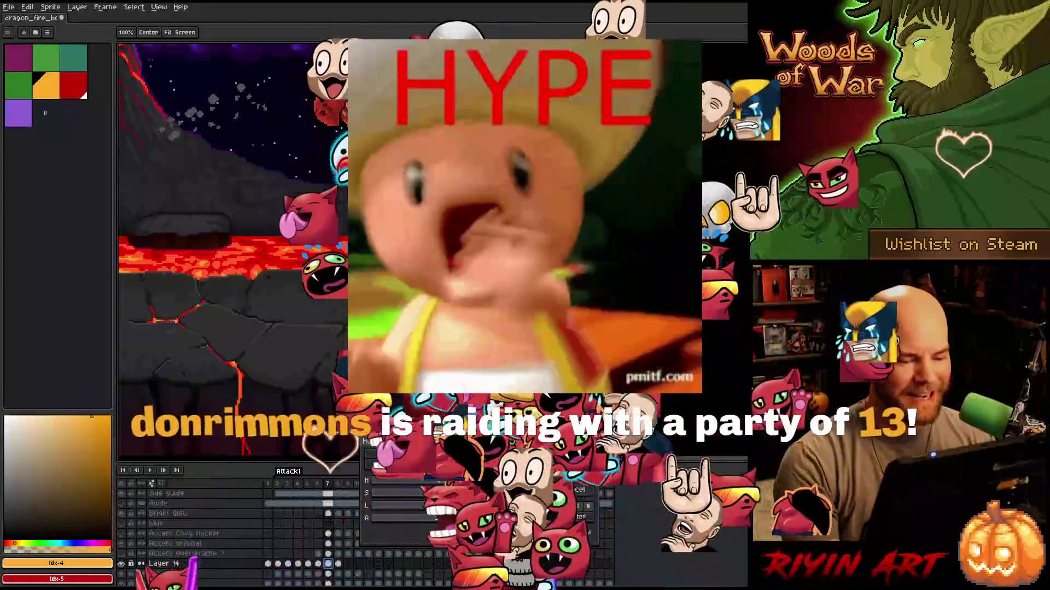
key("m")
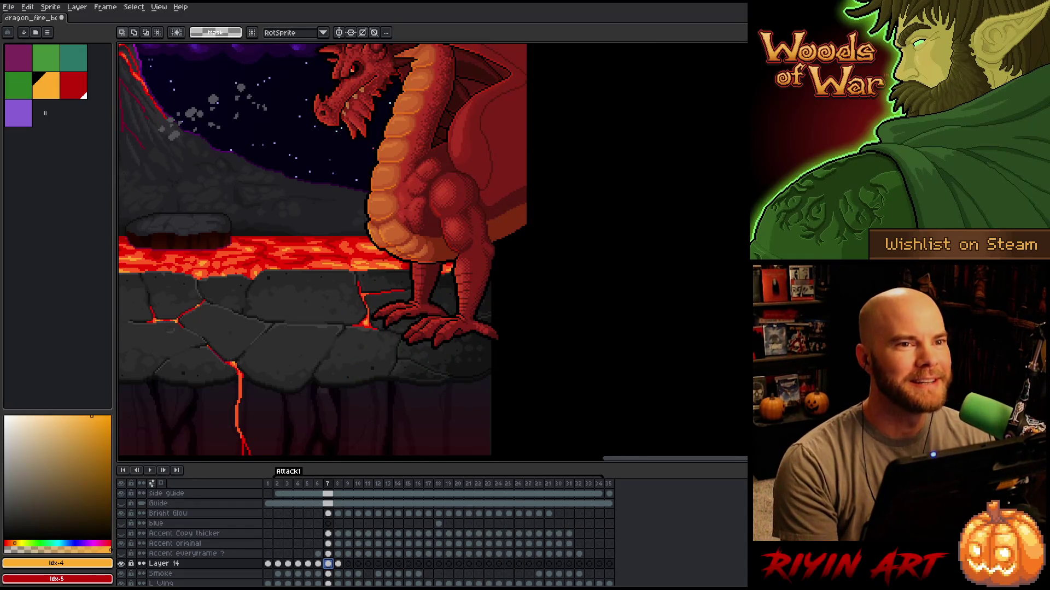
Zoom out, jump to frame 6 and play back the breath animation.
scroll(284, 152, "down", 3)
scroll(335, 231, "up", 1)
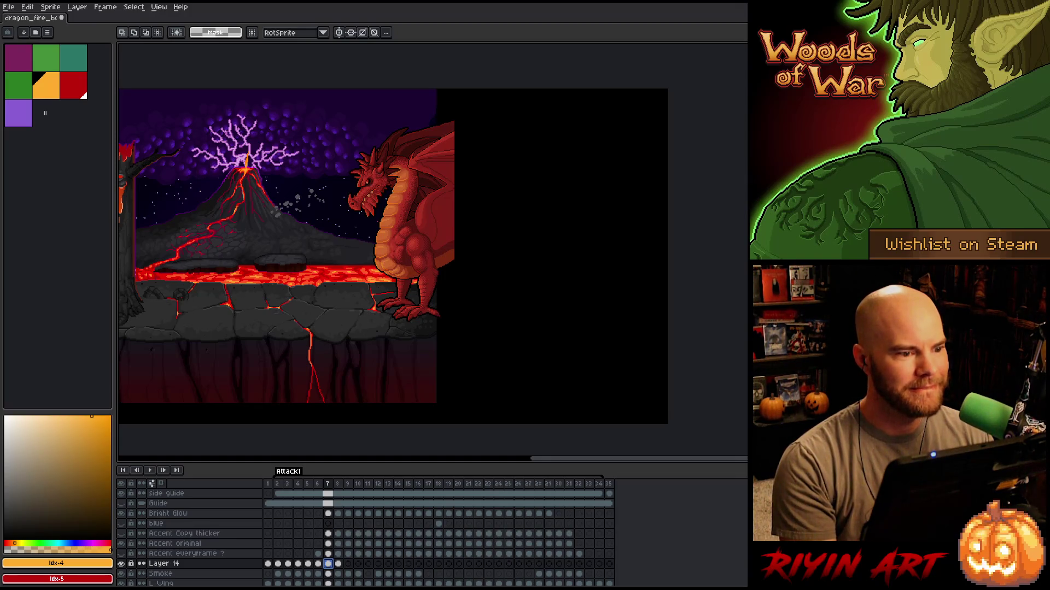
scroll(392, 156, "up", 1)
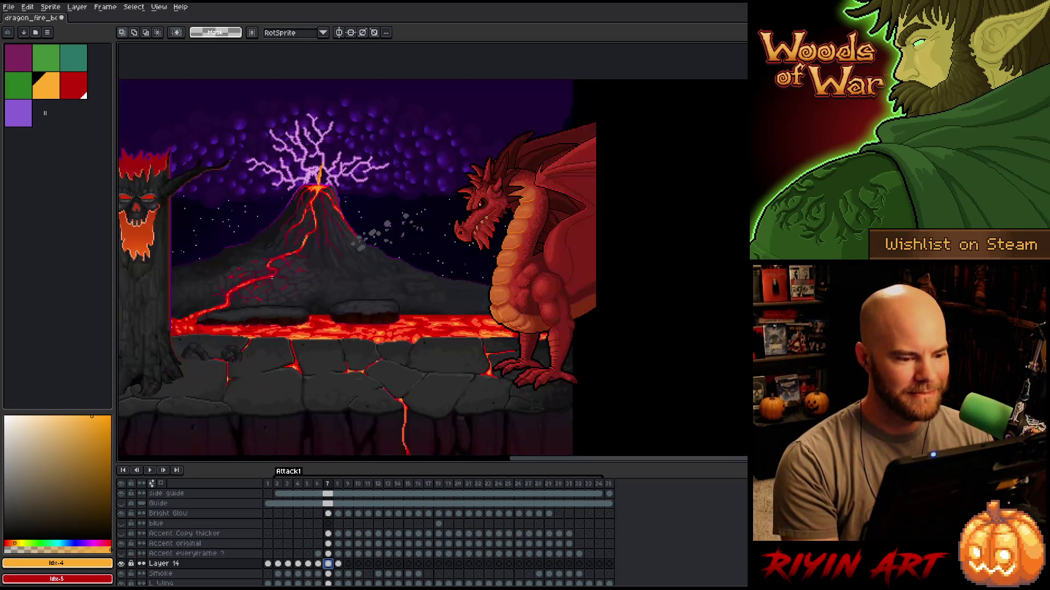
left_click(319, 484)
key("Return")
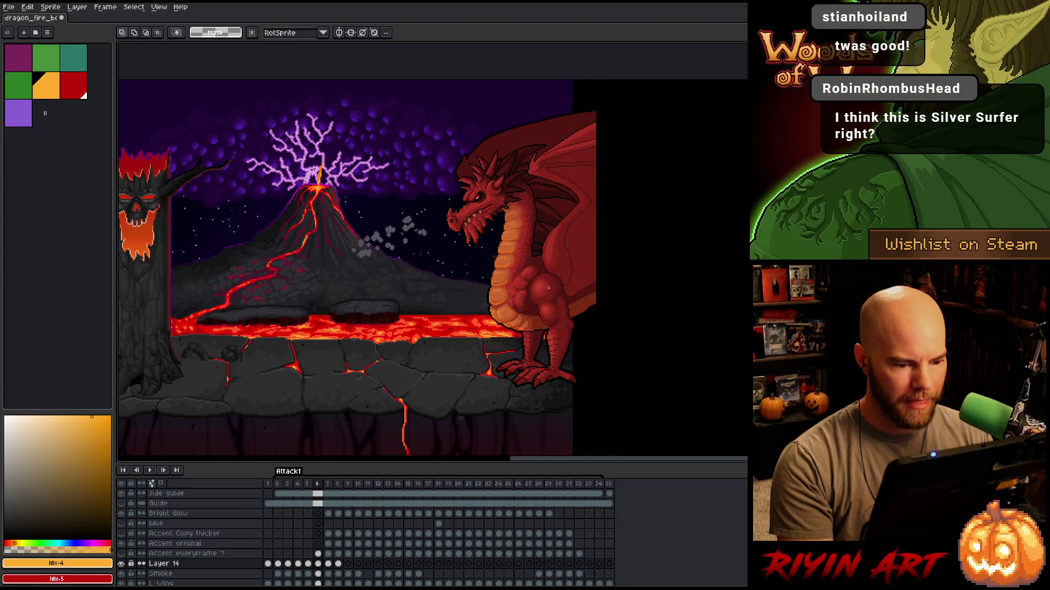
scroll(522, 280, "up", 3)
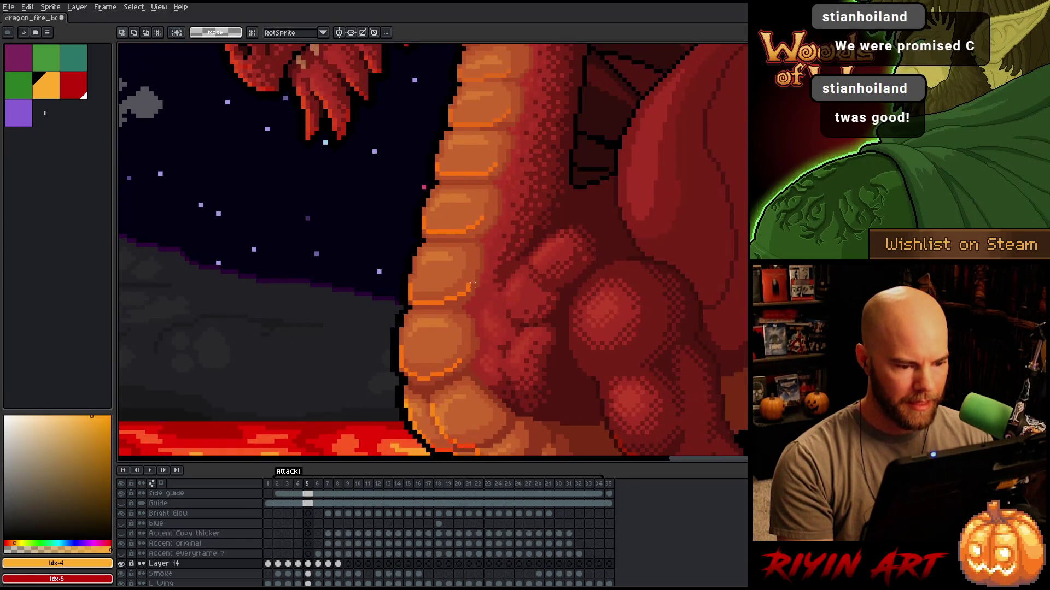
left_click_drag(459, 276, 491, 289)
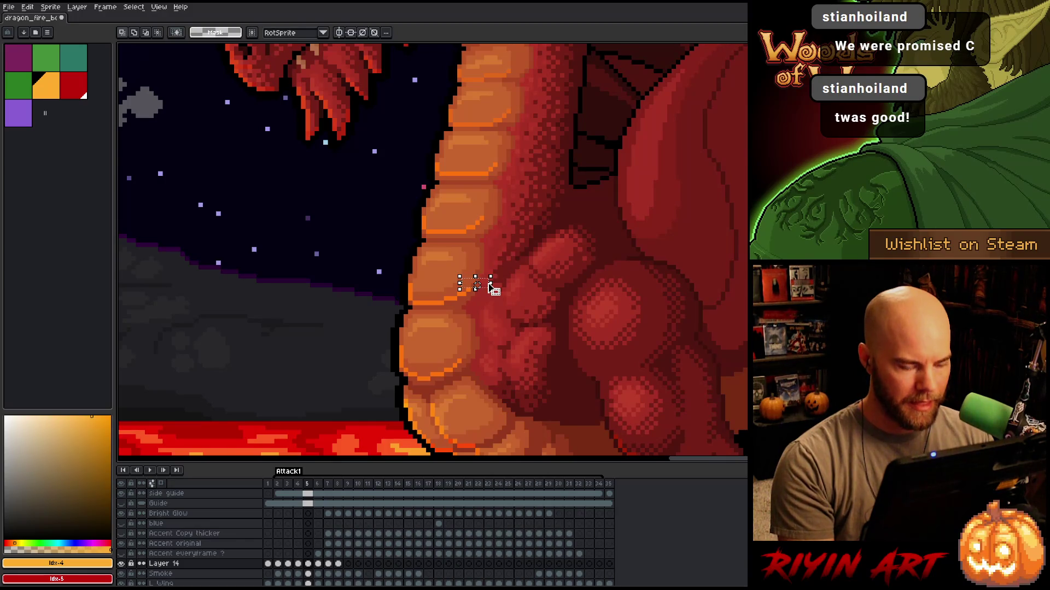
Step through frames 4 to 8, comparing the dragon's poses around frame 7.
key("comma")
key("period")
key("period")
key("period")
key("comma")
key("comma")
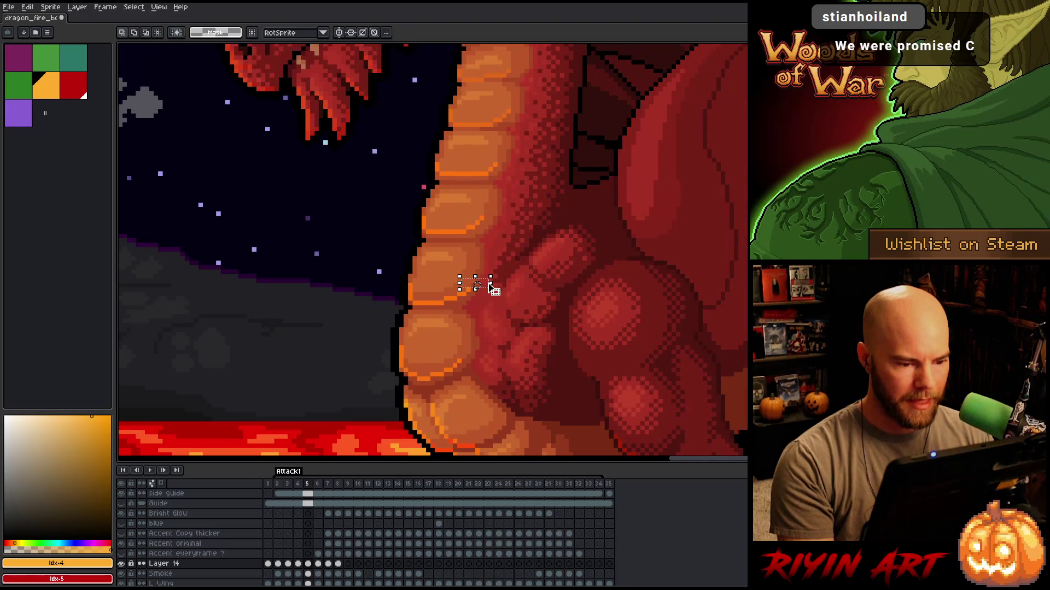
key("period")
key("comma")
key("period")
key("period")
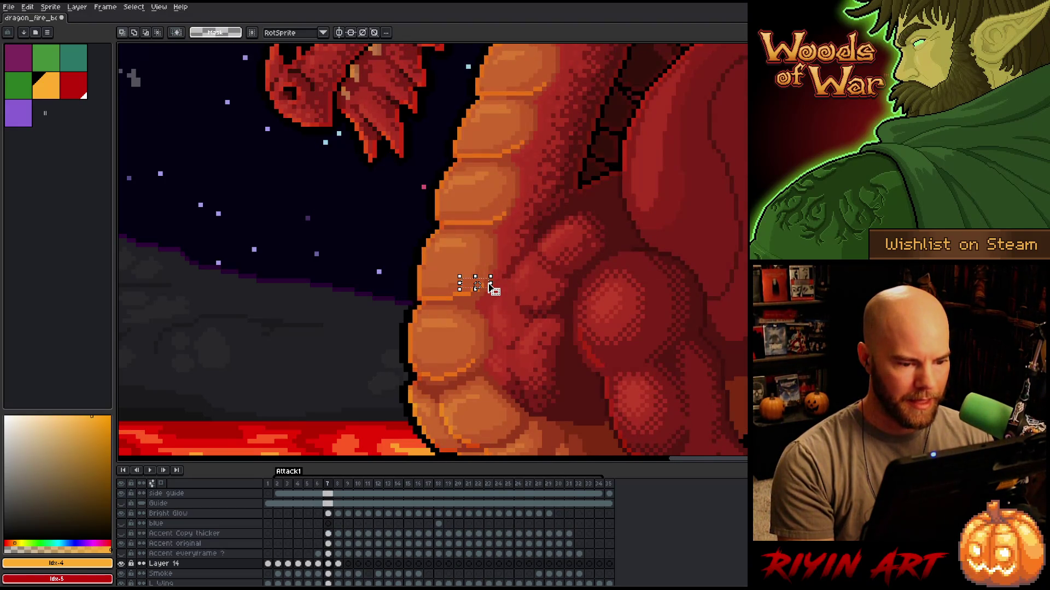
key("period")
key("period")
key("comma")
key("comma")
key("period")
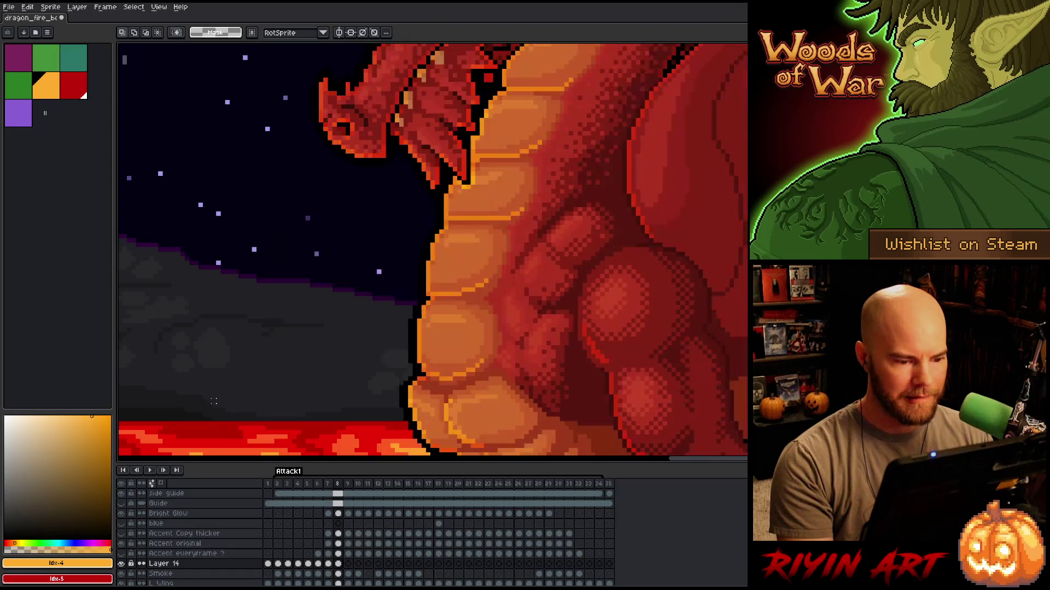
key("period")
key("period")
key("period")
key("comma")
key("comma")
key("comma")
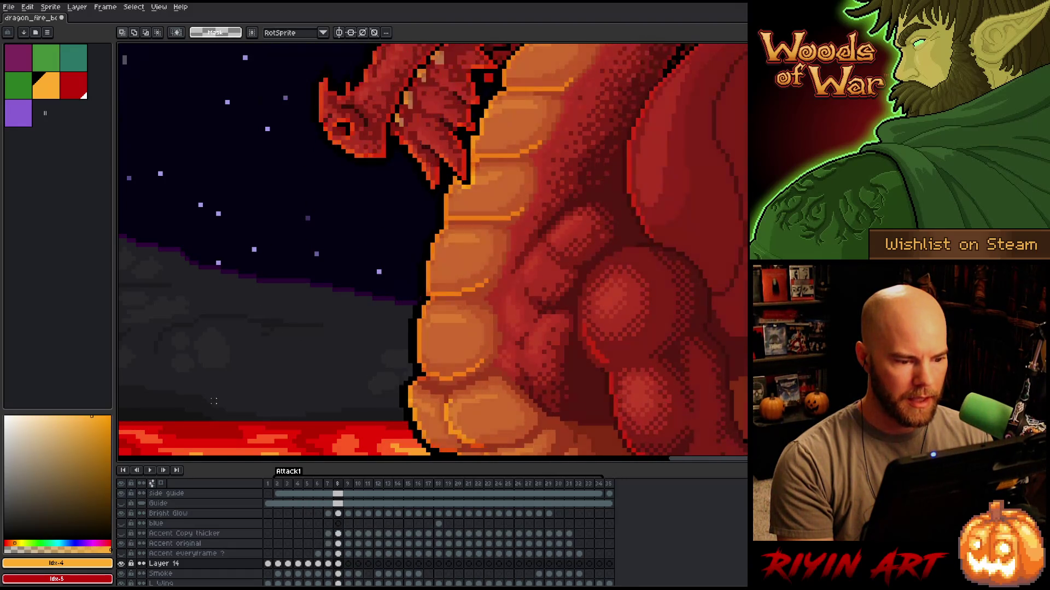
Advance through the fire breath to frame 11 and recentre the whole scene.
scroll(214, 401, "down", 5)
key("period")
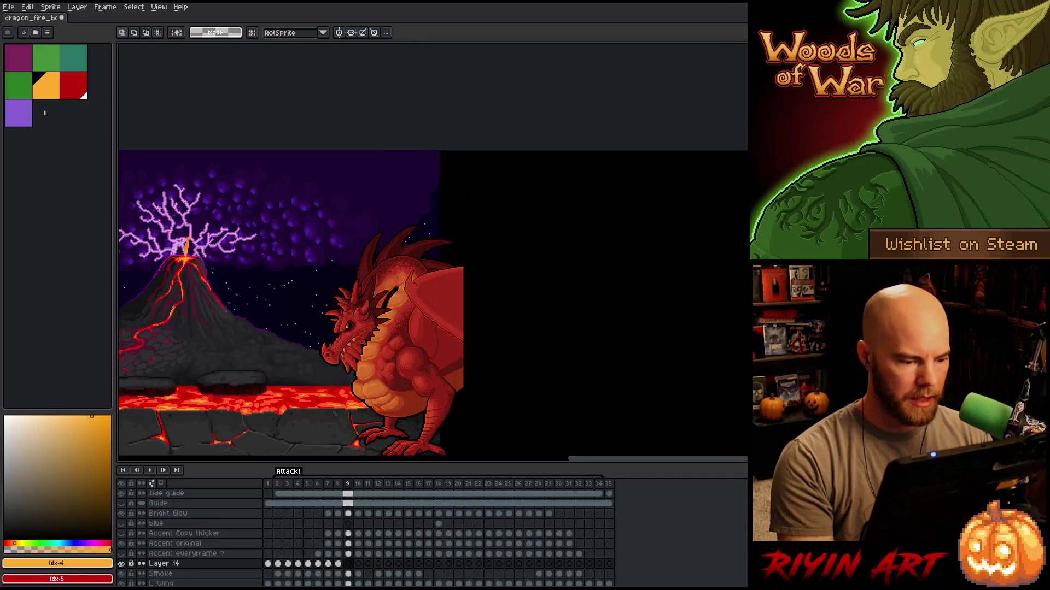
key("period")
key("period")
key("period")
key("comma")
key("comma")
mouse_move(347, 386)
left_mouse_down()
mouse_move(439, 316)
mouse_move(437, 301)
left_mouse_up()
Play the animation from an early frame and stop on frame 2.
left_click(285, 486)
key("Return")
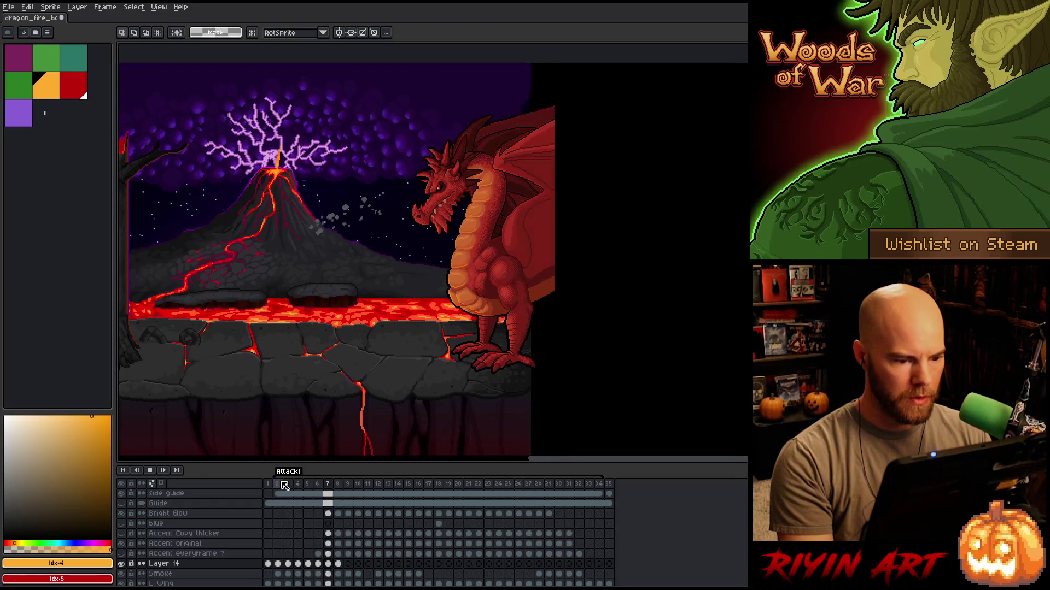
key("Return")
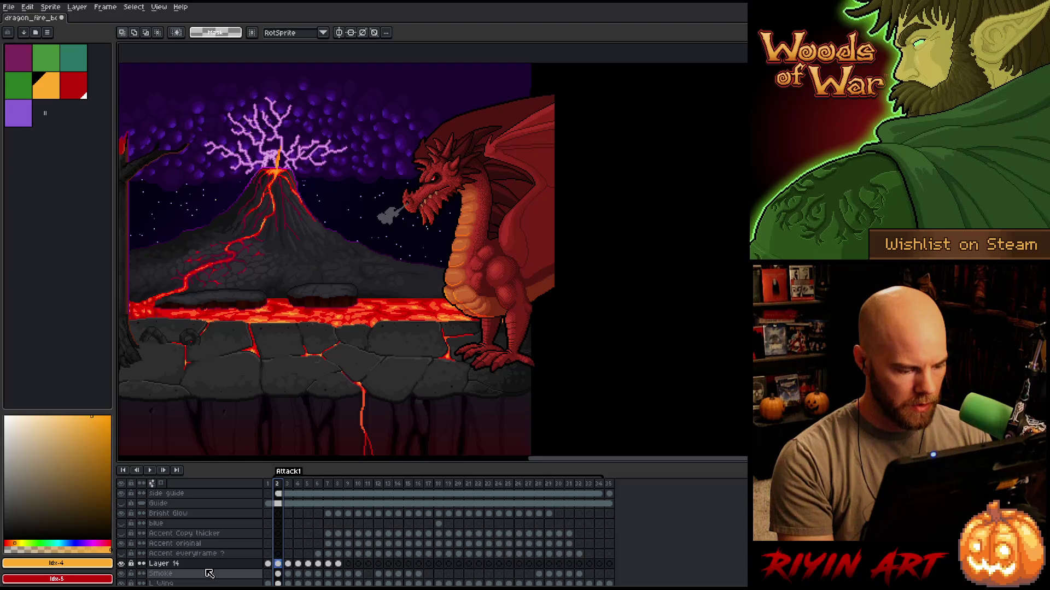
Set Layer 14's opacity to 73%, then about 79%, and return to frame 2.
double_click(210, 564)
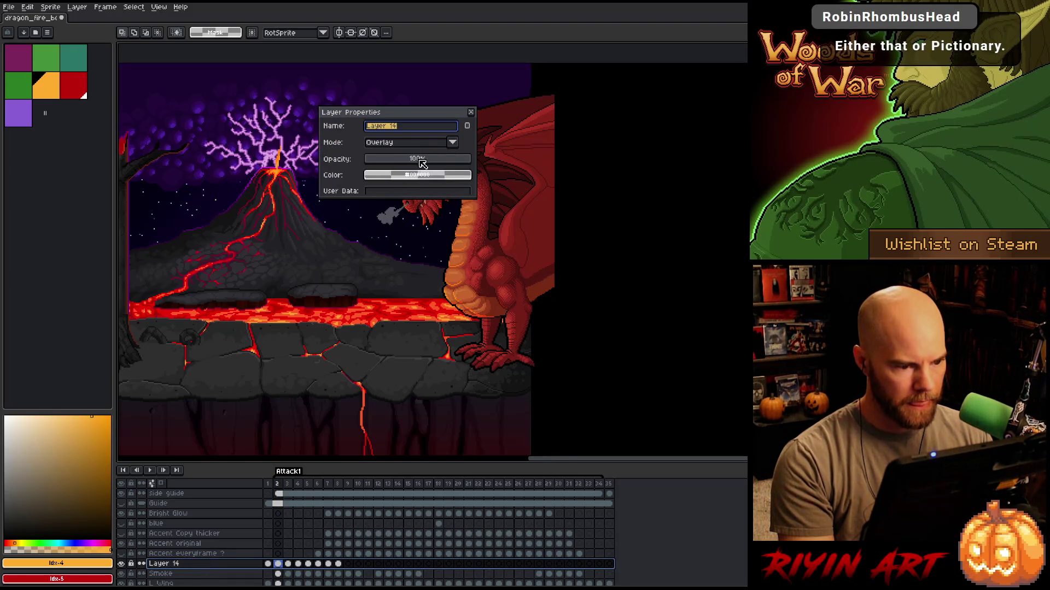
left_click(443, 160)
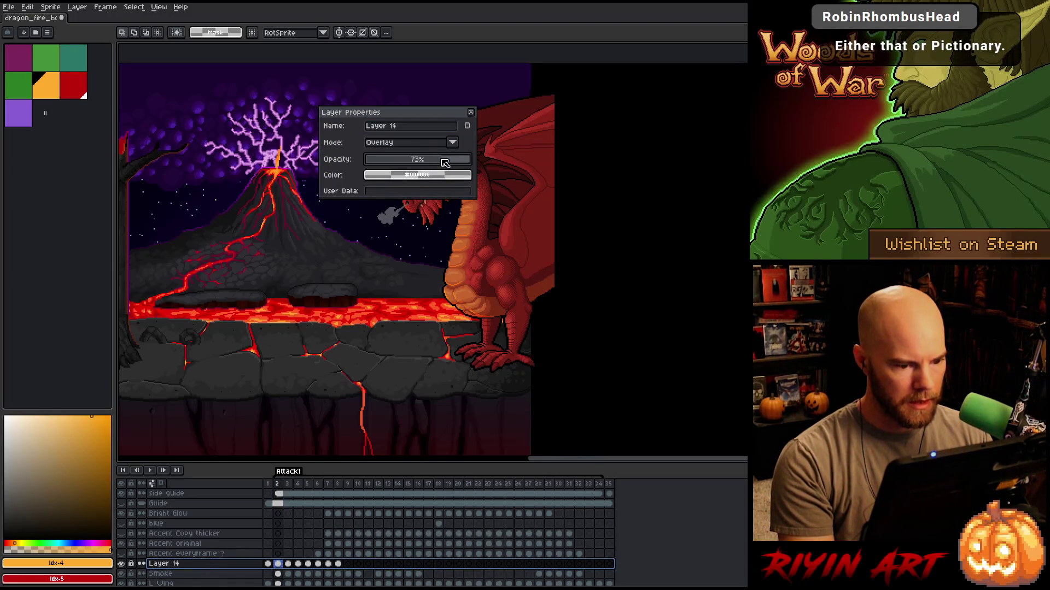
left_click(469, 112)
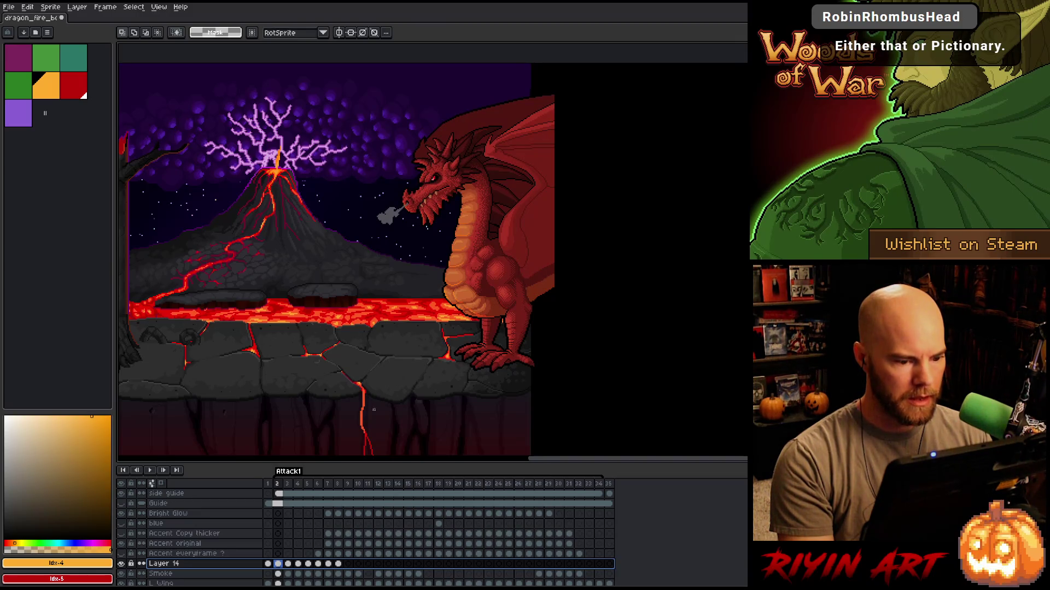
scroll(563, 262, "up", 2)
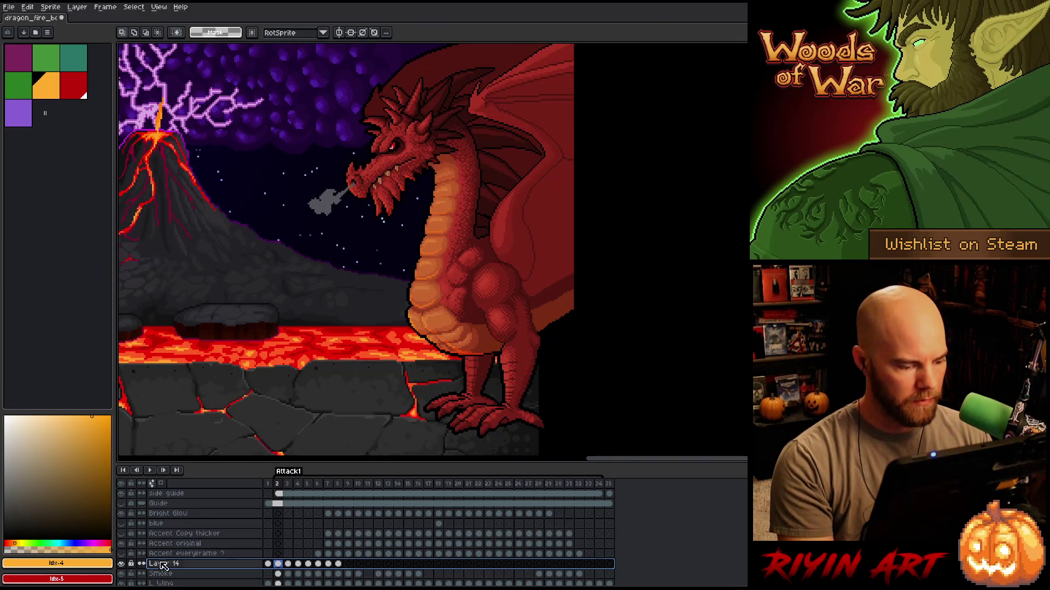
double_click(164, 564)
left_click(448, 163)
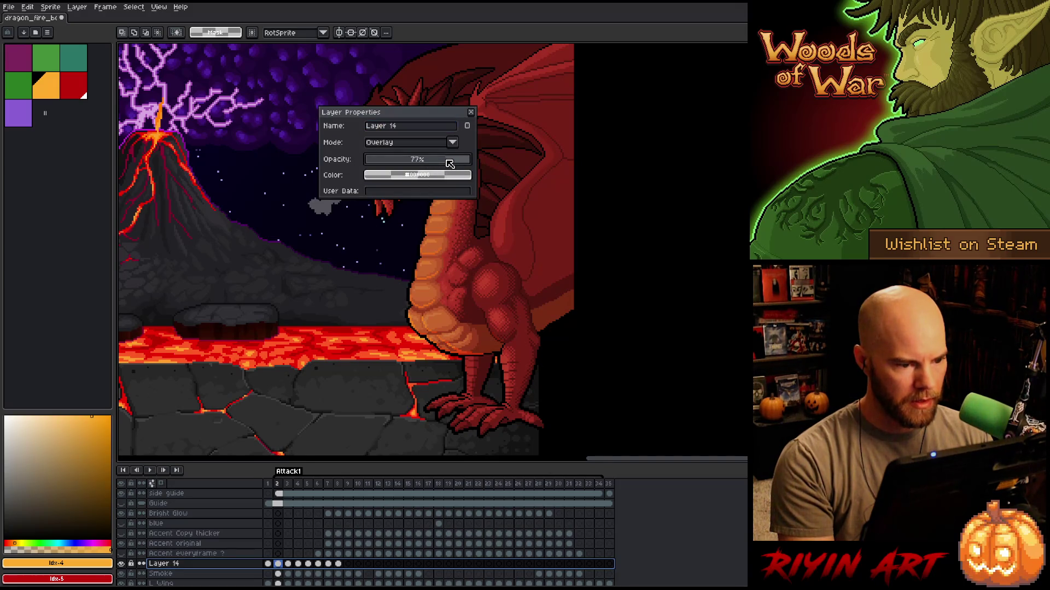
left_click(470, 112)
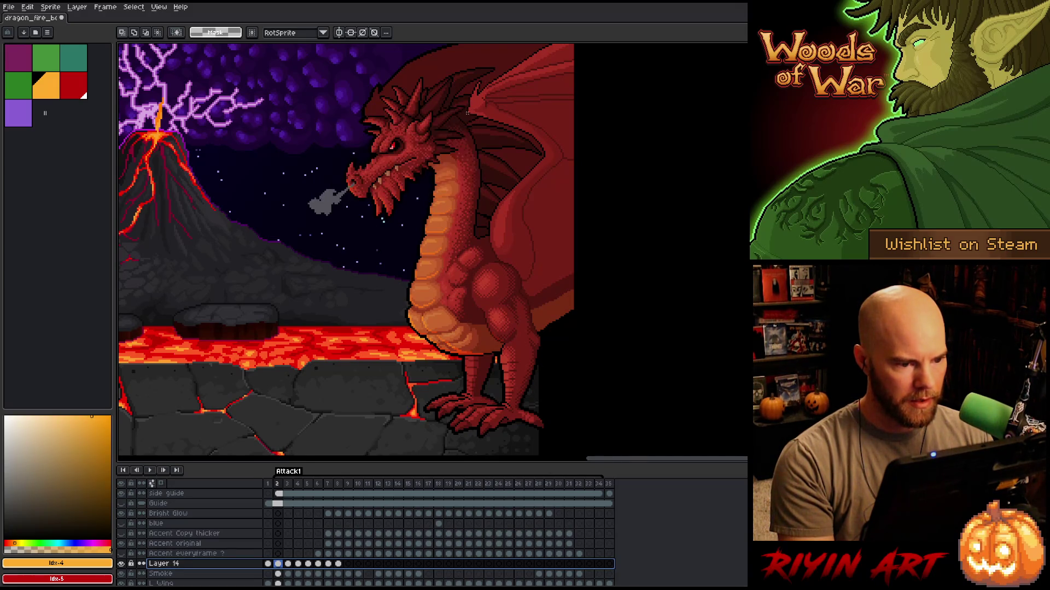
left_click(280, 484)
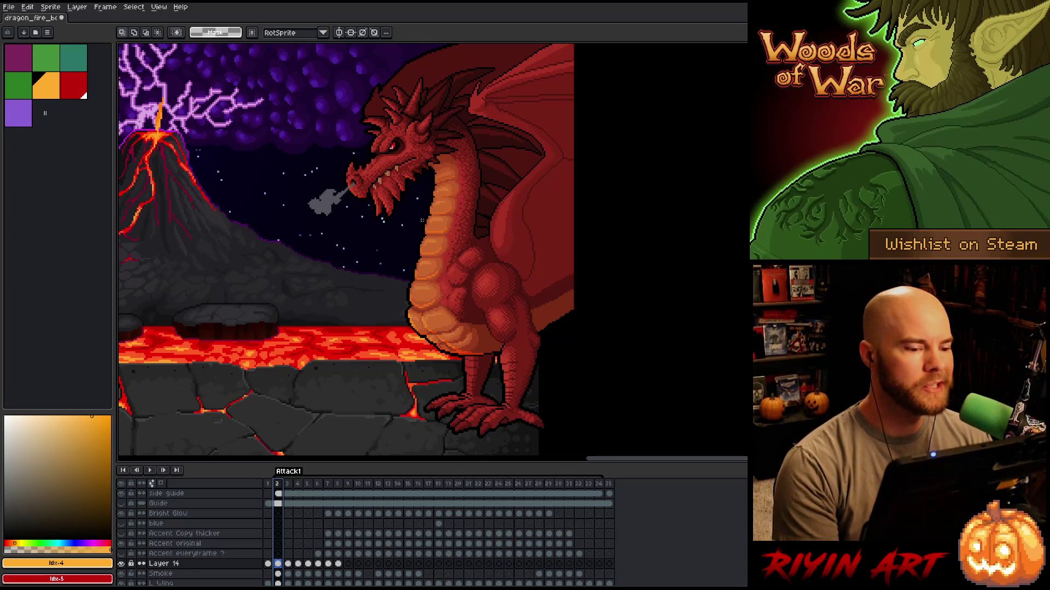
Try several opacity values for Layer 14 in Layer Properties, settling at 80%.
scroll(408, 269, "down", 3)
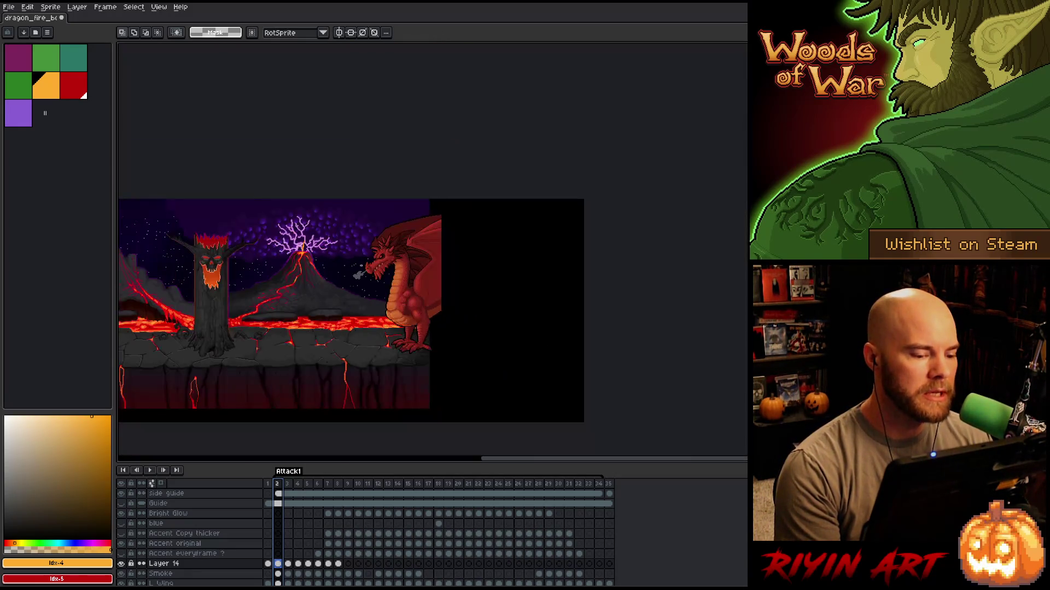
scroll(397, 327, "up", 3)
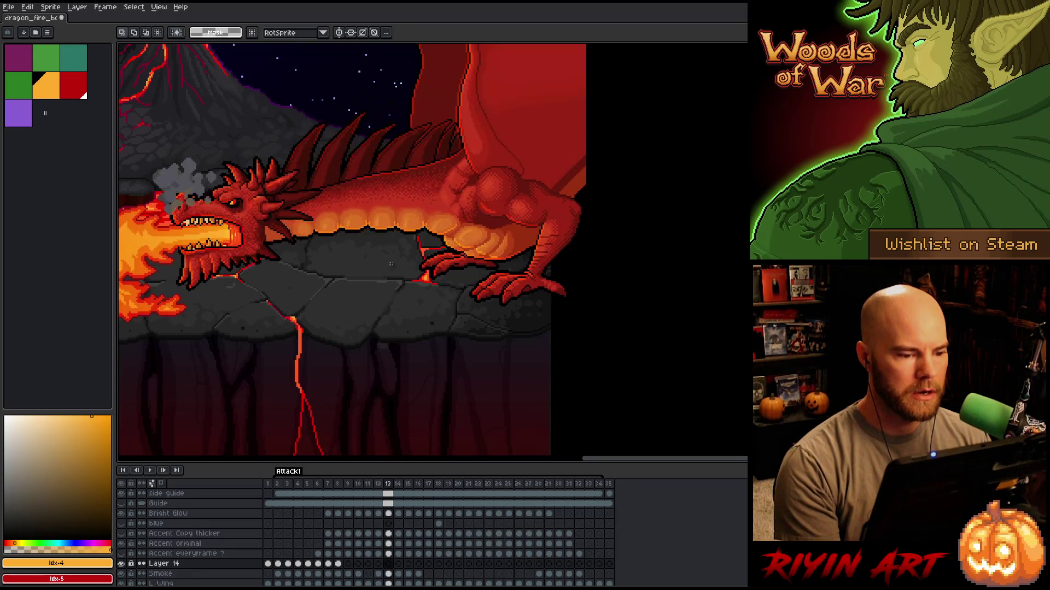
double_click(164, 564)
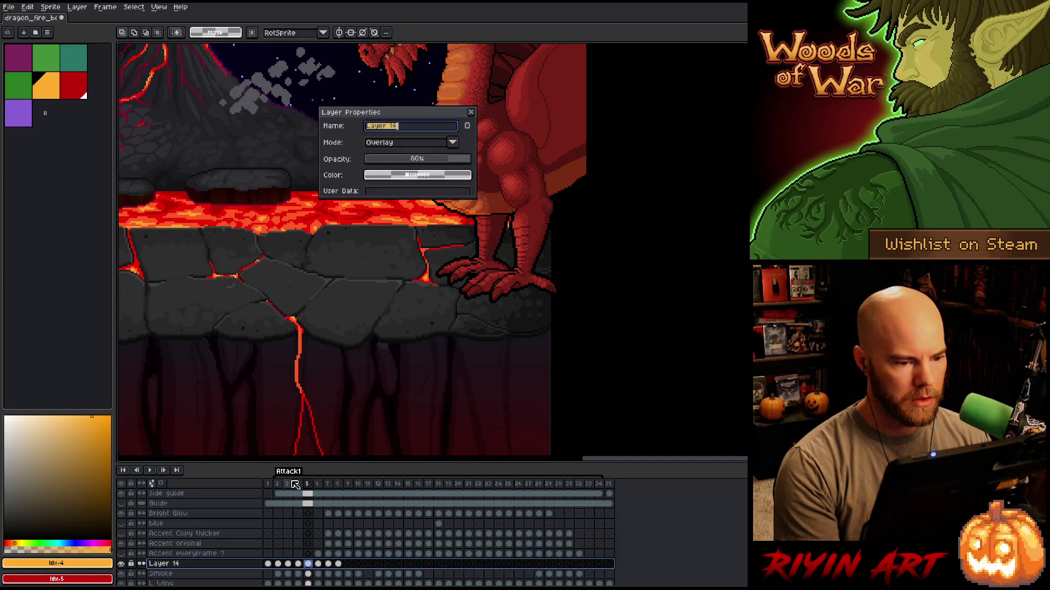
left_click(426, 160)
left_click_drag(426, 163, 443, 160)
left_click(471, 114)
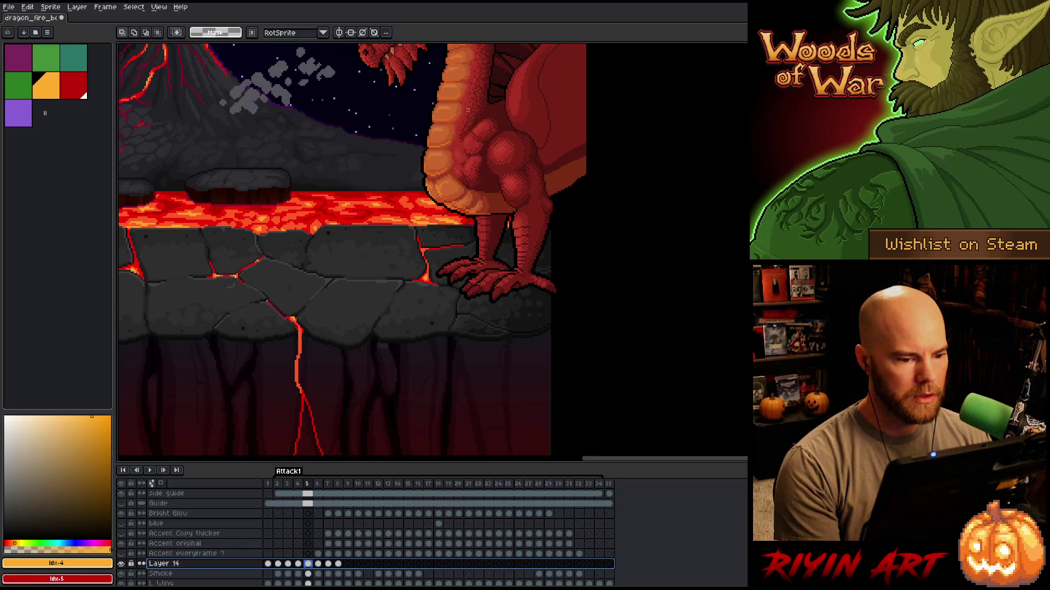
left_click_drag(350, 229, 309, 363)
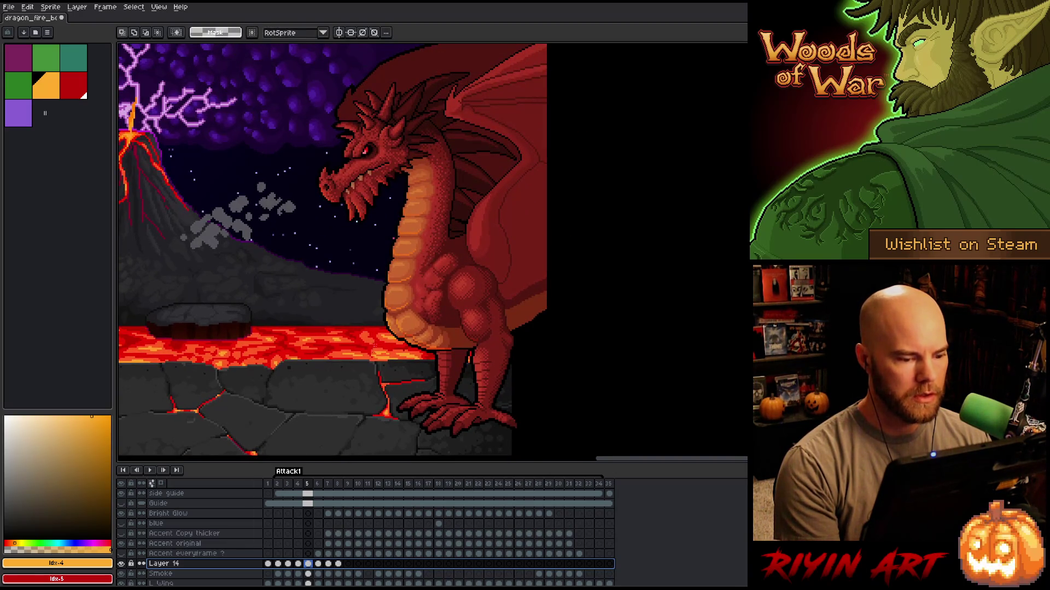
left_click(455, 159)
left_click_drag(456, 161, 449, 161)
left_click(471, 112)
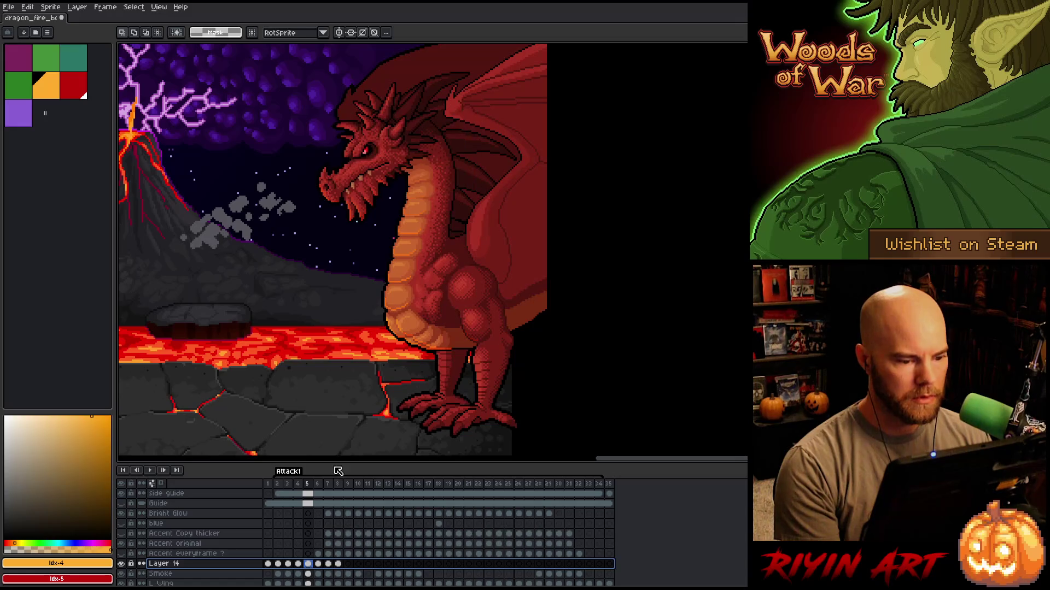
Preview the animation and check the smoke on frames 1, 2 and 3.
key("Left")
key("Left")
key("Return")
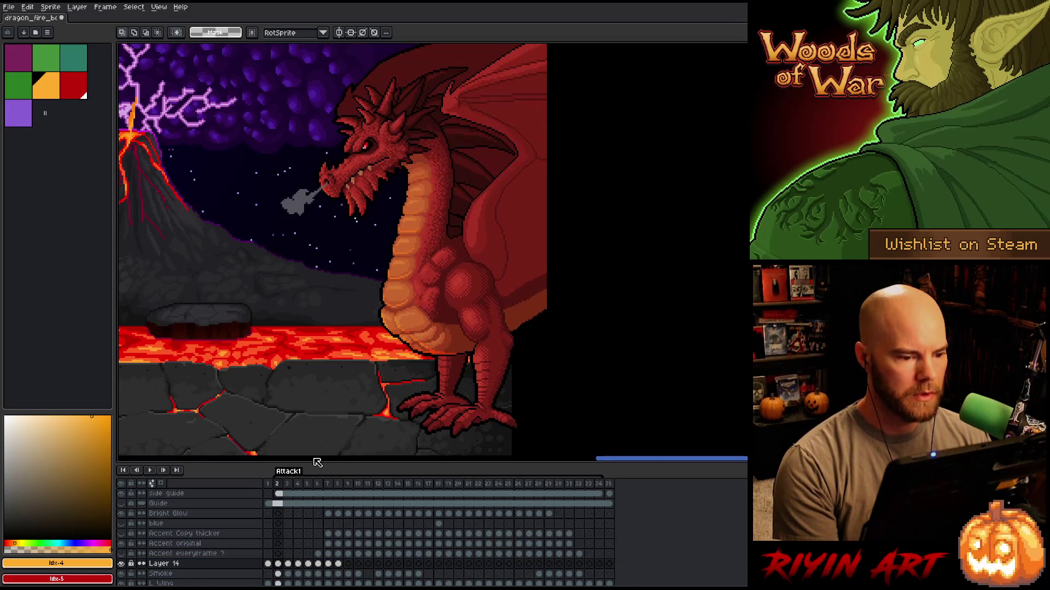
key("Return")
left_click(269, 485)
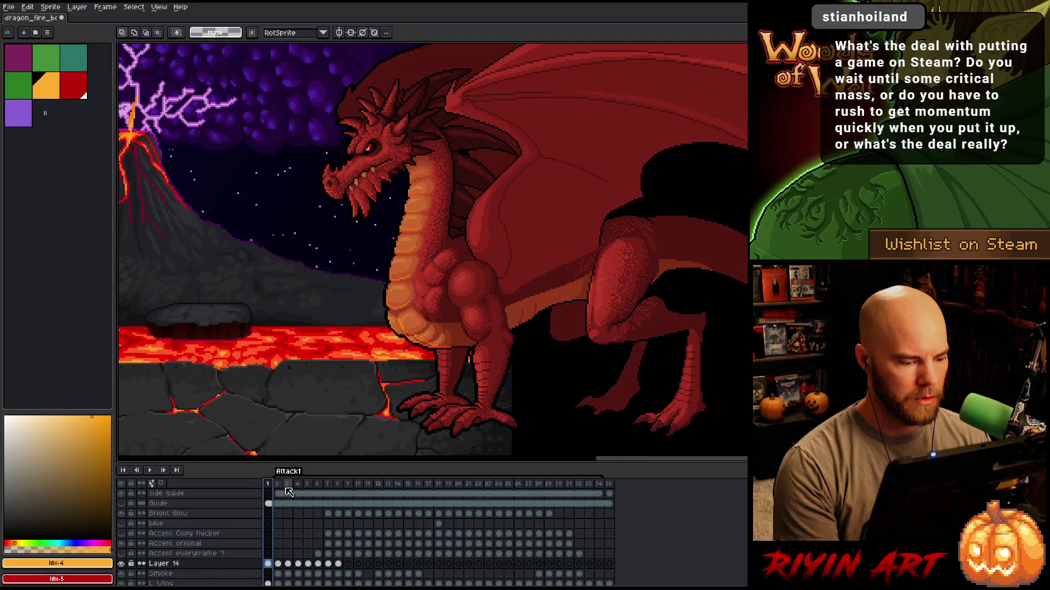
left_click(280, 485)
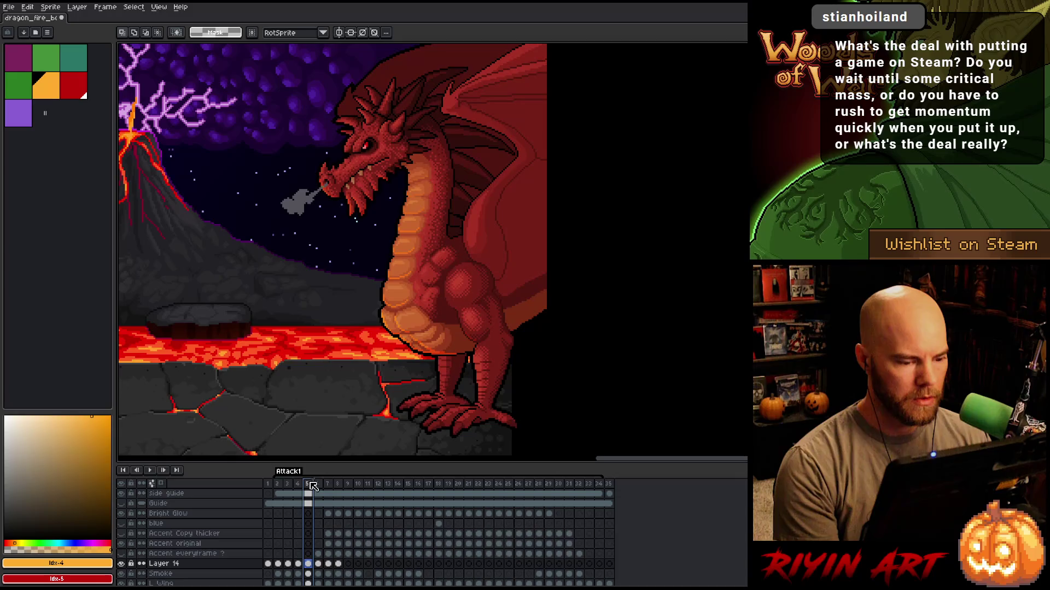
left_click(286, 485)
key("Return")
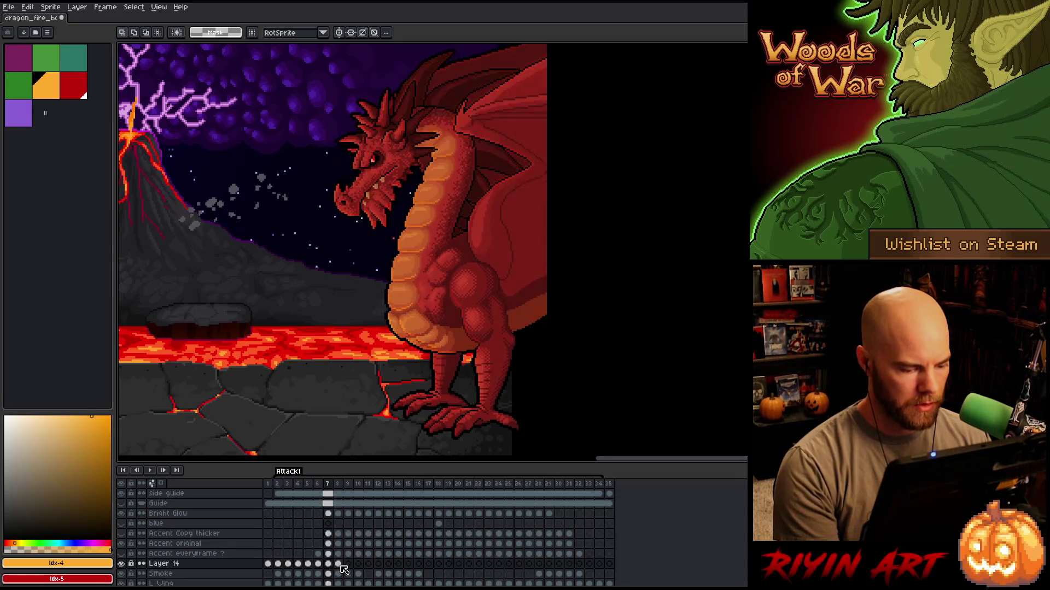
Select Layer 14's cel on frame 34, where the dragon has no smoke.
left_click(279, 565)
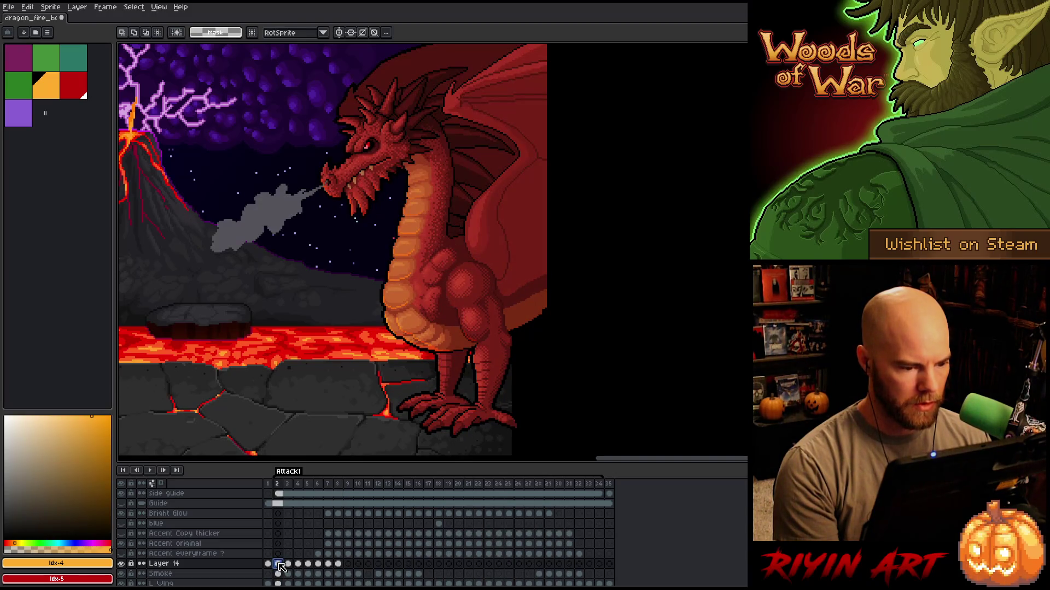
left_click(599, 565)
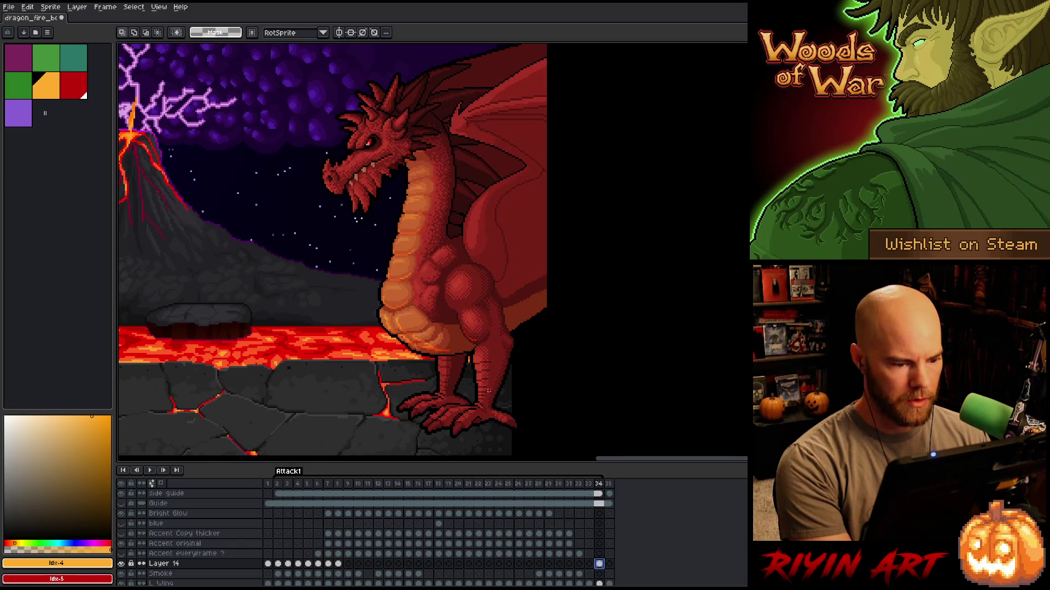
key("ctrl+t")
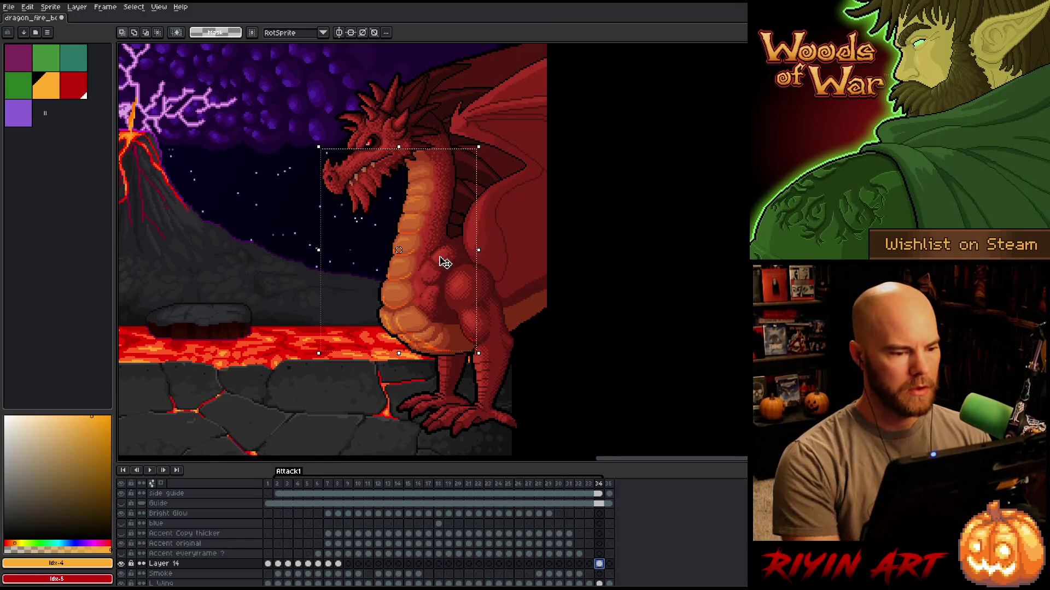
Nudge the dragon's pixels one or two pixels at a time to adjust its position.
key("Down")
key("Left")
key("Right")
key("Right")
key("Right")
key("Right")
key("Up")
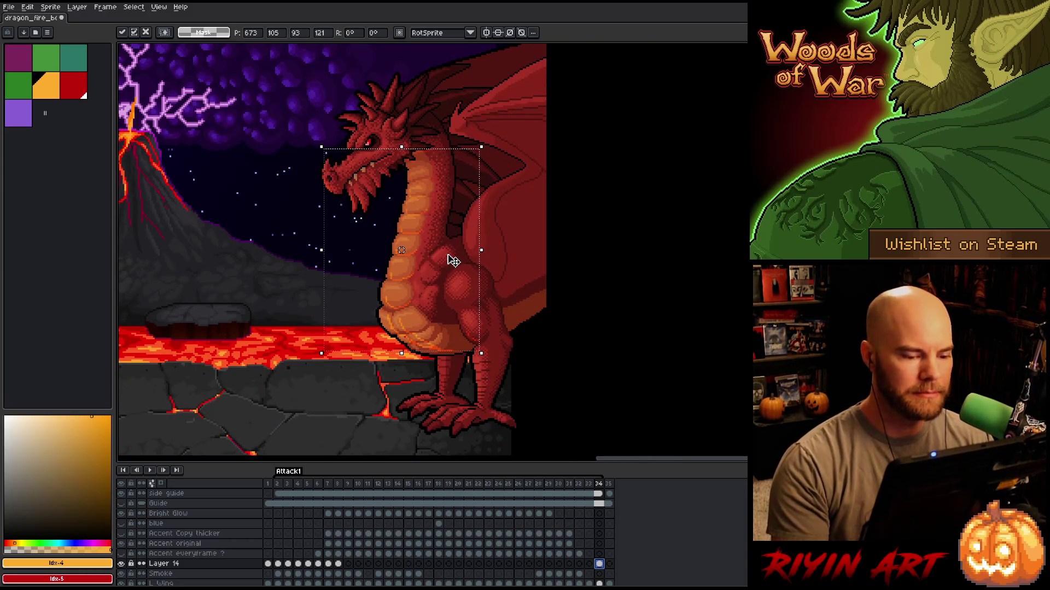
Lasso the dragon's body and lower neck and shift them a few pixels into place.
mouse_move(536, 428)
left_mouse_down()
mouse_move(562, 293)
mouse_move(508, 187)
mouse_move(428, 159)
mouse_move(403, 189)
mouse_move(402, 159)
mouse_move(374, 187)
mouse_move(373, 239)
left_mouse_up()
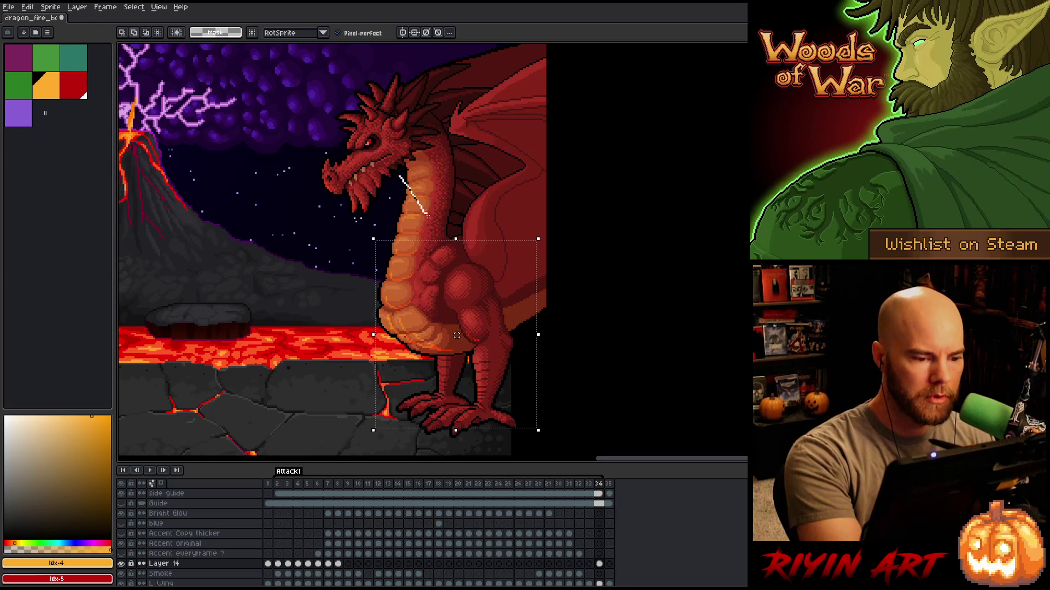
mouse_move(456, 171)
left_mouse_down()
mouse_move(411, 163)
mouse_move(375, 264)
left_mouse_up()
left_click_drag(455, 293, 452, 292)
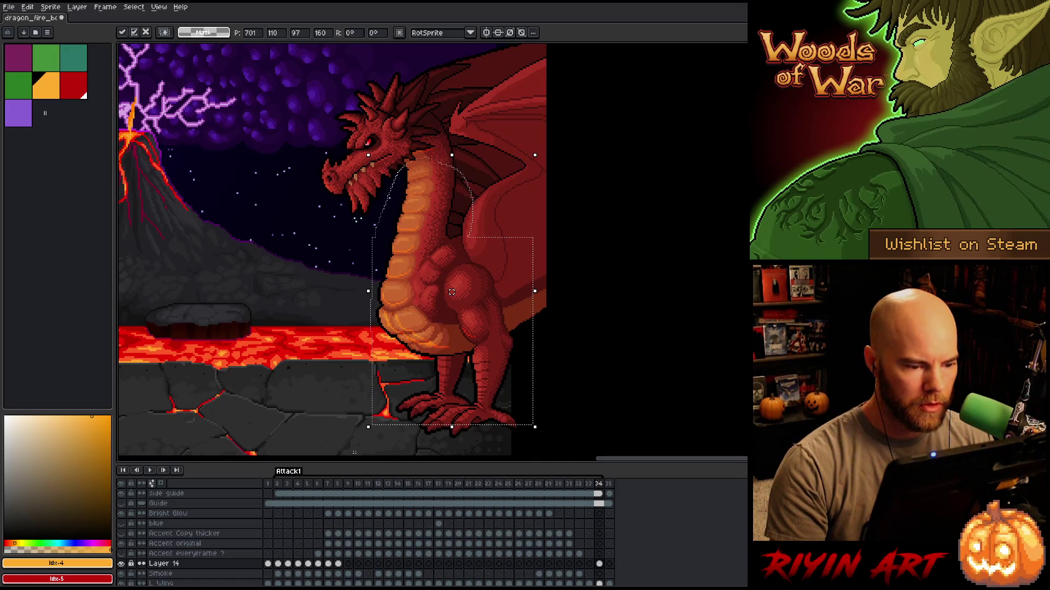
key("Return")
mouse_move(513, 159)
left_mouse_down()
mouse_move(432, 257)
mouse_move(344, 268)
left_mouse_up()
key("ctrl+t")
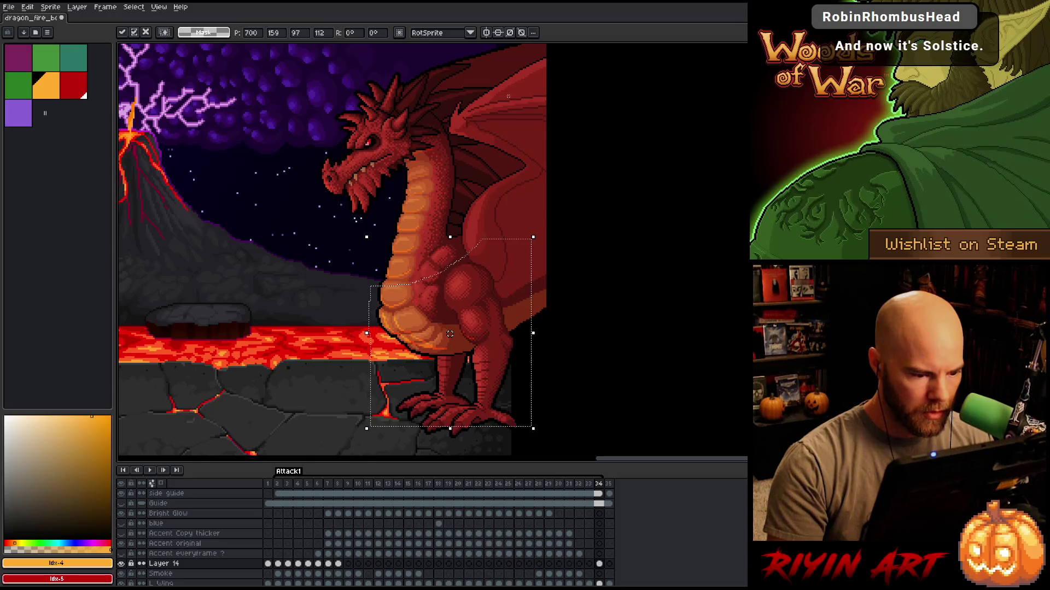
left_click_drag(450, 334, 452, 334)
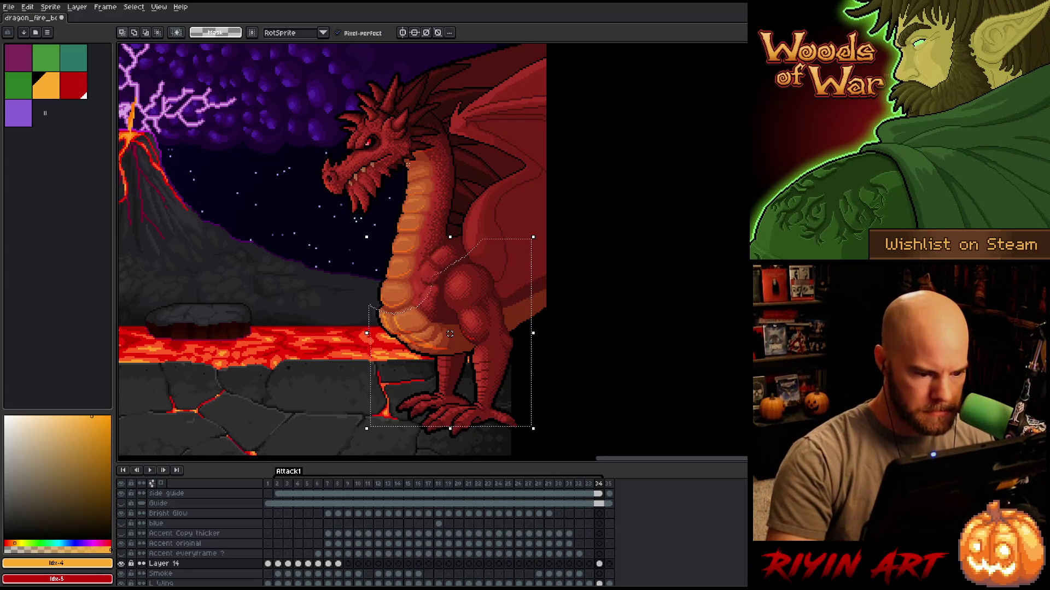
left_click_drag(450, 334, 448, 333)
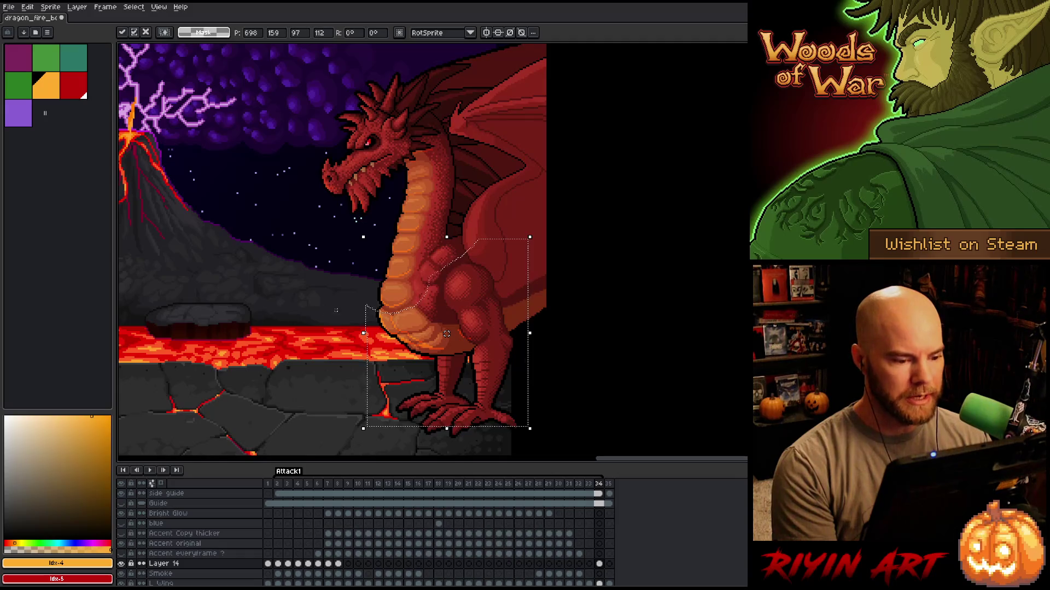
Bring the dragon's legs into view and commit the moved body pixels.
scroll(446, 333, "up", 3)
scroll(556, 313, "down", 3)
scroll(554, 286, "up", 1)
left_click_drag(554, 286, 427, 224)
key("ctrl+d")
Adjust a small area on the dragon's leg and commit the change.
scroll(374, 226, "up", 2)
mouse_move(375, 254)
left_mouse_down()
mouse_move(497, 299)
mouse_move(459, 301)
left_mouse_up()
scroll(462, 284, "down", 3)
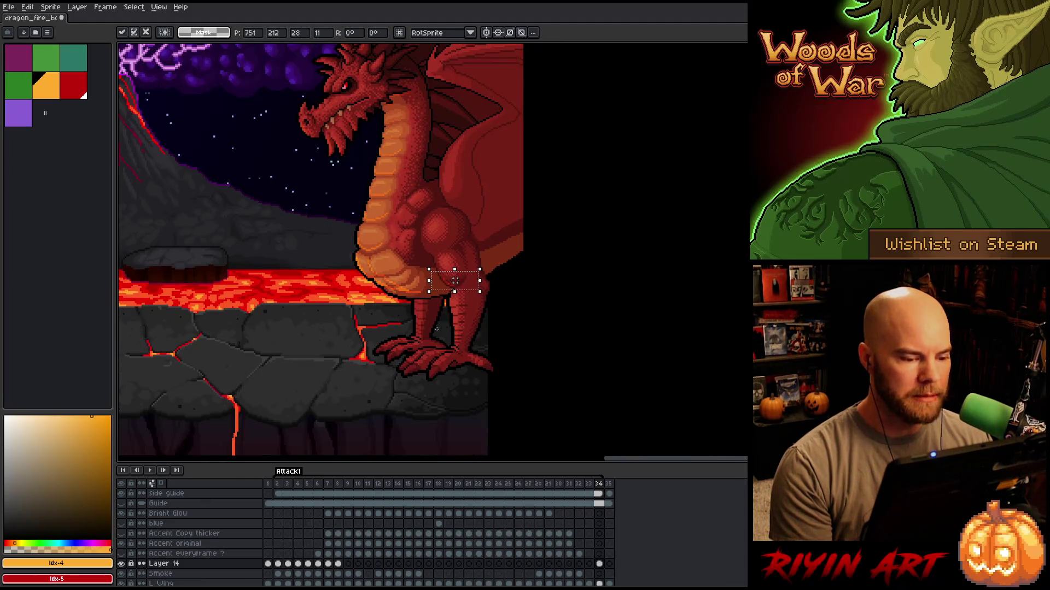
key("Return")
Edit a patch under the belly and a strip along its lower edge, then deselect.
scroll(414, 298, "up", 2)
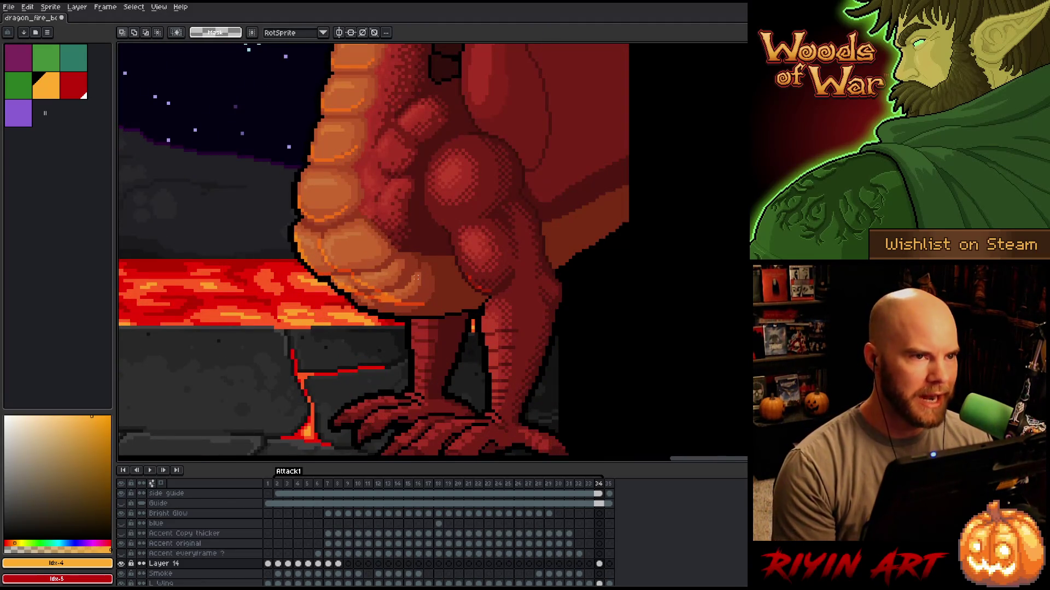
scroll(422, 257, "up", 3)
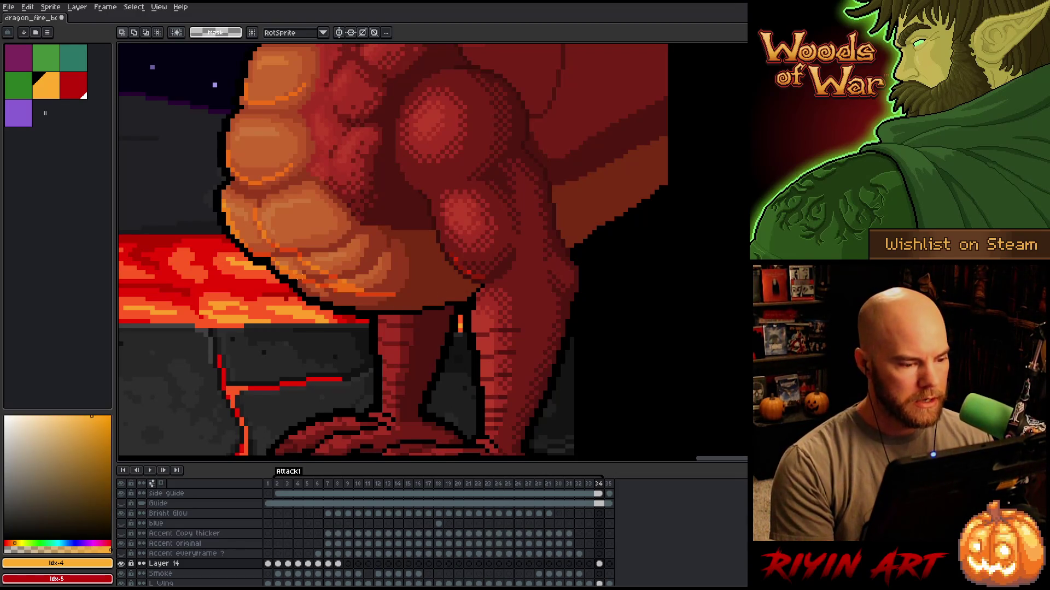
mouse_move(295, 272)
left_mouse_down()
mouse_move(322, 299)
mouse_move(303, 290)
left_mouse_up()
mouse_move(411, 294)
left_mouse_down()
mouse_move(323, 304)
mouse_move(317, 321)
left_mouse_up()
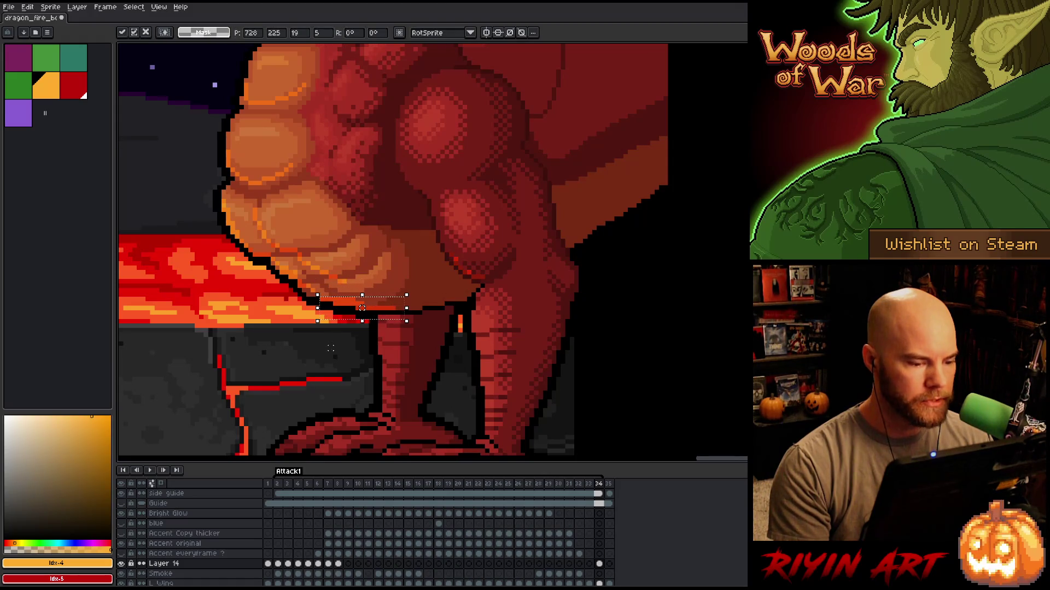
key("ctrl+d")
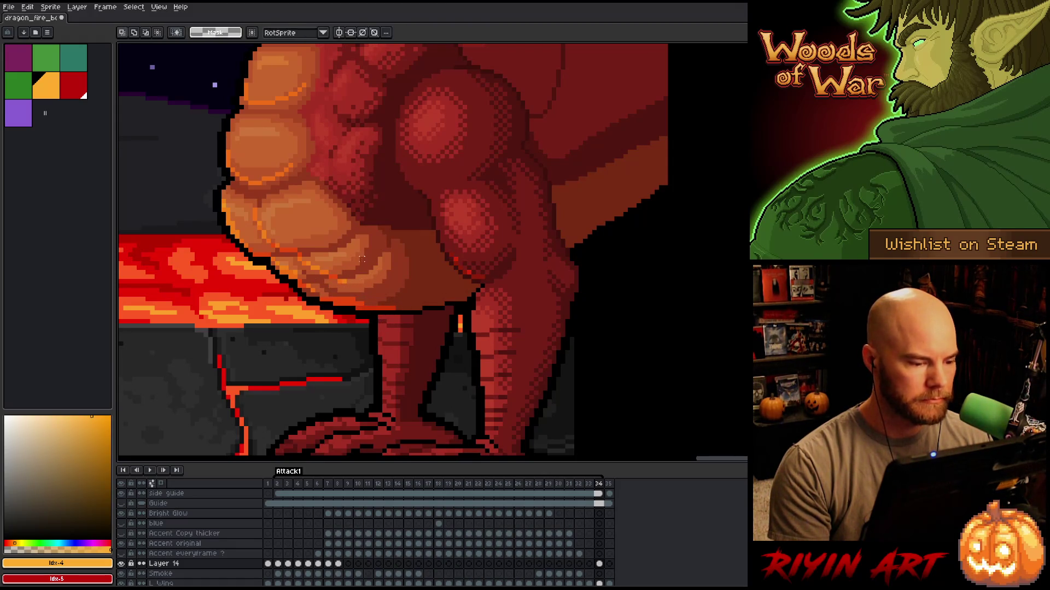
Move a selected part of the dragon's belly and commit it.
scroll(330, 223, "down", 1)
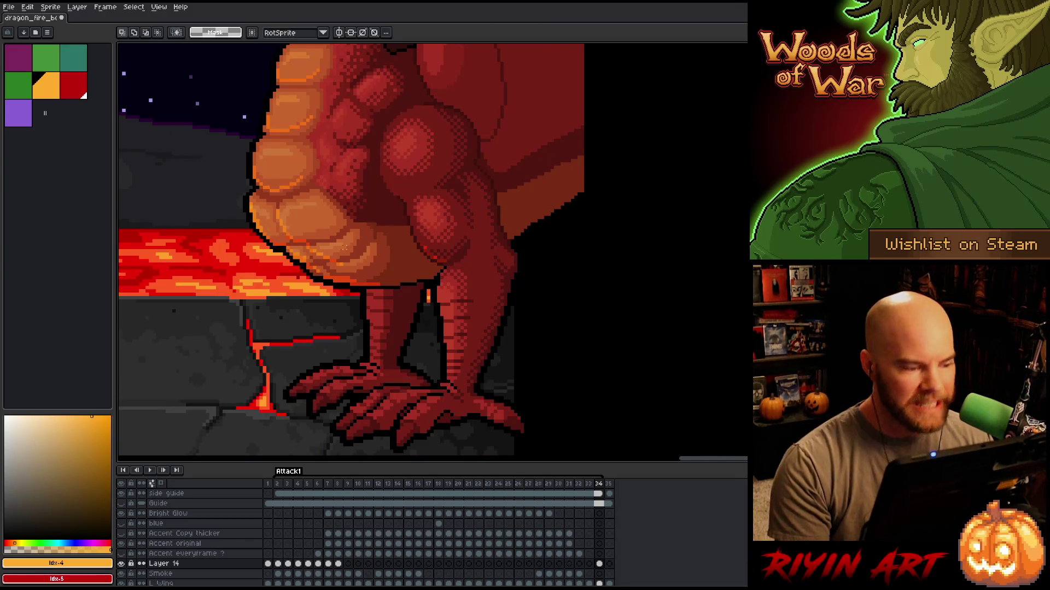
scroll(285, 233, "up", 2)
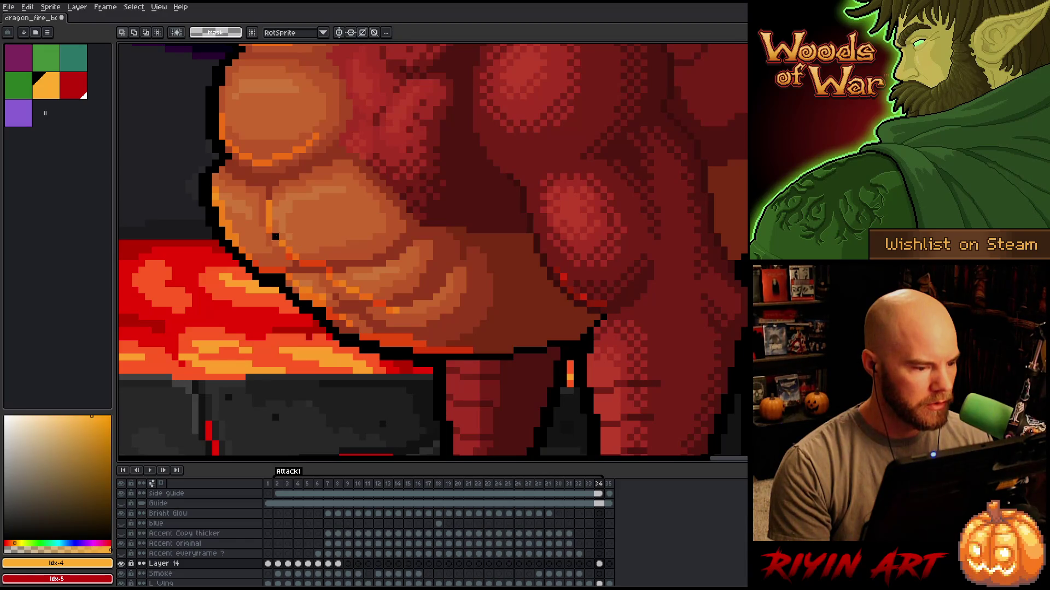
scroll(276, 238, "down", 2)
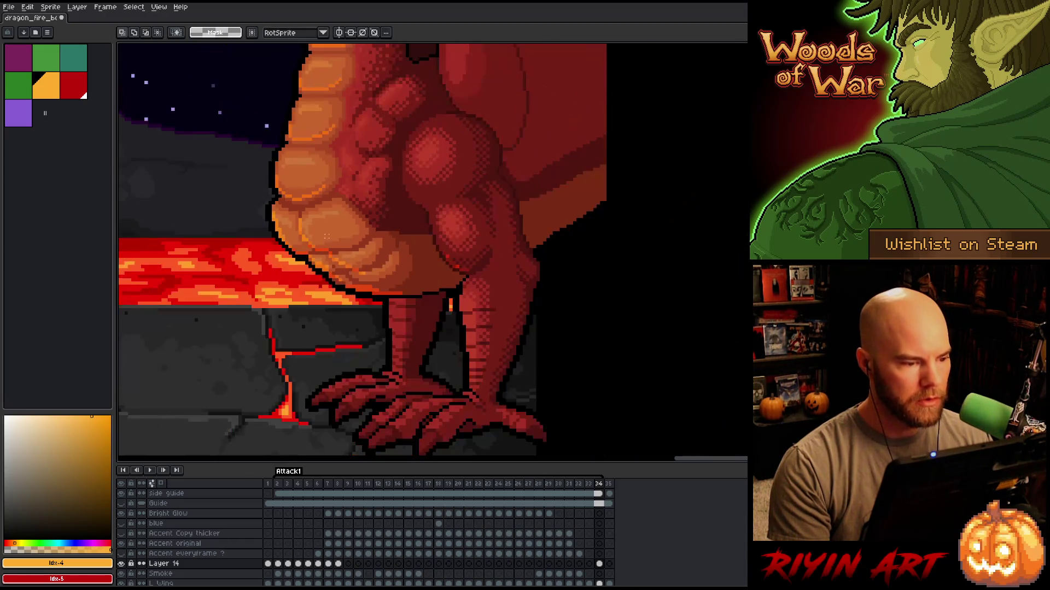
scroll(299, 201, "up", 3)
mouse_move(391, 137)
left_mouse_down()
mouse_move(302, 178)
mouse_move(293, 198)
mouse_move(314, 218)
left_mouse_up()
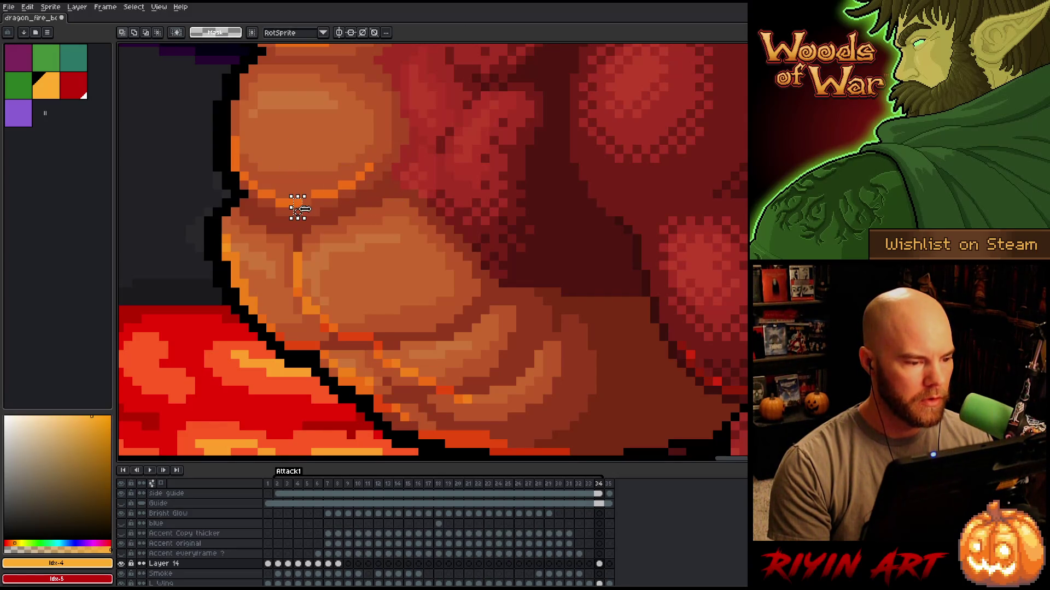
key("Return")
Shift the orange line on the upper belly scale one pixel left.
scroll(300, 211, "down", 2)
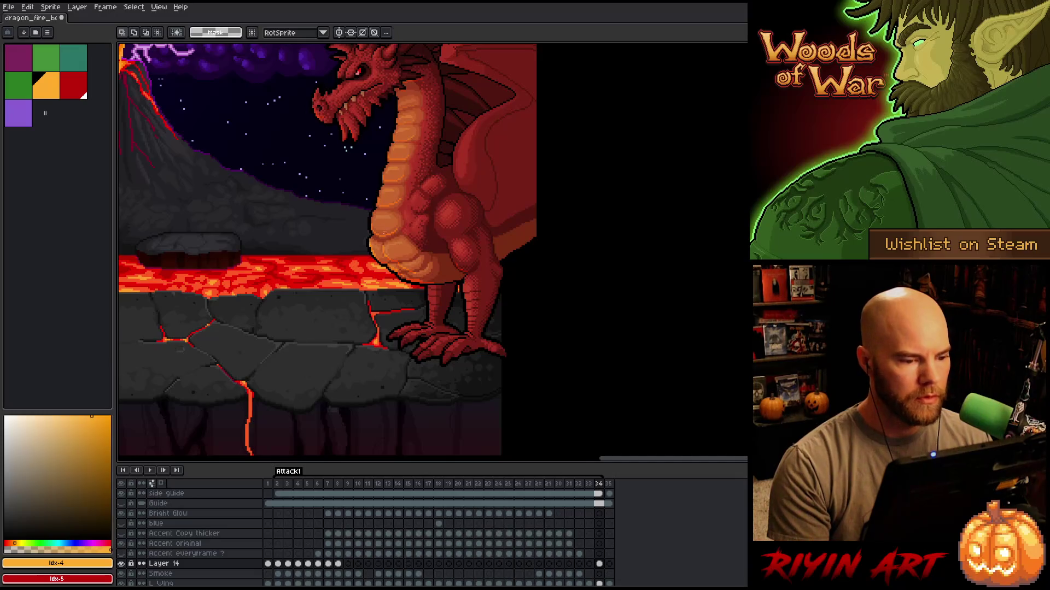
scroll(386, 258, "up", 2)
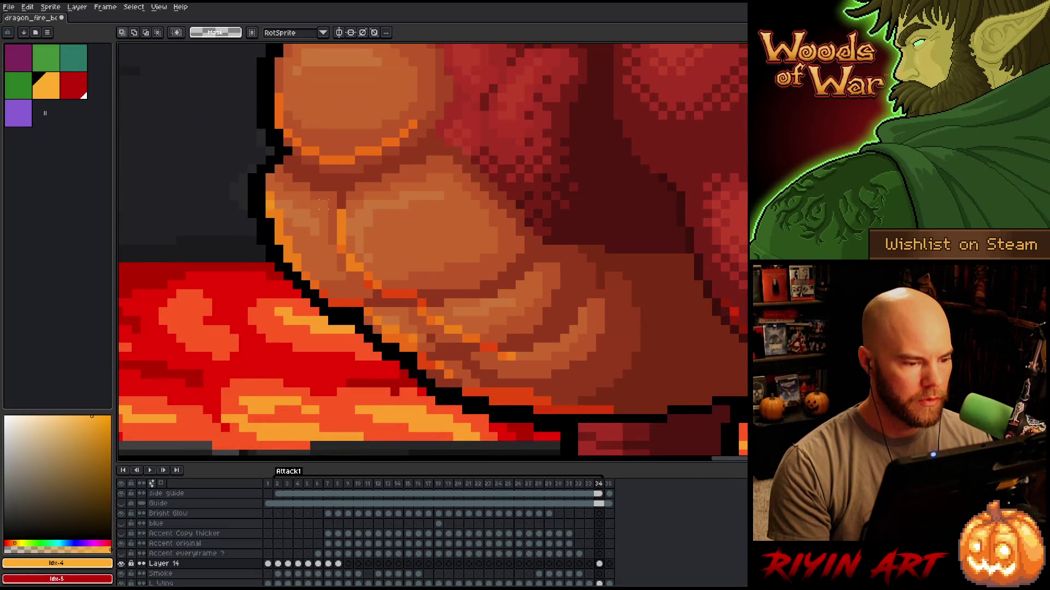
scroll(319, 204, "down", 3)
scroll(344, 158, "up", 3)
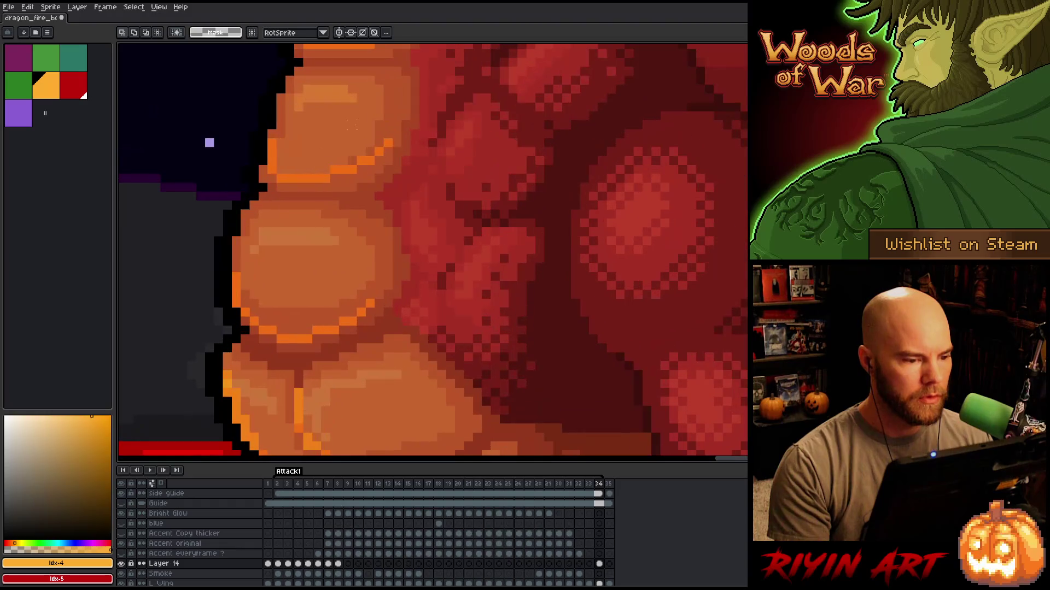
left_click_drag(419, 120, 336, 205)
key("Left")
key("Return")
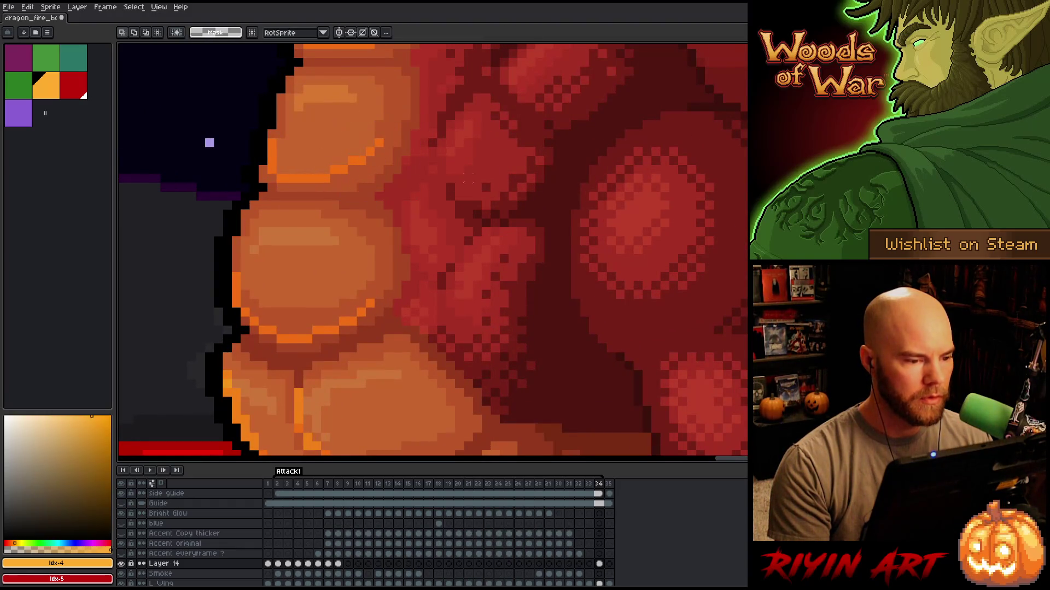
Flip between frame 2 and its neighbour to compare the belly.
scroll(414, 179, "down", 2)
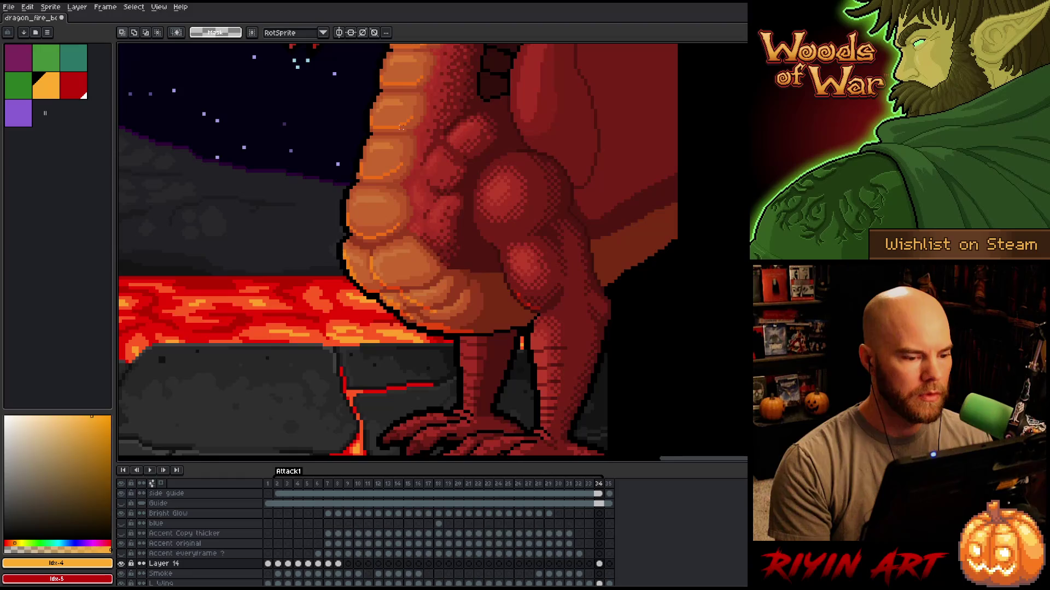
key("Right")
key("Right")
key("Right")
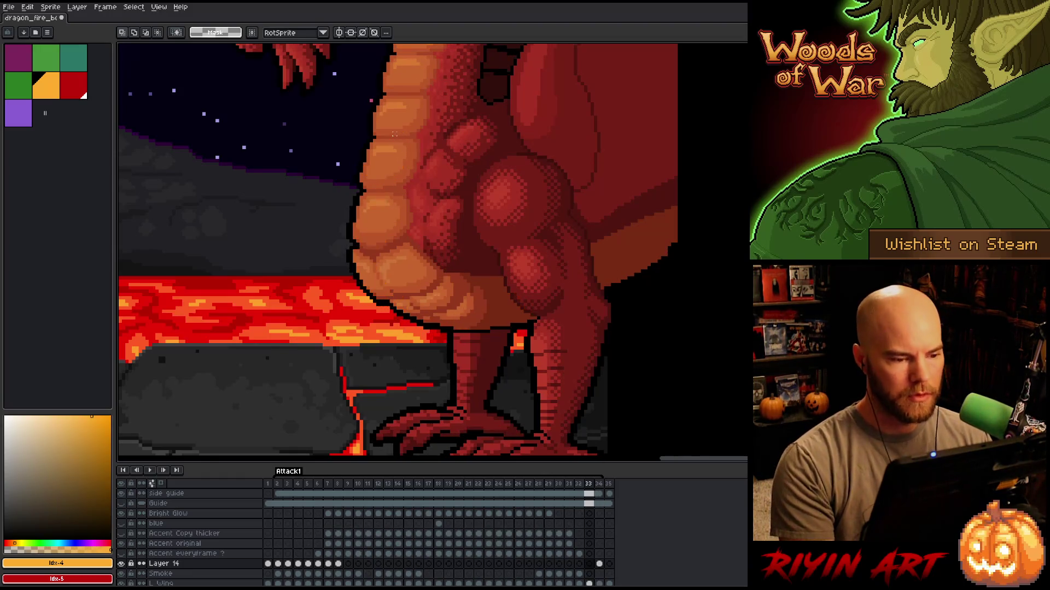
key("Right")
key("Left")
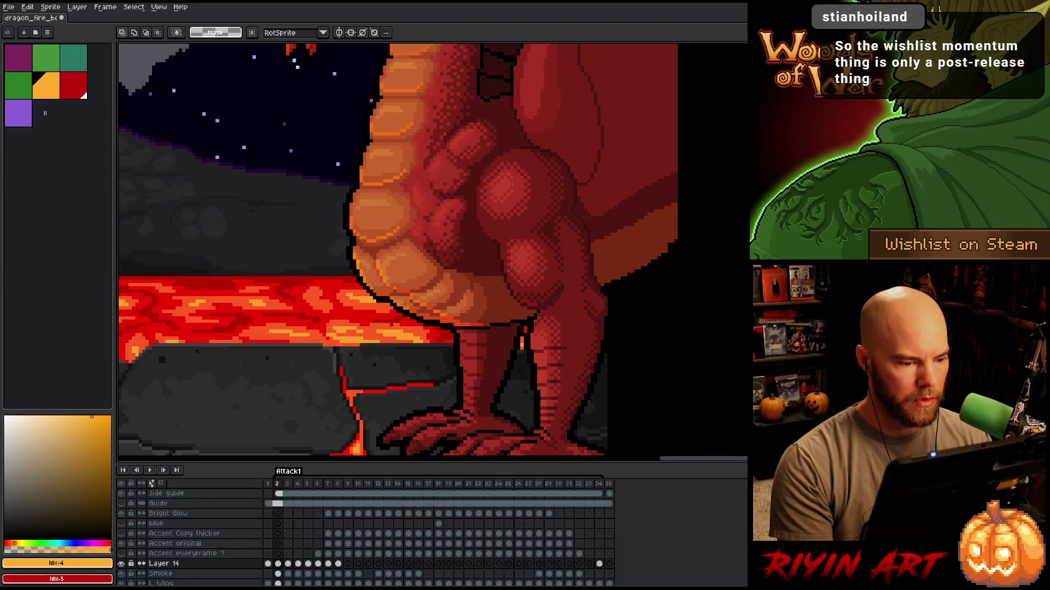
Undo an accidental rotation of a small outline piece and advance to frame 5.
scroll(446, 195, "up", 5)
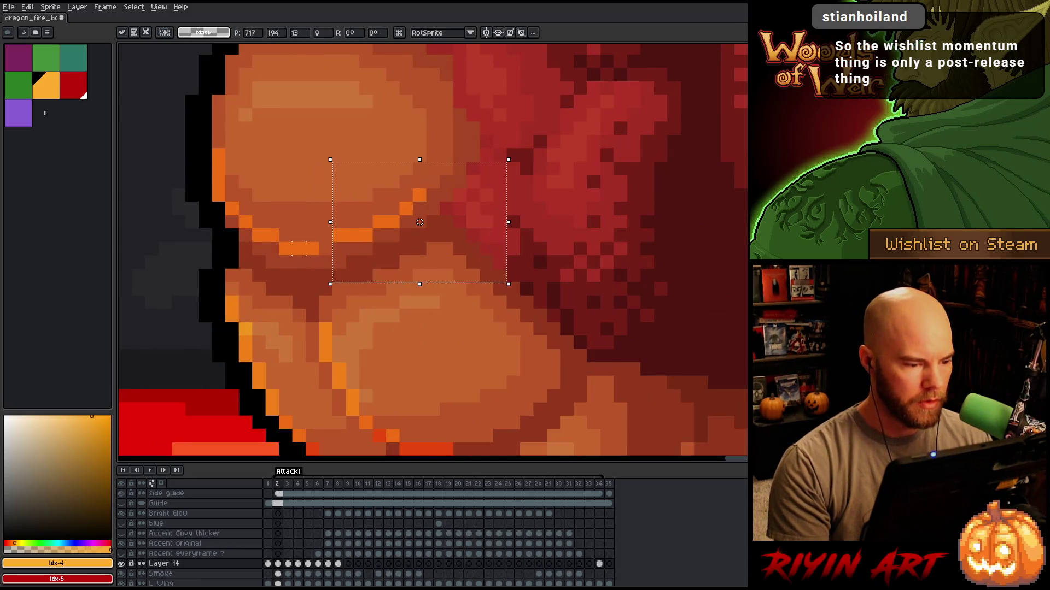
left_click_drag(325, 254, 380, 262)
key("ctrl+z")
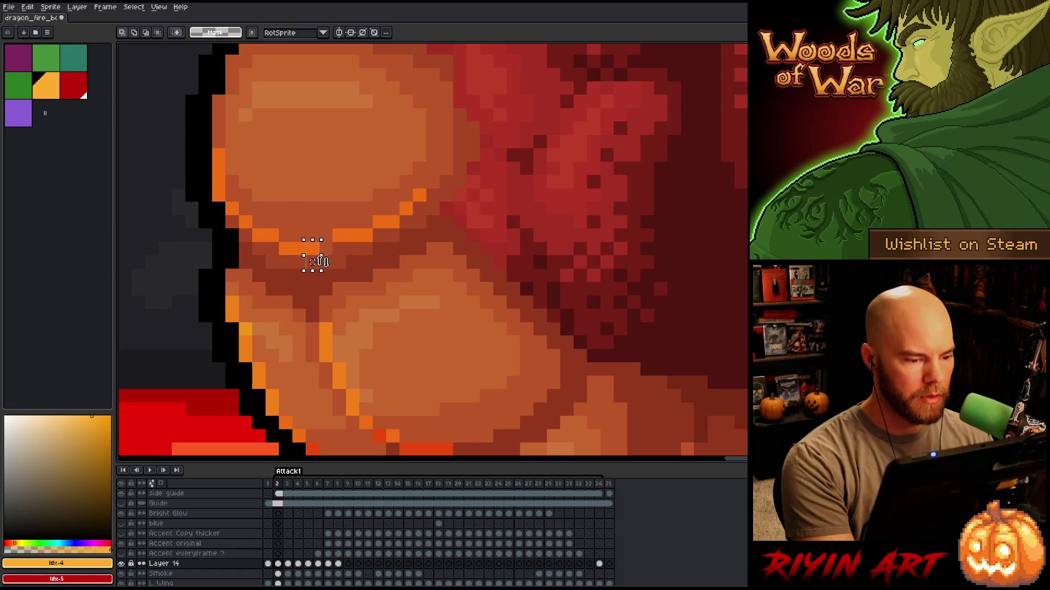
key("ctrl+z")
key("ctrl+d")
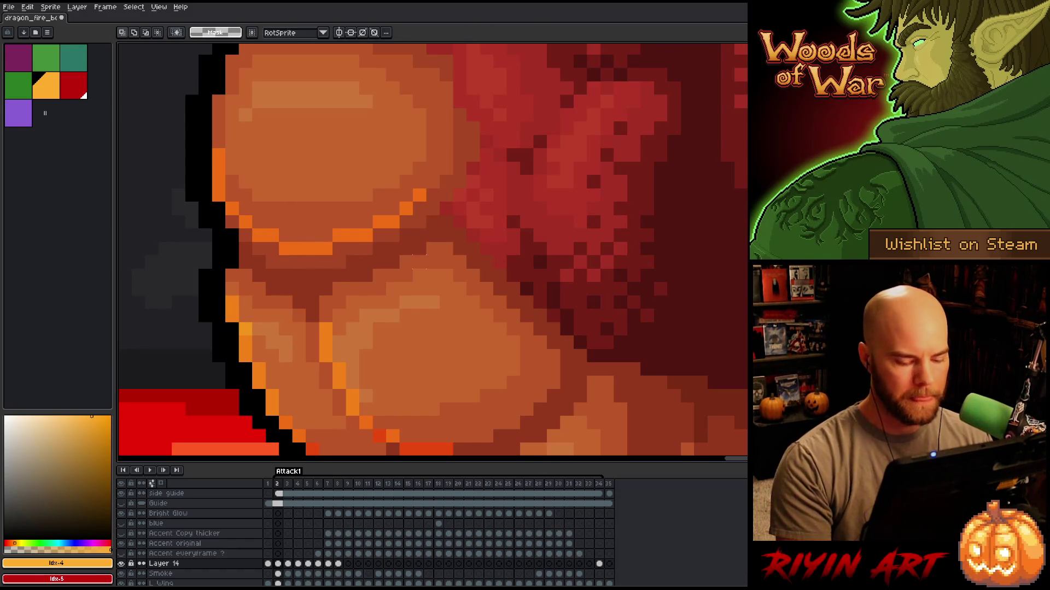
key(".")
key(".")
key("period")
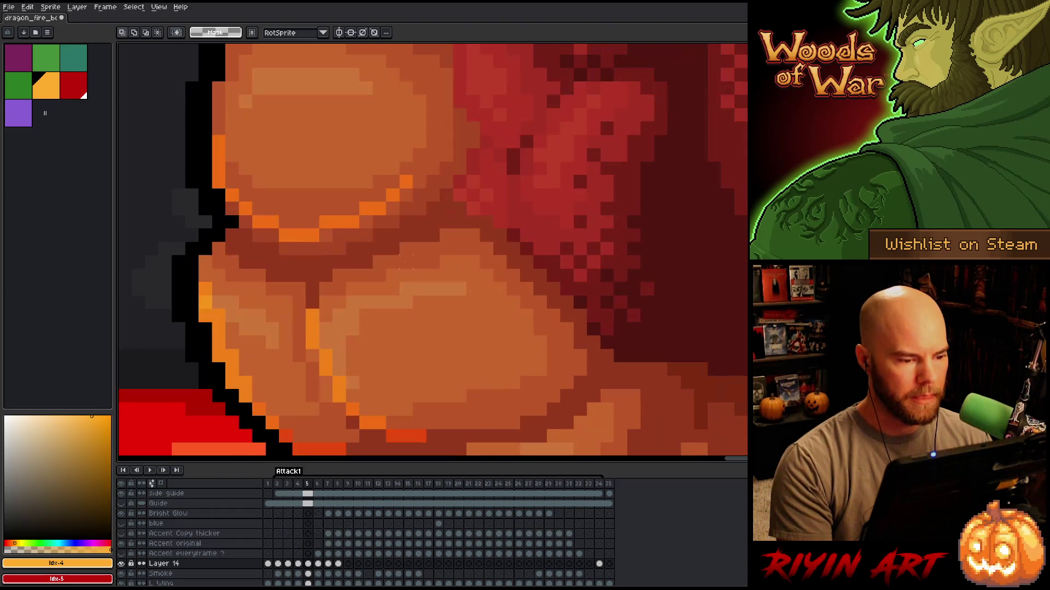
Nudge the orange stroke one pixel right, then advance through the later frames.
mouse_move(438, 147)
left_mouse_down()
mouse_move(389, 203)
mouse_move(321, 248)
mouse_move(305, 200)
mouse_move(340, 222)
mouse_move(326, 222)
left_mouse_up()
key("Right")
key("ctrl+d")
key("Return")
key("period")
key("period")
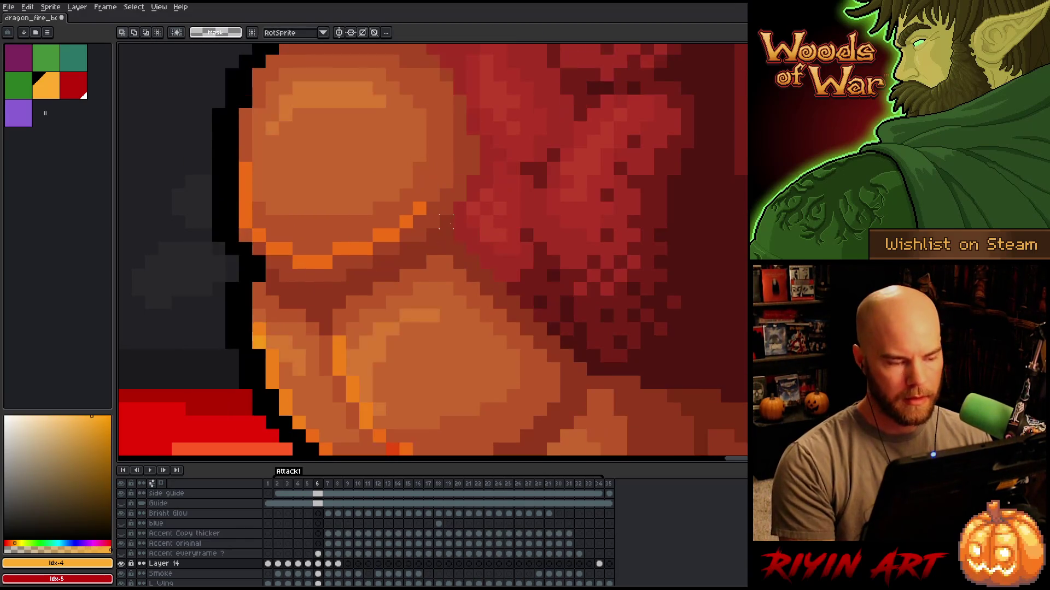
key("period")
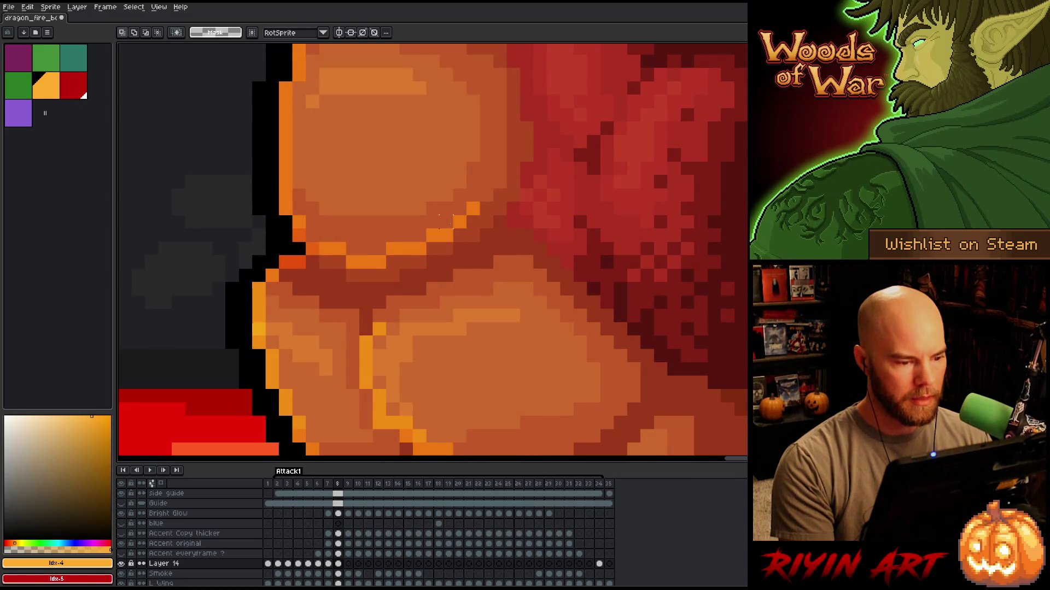
key("period")
key("period")
key("period")
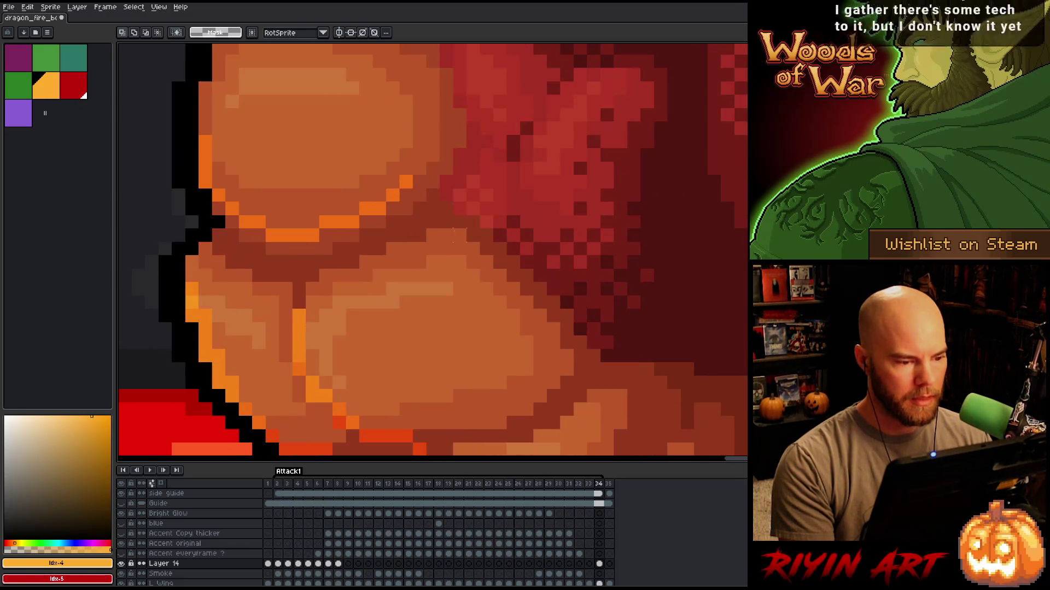
Pan to the belly and lava and return to frame 2.
scroll(453, 233, "down", 5)
left_click_drag(443, 151, 440, 302)
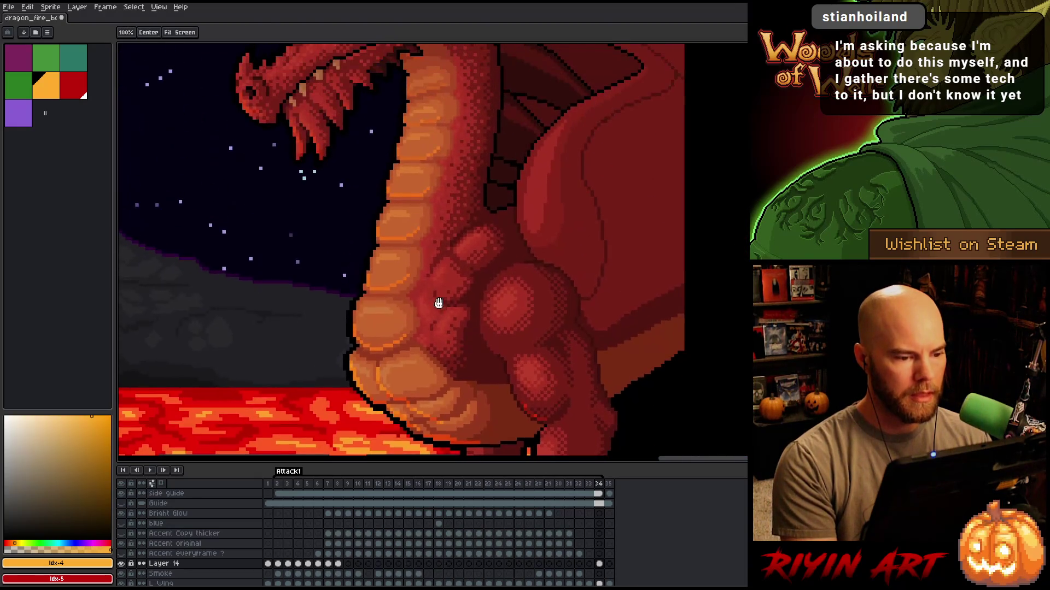
scroll(440, 302, "up", 4)
key("Home")
key("period")
key("comma")
key("period")
key("comma")
Nudge the middle belly scale's outline down and right and move the block into place.
left_click_drag(290, 216, 534, 300)
key("Down")
key("Right")
key("Down")
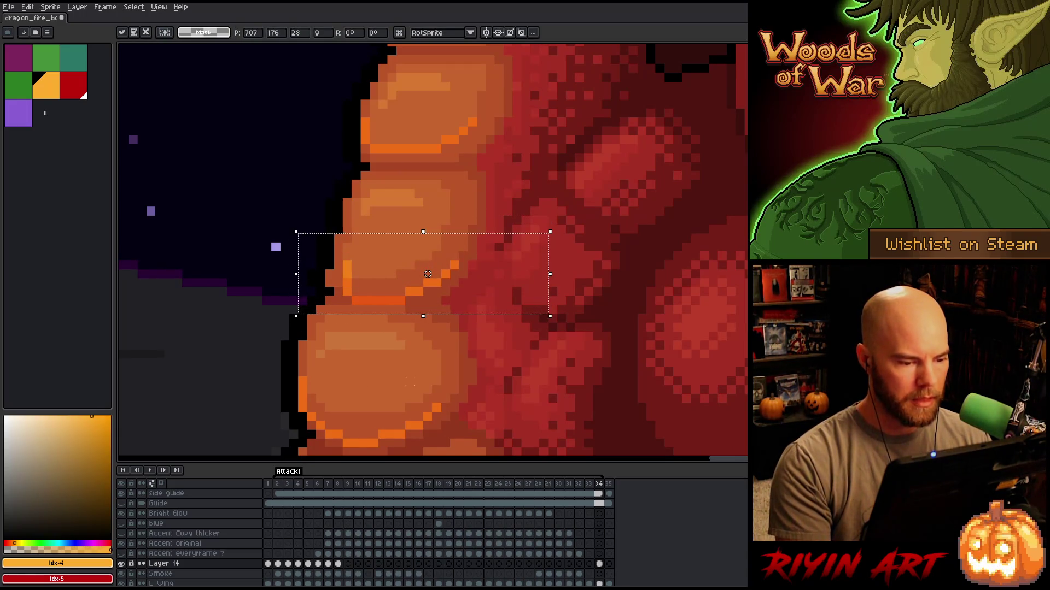
key("Return")
left_click_drag(398, 348, 410, 343)
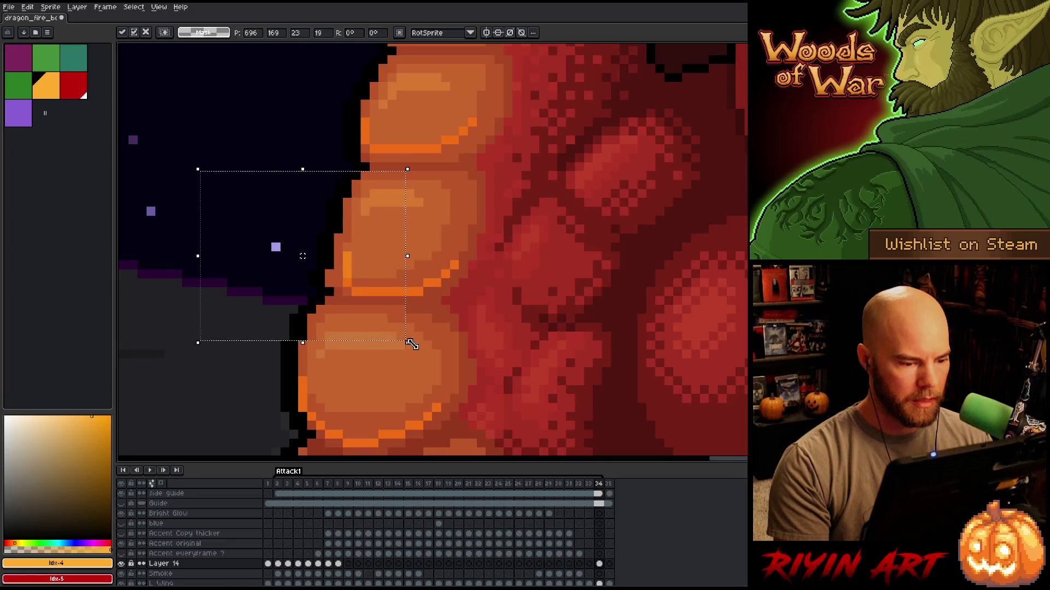
key("ctrl+d")
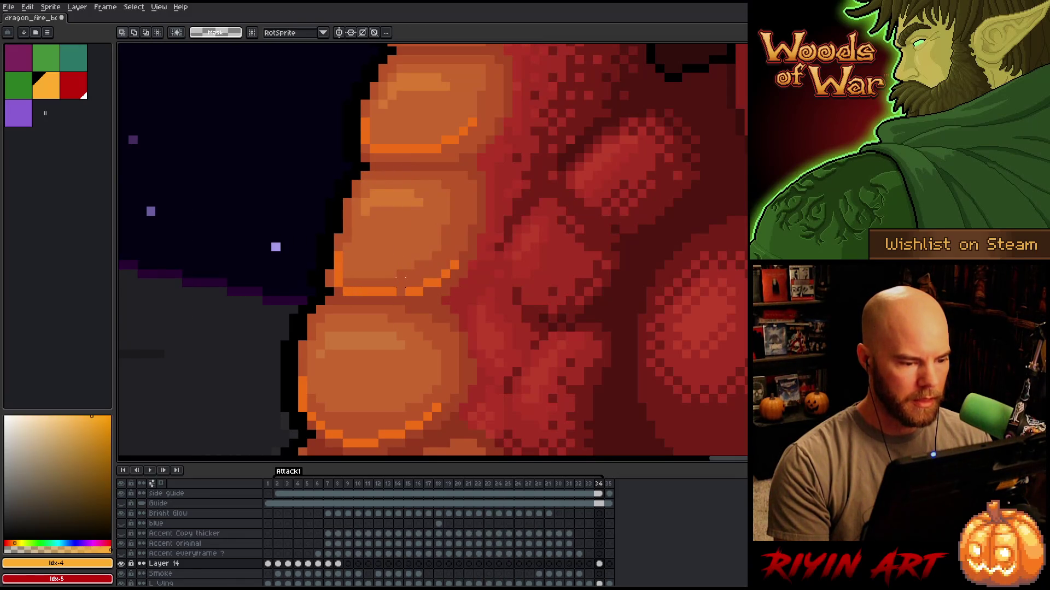
Fix a few pixels at the orange outline edge and one stray outline pixel.
left_click_drag(344, 268, 315, 288)
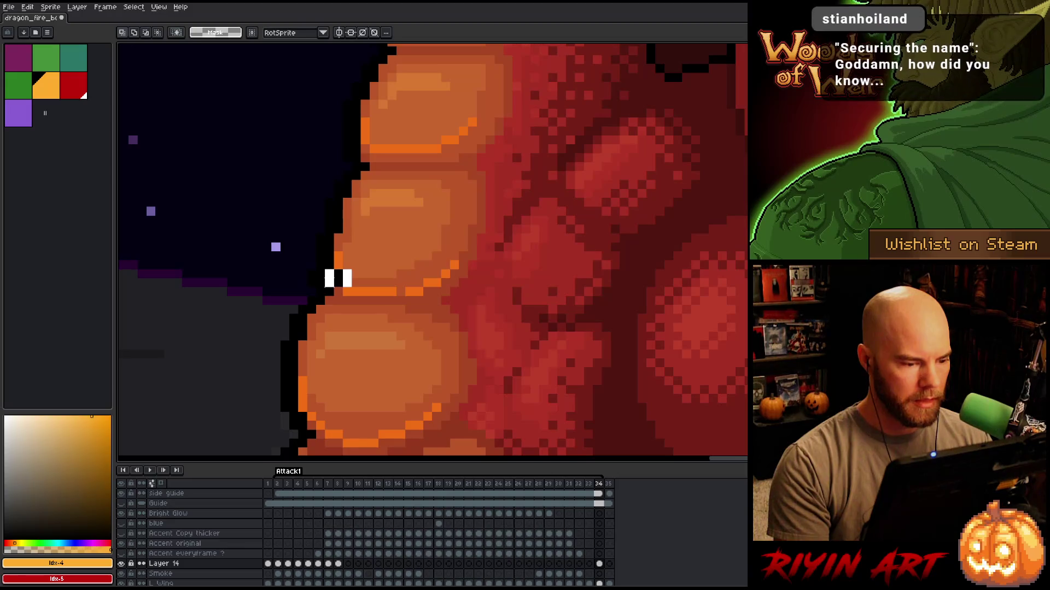
key("ctrl+d")
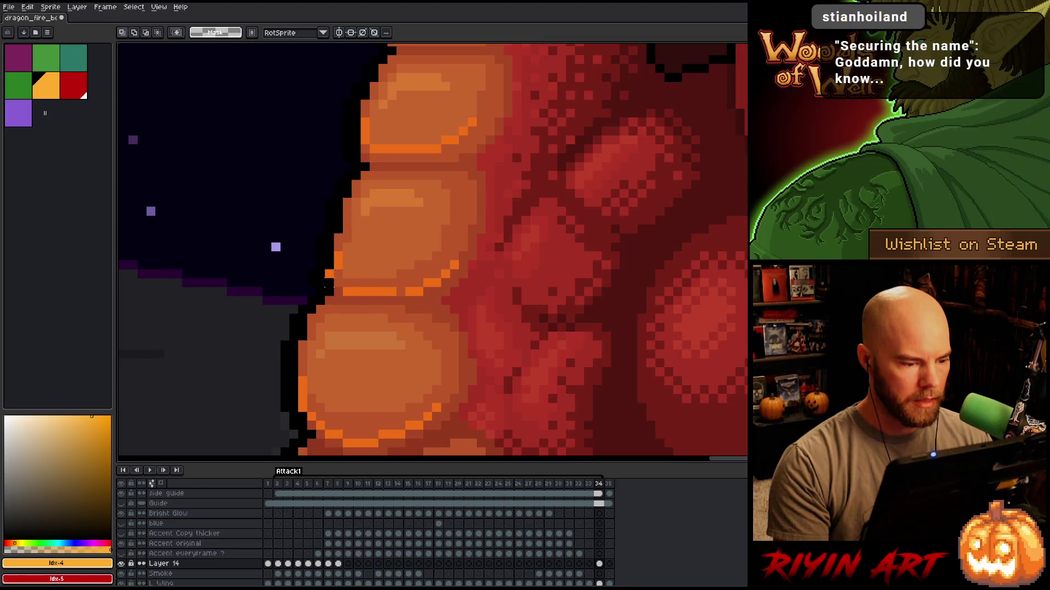
scroll(347, 290, "up", 1)
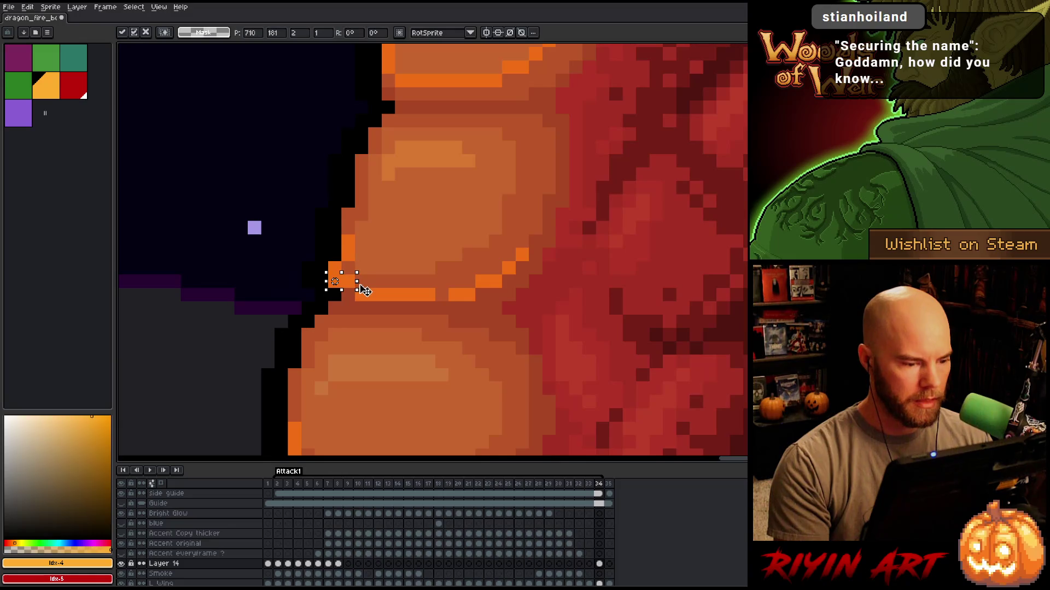
left_click_drag(449, 288, 462, 301)
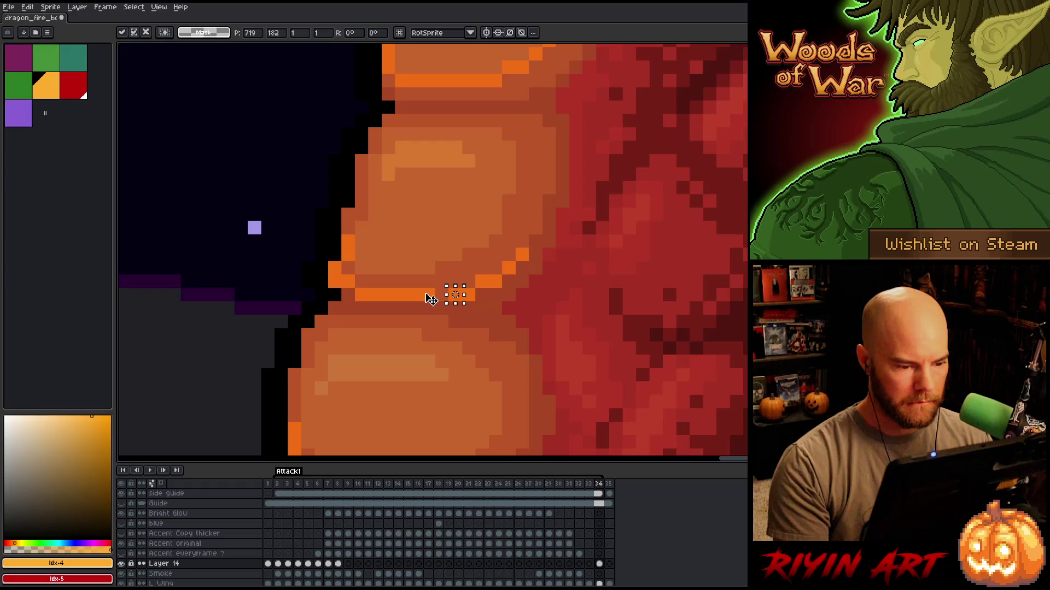
key("ctrl+d")
scroll(435, 251, "down", 3)
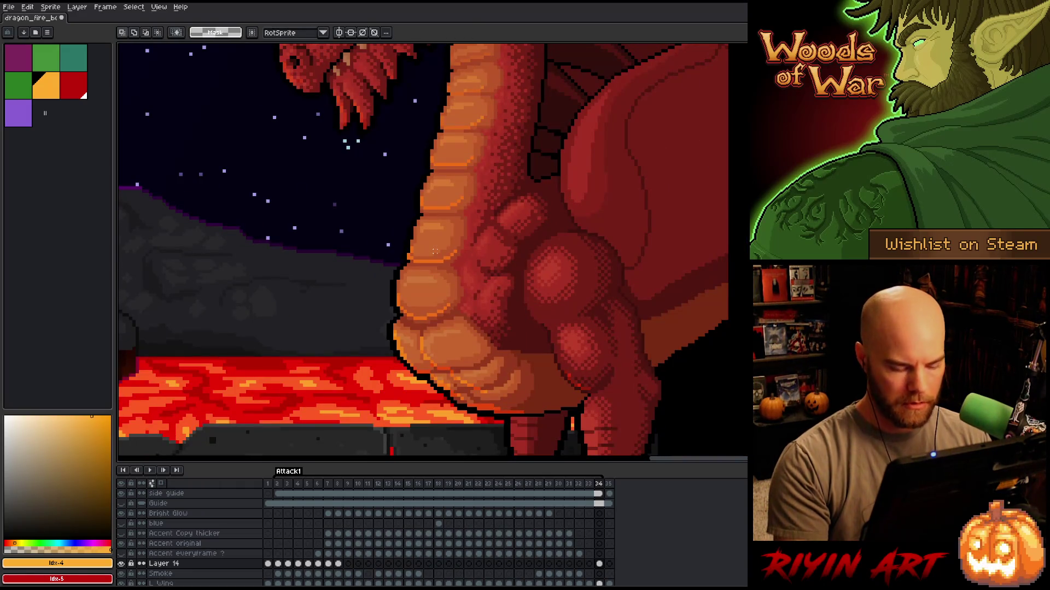
Toggle between frames 34 and 2 to compare the scale outlines.
key("Right")
key("Right")
key("Right")
key("Left")
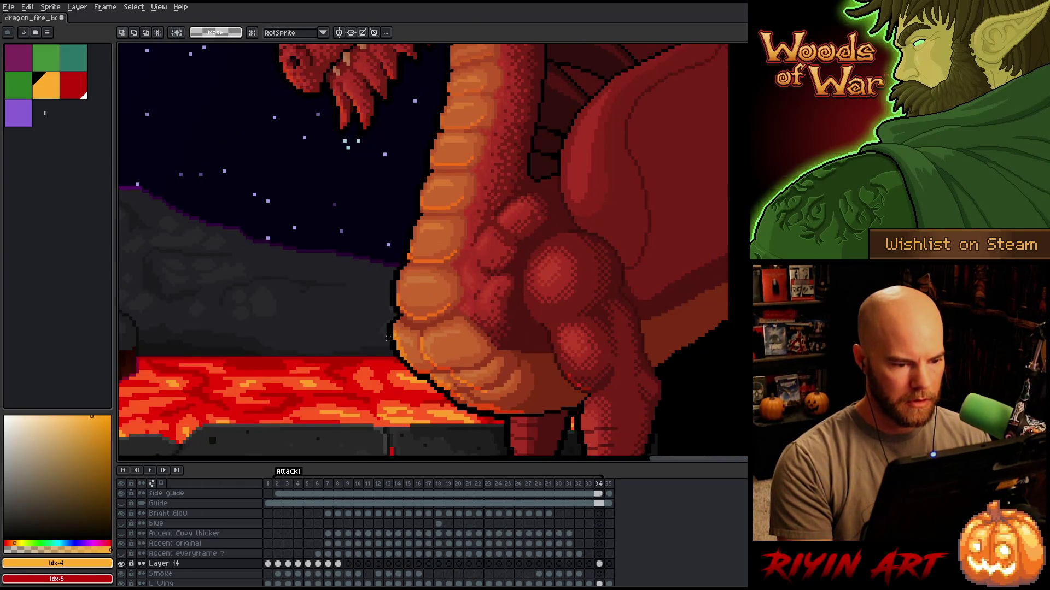
key("Right")
key("Left")
key("Right")
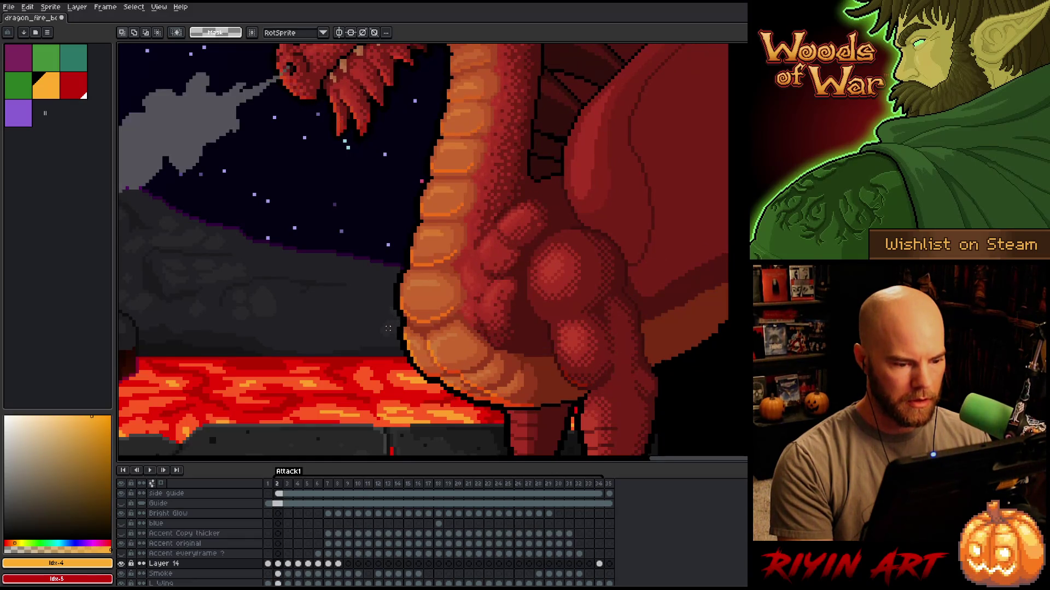
Repeatedly flip between frames 2 and 34 to compare the smoke puff, ending on frame 2.
key("Left")
key("Right")
key("Left")
key("Right")
key("Left")
key("Right")
key("Left")
key("Right")
key("Left")
key("Right")
key("space")
left_click_drag(495, 346, 404, 290)
key("Left")
key("Right")
key("Left")
key("Right")
scroll(339, 219, "up", 1)
key("Right")
scroll(345, 167, "up", 1)
key("Left")
key("Left")
key("Right")
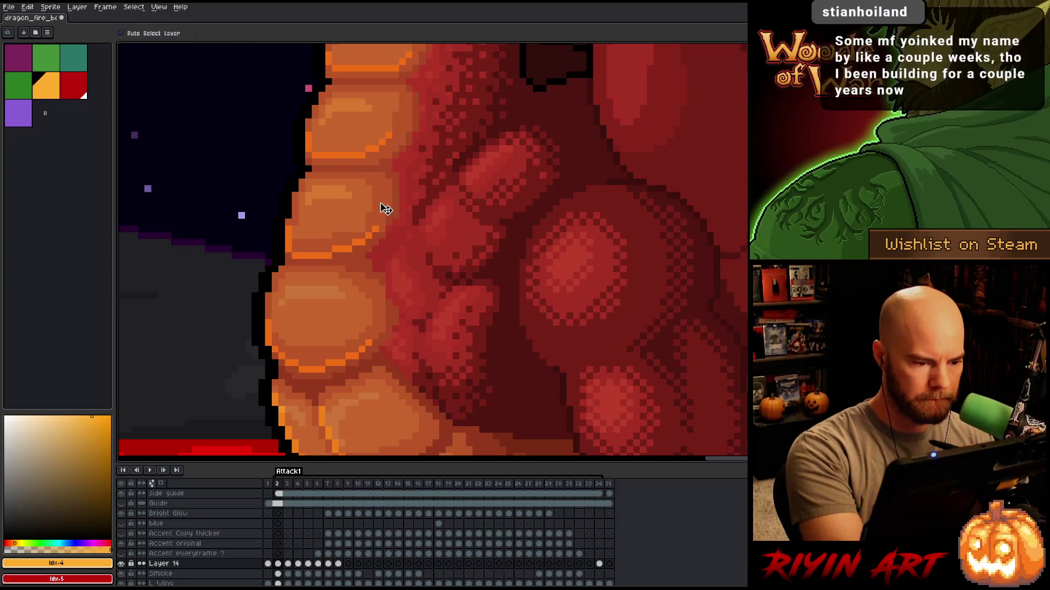
Sample the belly orange from the Body layer, then return to Layer 14.
left_click(386, 210, "ctrl")
left_click(365, 221, "alt")
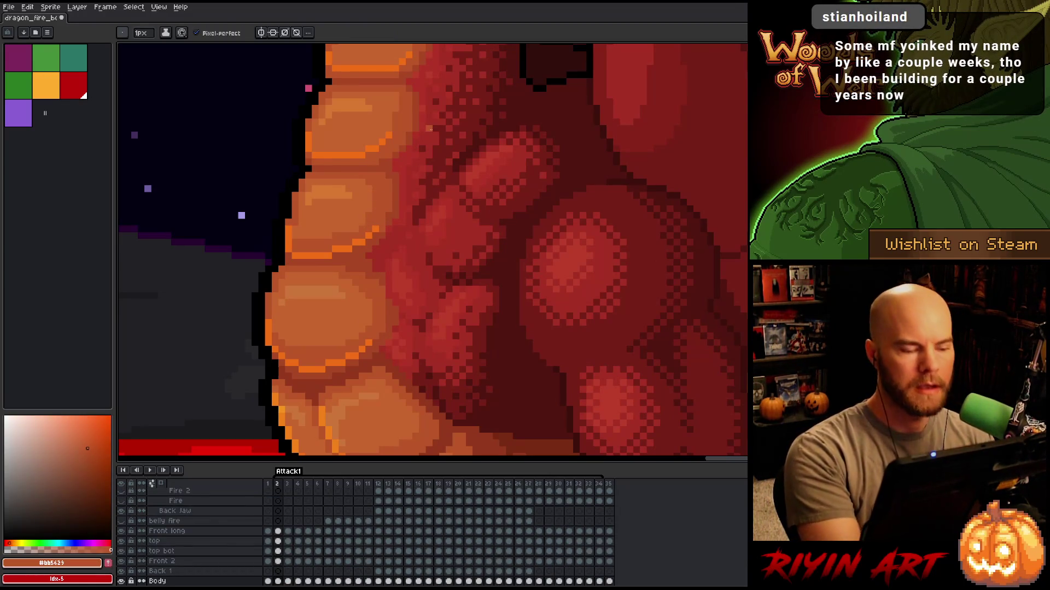
left_click(360, 244, "ctrl")
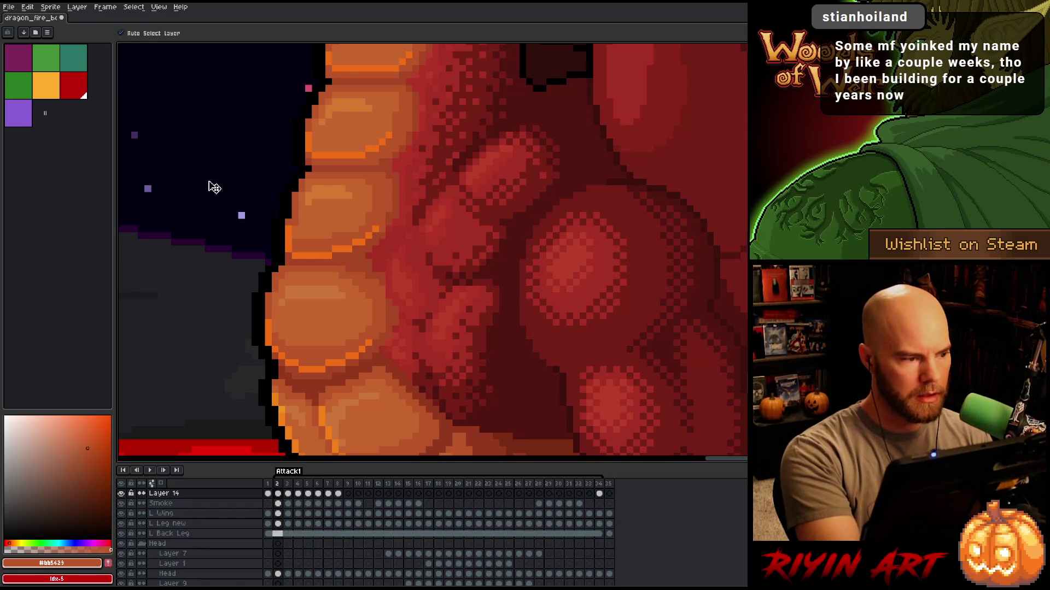
left_click(44, 92)
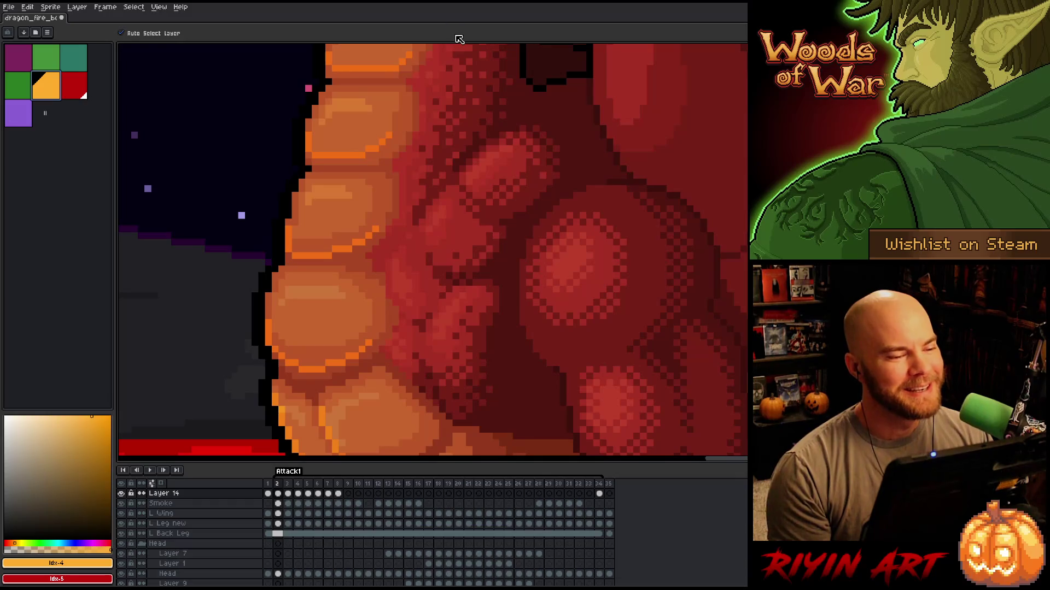
Preview the dragon's pose across neighbouring frames, advancing to frame 5.
scroll(336, 259, "down", 1)
scroll(336, 259, "down", 2)
scroll(288, 297, "up", 3)
scroll(398, 352, "down", 1)
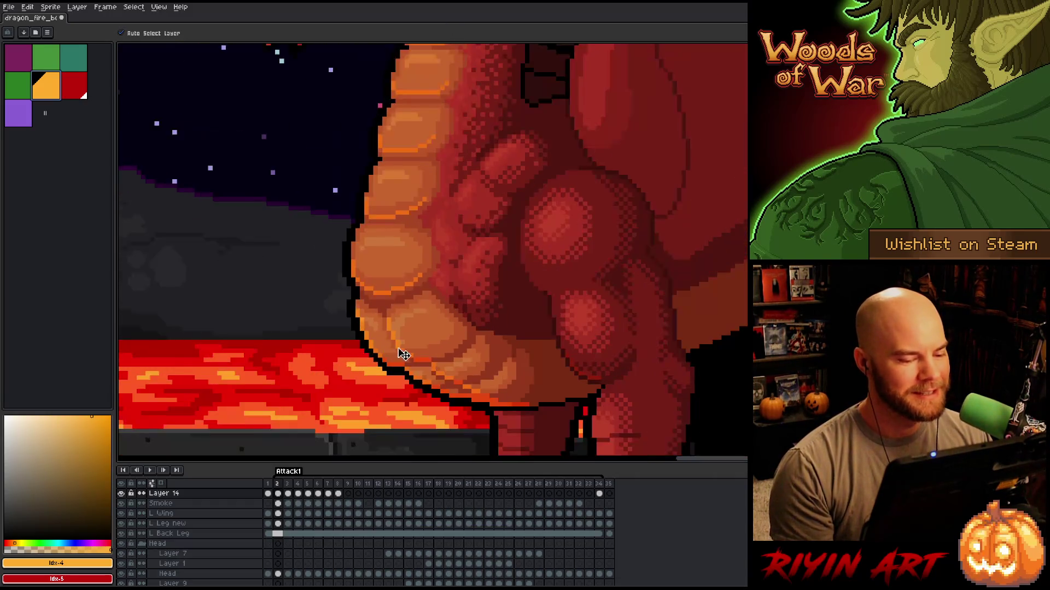
scroll(398, 352, "down", 1)
scroll(471, 375, "up", 1)
key("Right")
key("Left")
key("Right")
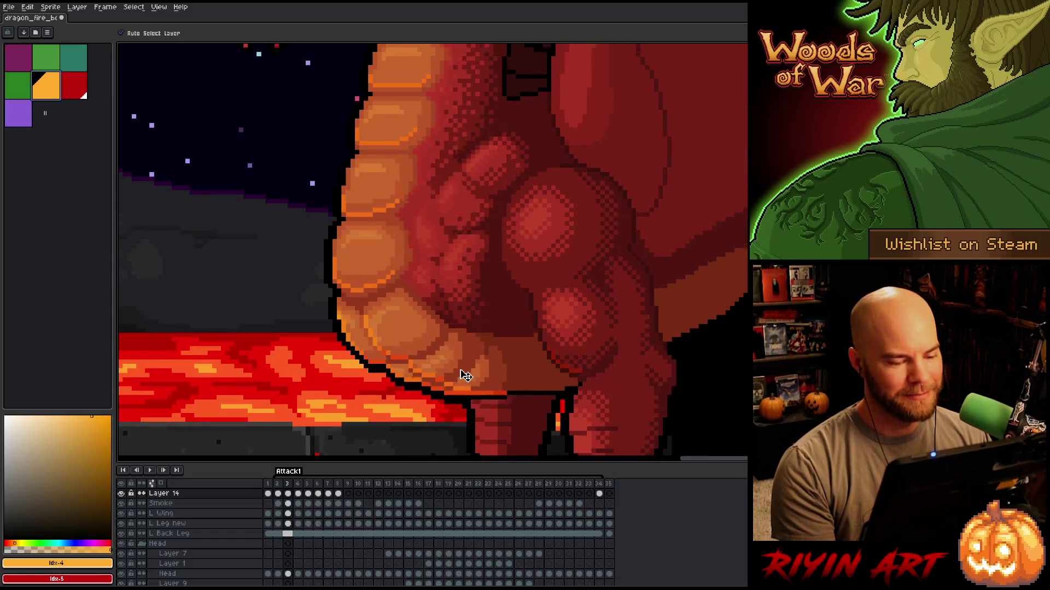
scroll(462, 375, "up", 1)
scroll(462, 375, "down", 2)
key("Right")
key("Left")
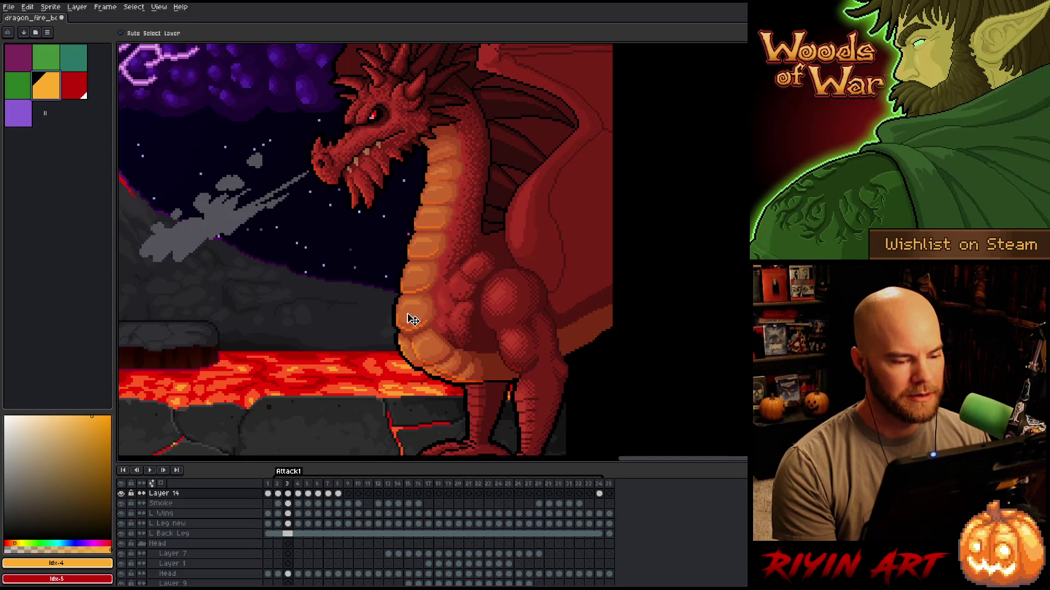
scroll(408, 316, "up", 3)
key("Right")
key("Right")
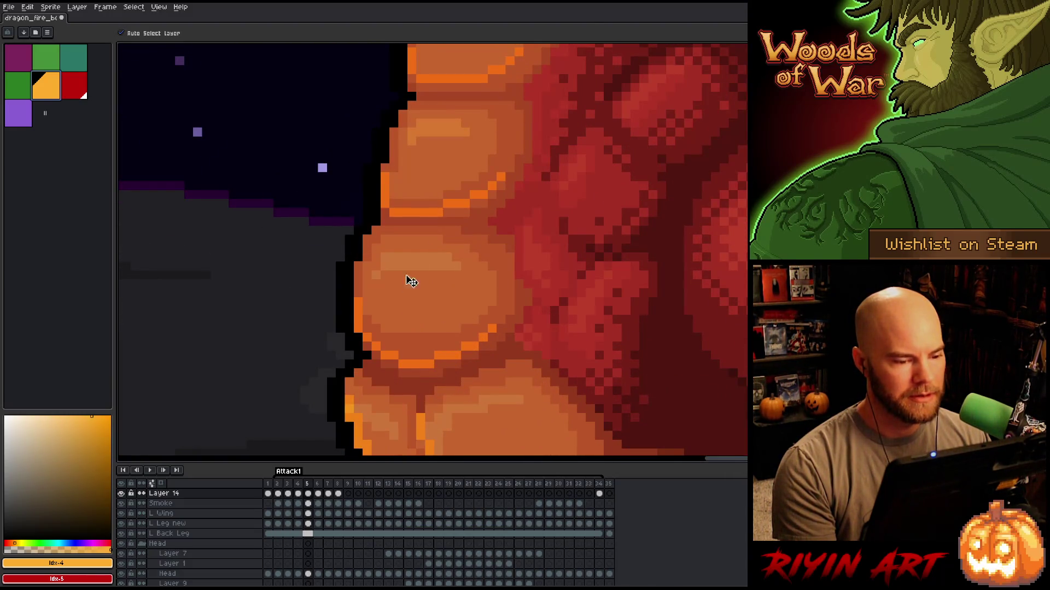
Marquee the belly scale outline on frame 5, compare scale motion across frames, then return to frame 2.
key("m")
left_click_drag(531, 136, 444, 234)
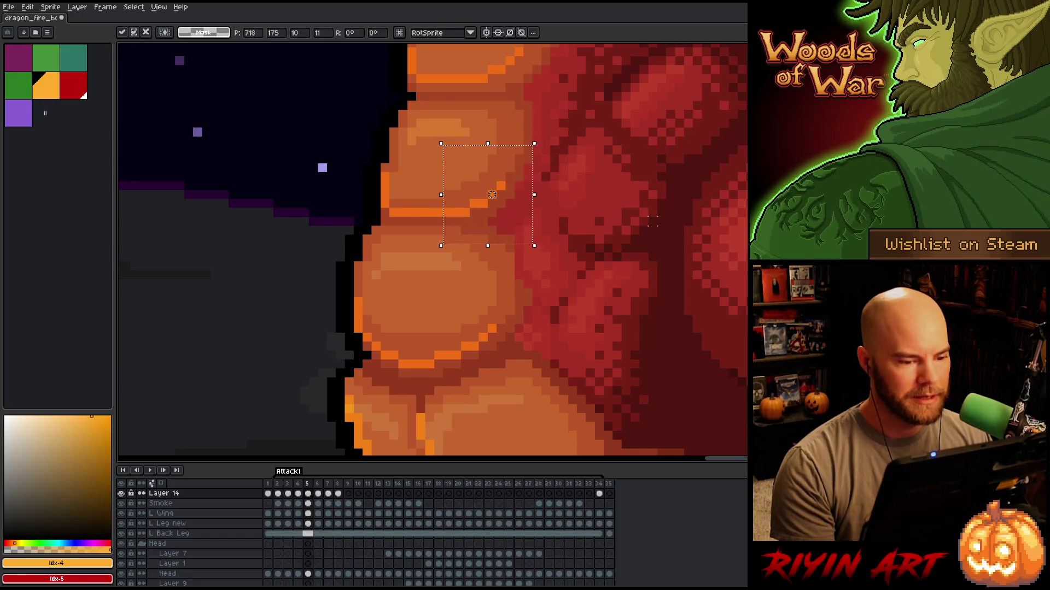
key("Left")
key("Right")
key("Right")
key("Left")
key("Right")
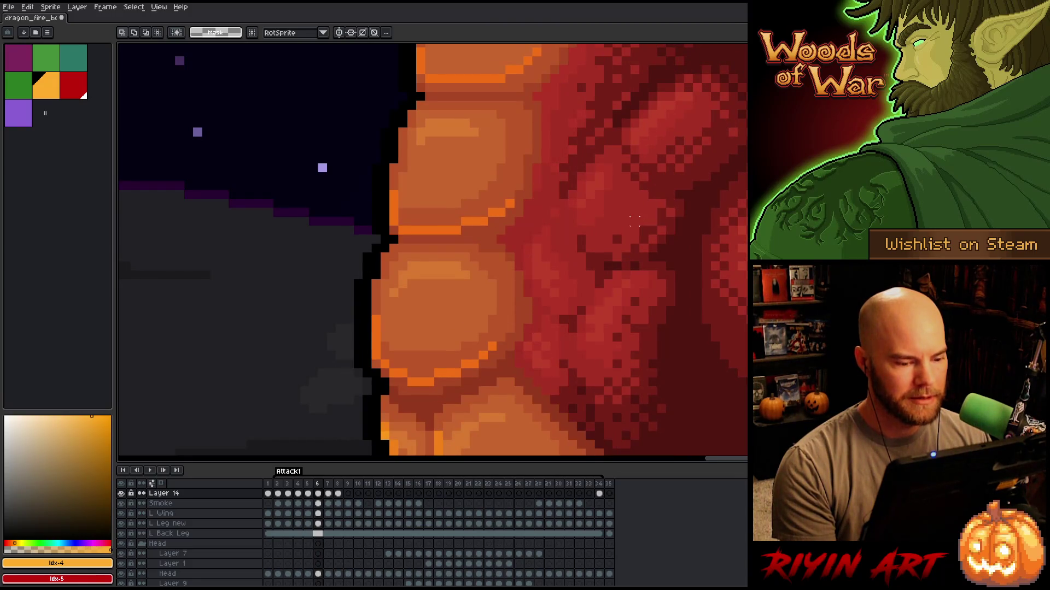
key("Left")
key("Right")
key("Right")
key("Left")
key("Left")
key("Left")
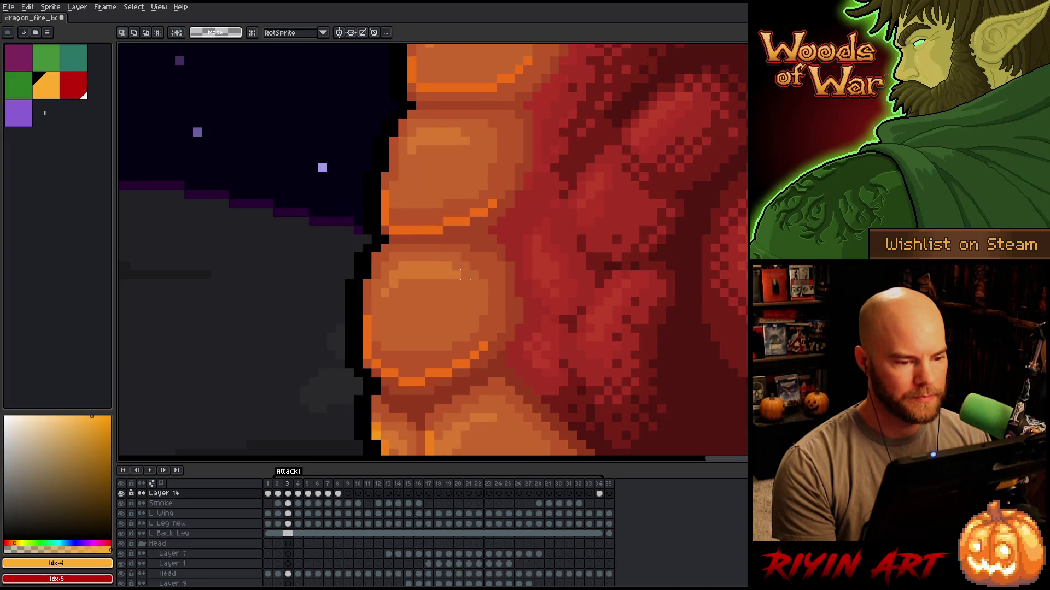
key("Right")
key("Right")
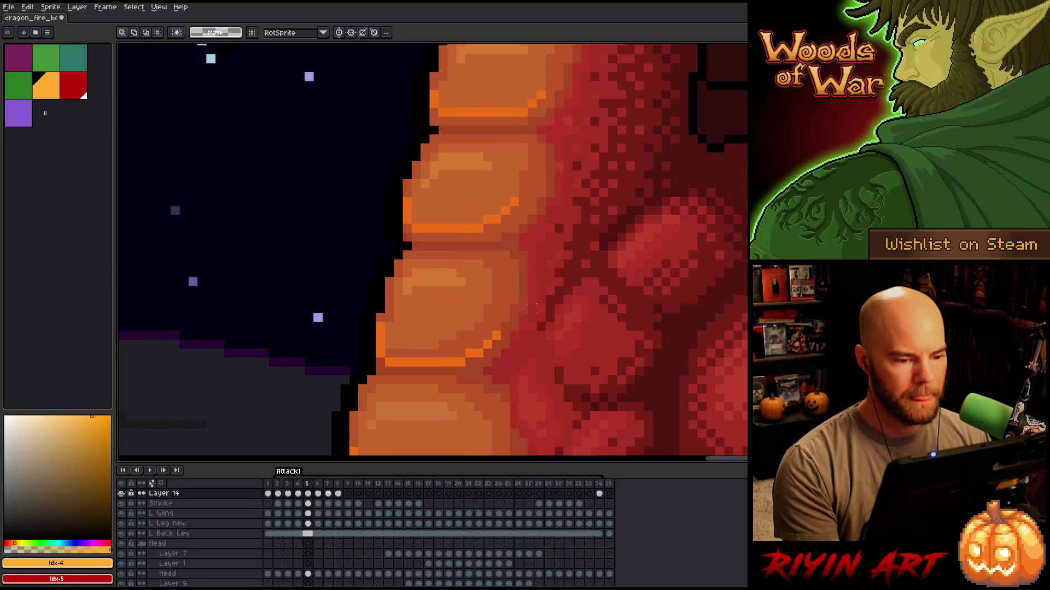
key("Right")
key("Right")
key("Left")
key("Left")
key("Left")
key("Left")
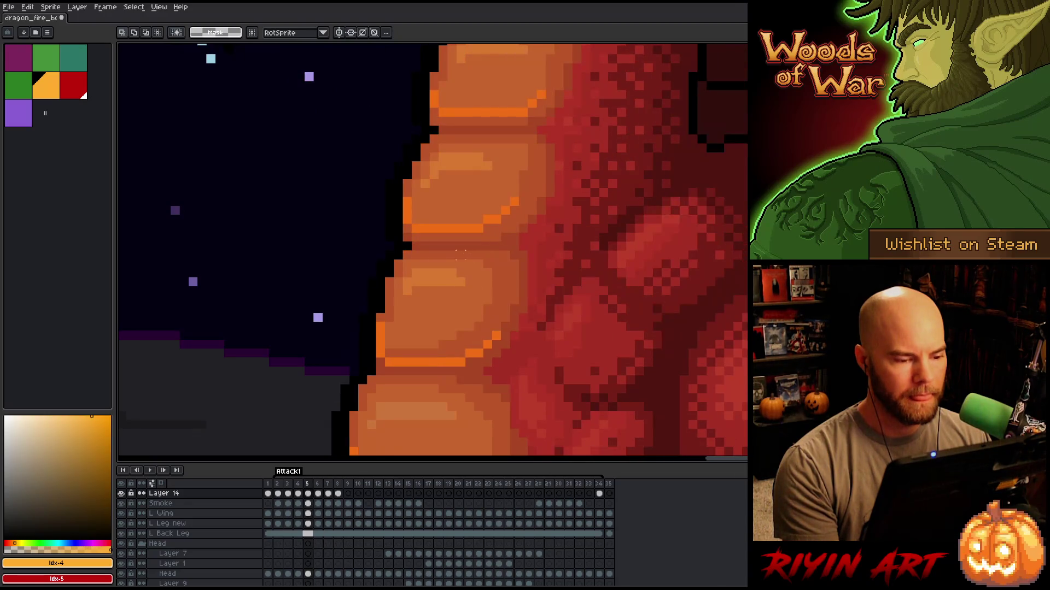
key("Left")
key("Left")
key("Left")
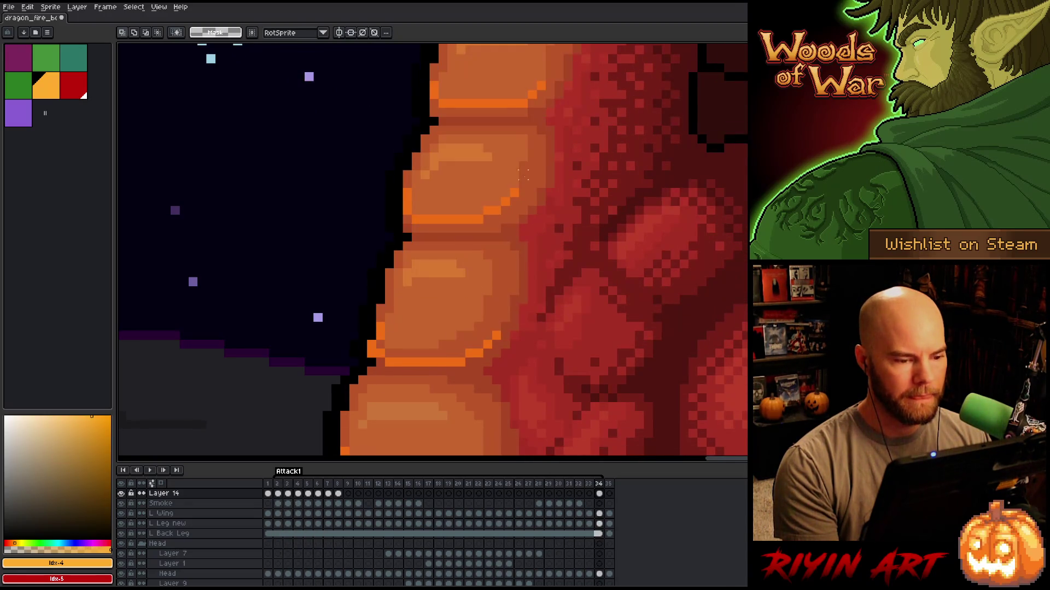
Check the middle belly scale's size, then extend its orange line to the diagonal edge.
mouse_move(583, 143)
left_mouse_down()
mouse_move(393, 265)
mouse_move(377, 237)
mouse_move(374, 252)
left_mouse_up()
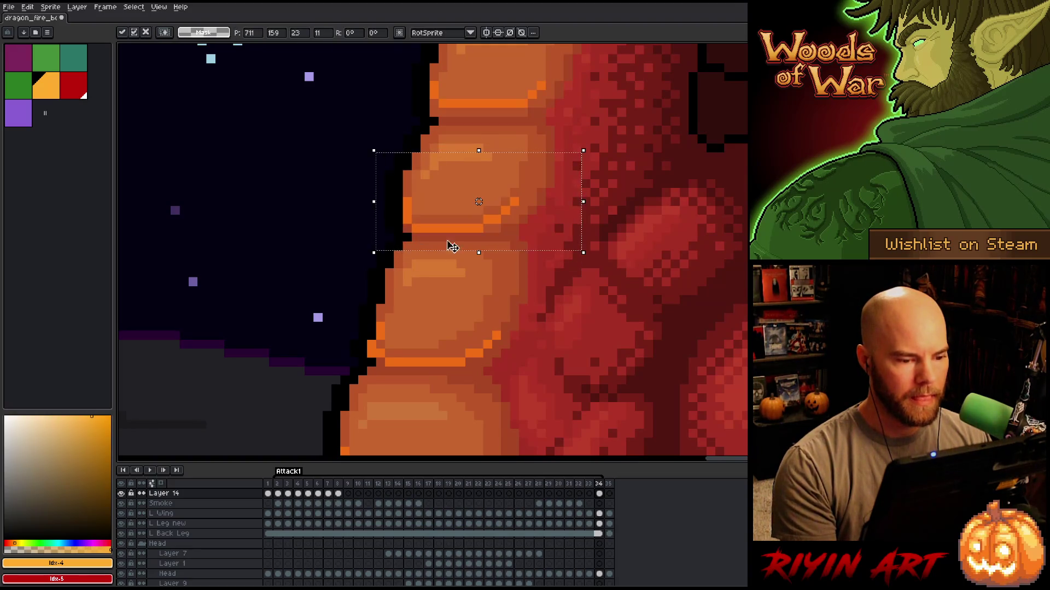
mouse_move(697, 179)
left_mouse_down()
mouse_move(487, 247)
mouse_move(499, 252)
left_mouse_up()
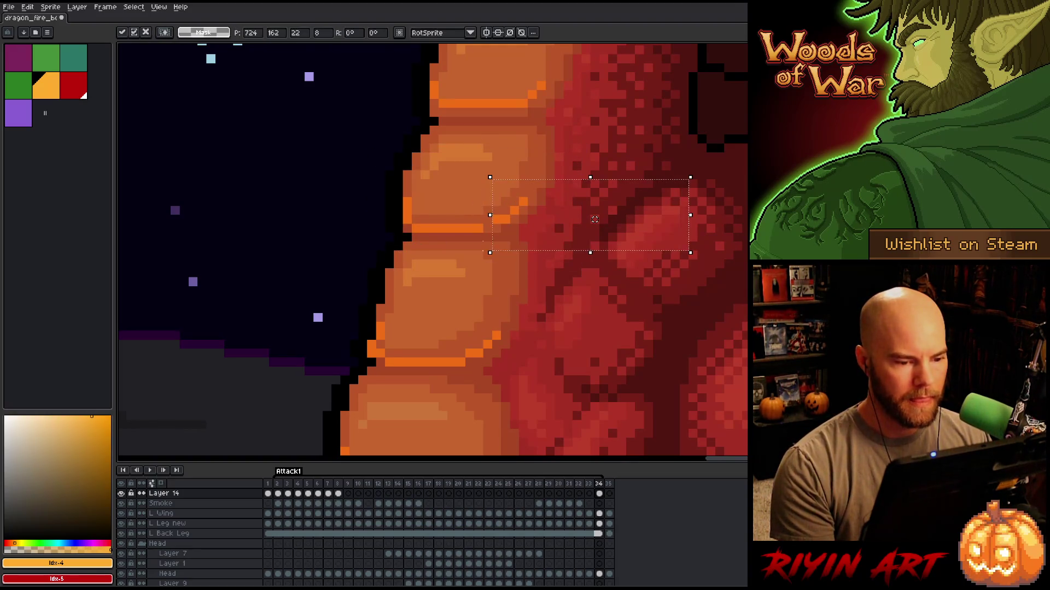
left_click(604, 300)
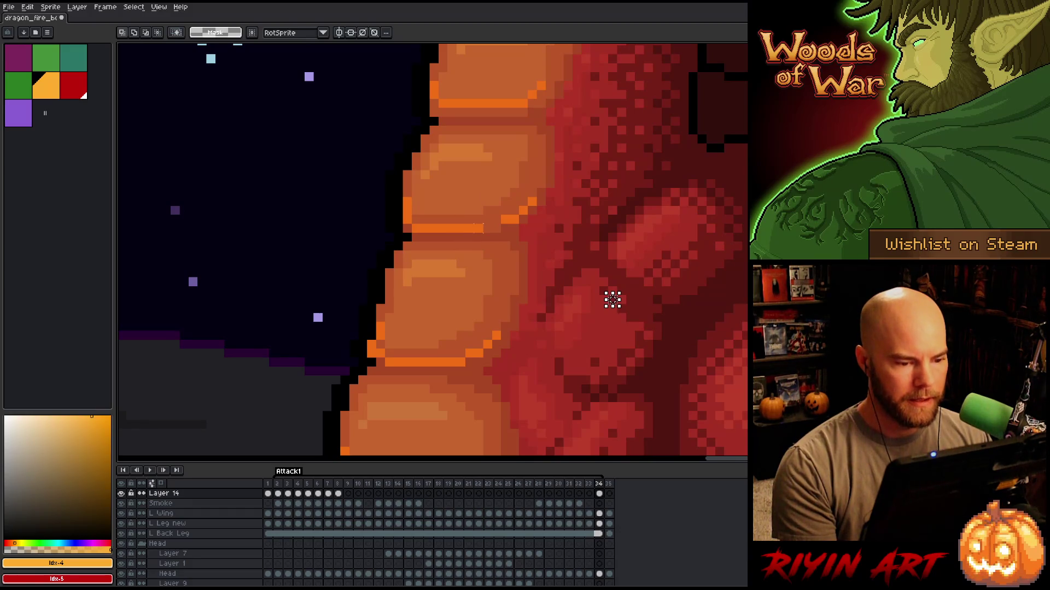
left_click_drag(481, 228, 500, 228)
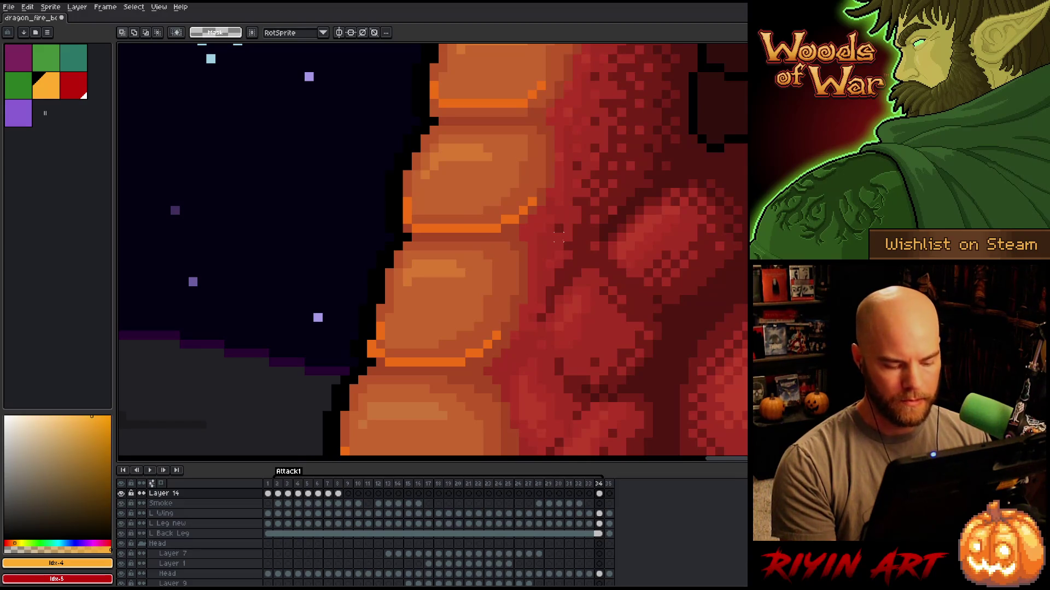
Measure the belly segment and belly highlight widths with temporary selections.
left_click_drag(583, 236, 553, 421)
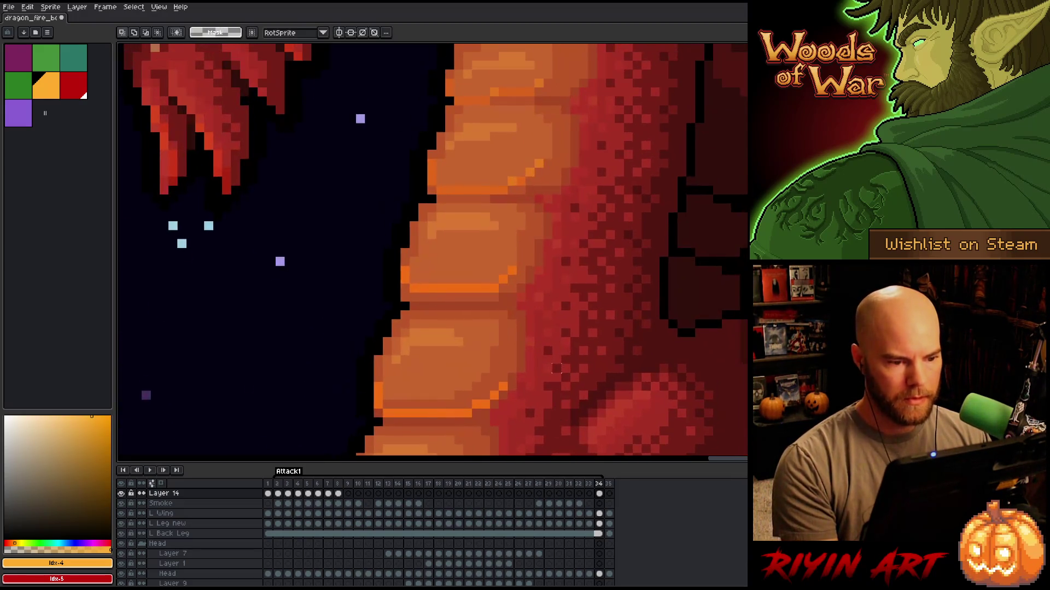
scroll(557, 356, "down", 1)
left_click_drag(566, 280, 410, 328)
key("ctrl+d")
mouse_move(563, 295)
left_mouse_down()
mouse_move(512, 304)
mouse_move(529, 284)
left_mouse_up()
key("ctrl+d")
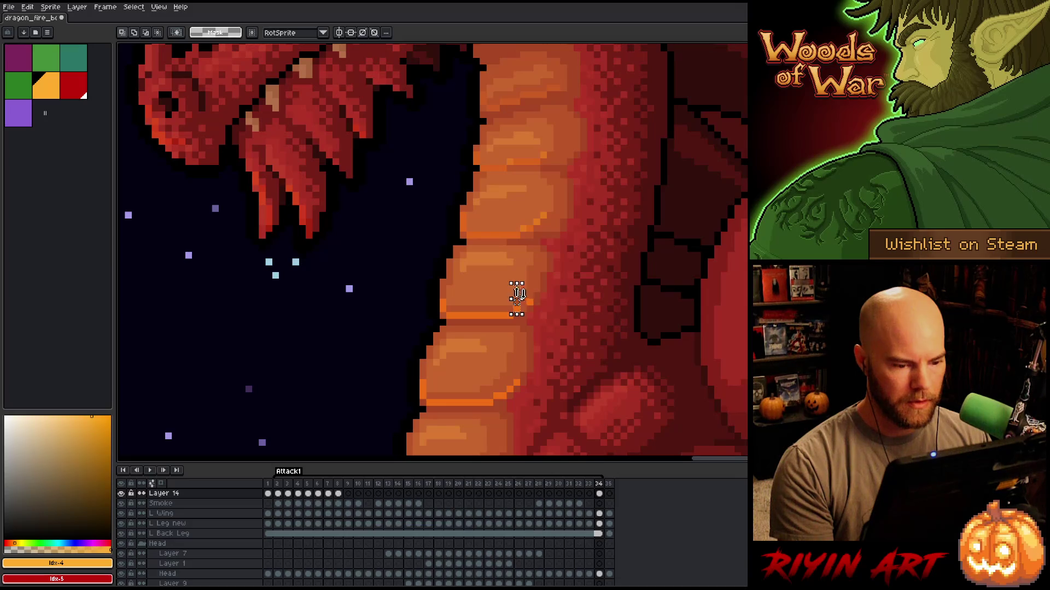
scroll(530, 299, "down", 4)
scroll(554, 283, "up", 4)
left_click_drag(554, 283, 535, 250)
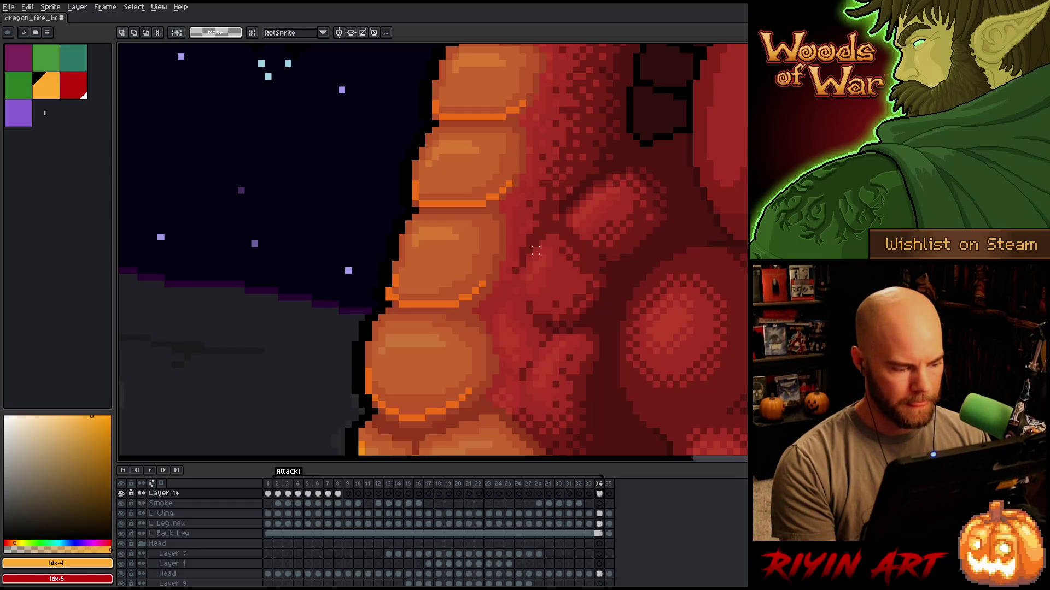
scroll(513, 284, "up", 1)
scroll(506, 295, "down", 2)
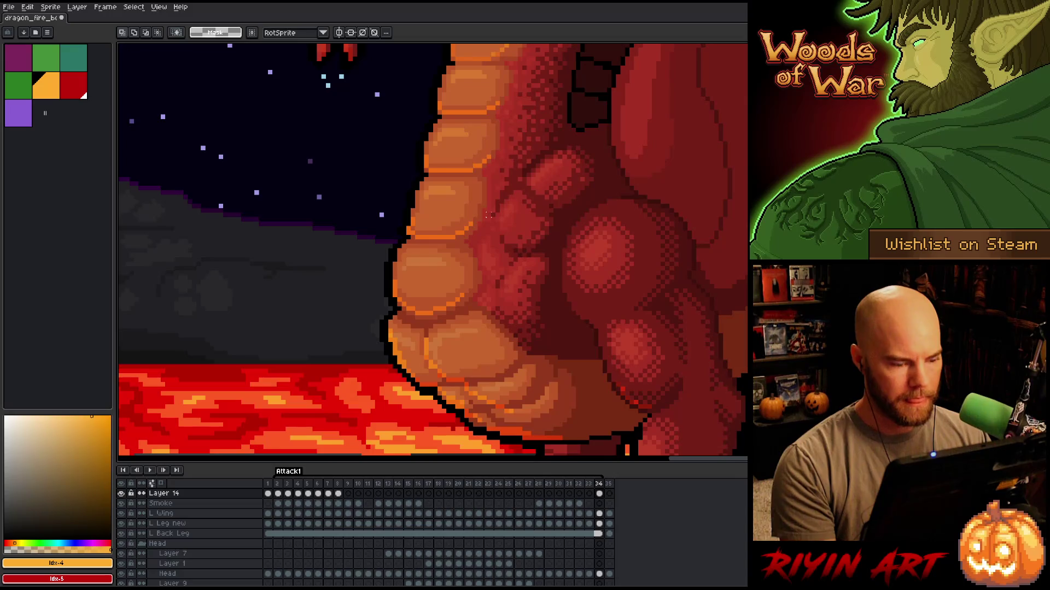
On frame 2, compare the sizes of the belly scales, red muscle area and a 4x3 scale patch.
right_click(502, 268)
left_click(544, 302)
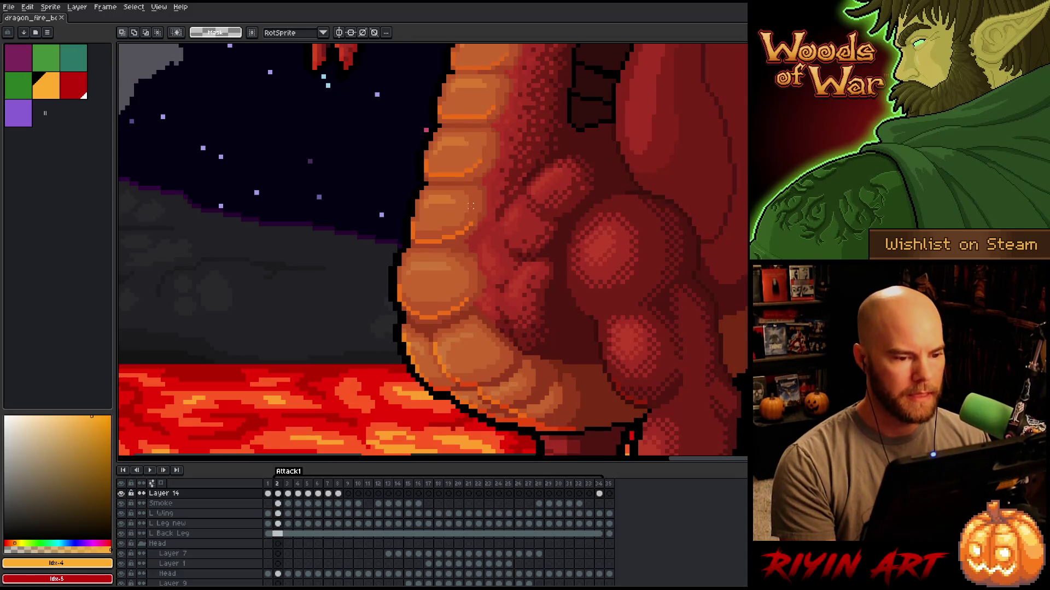
left_click_drag(506, 143, 400, 192)
mouse_move(613, 143)
left_mouse_down()
mouse_move(457, 196)
mouse_move(467, 201)
left_mouse_up()
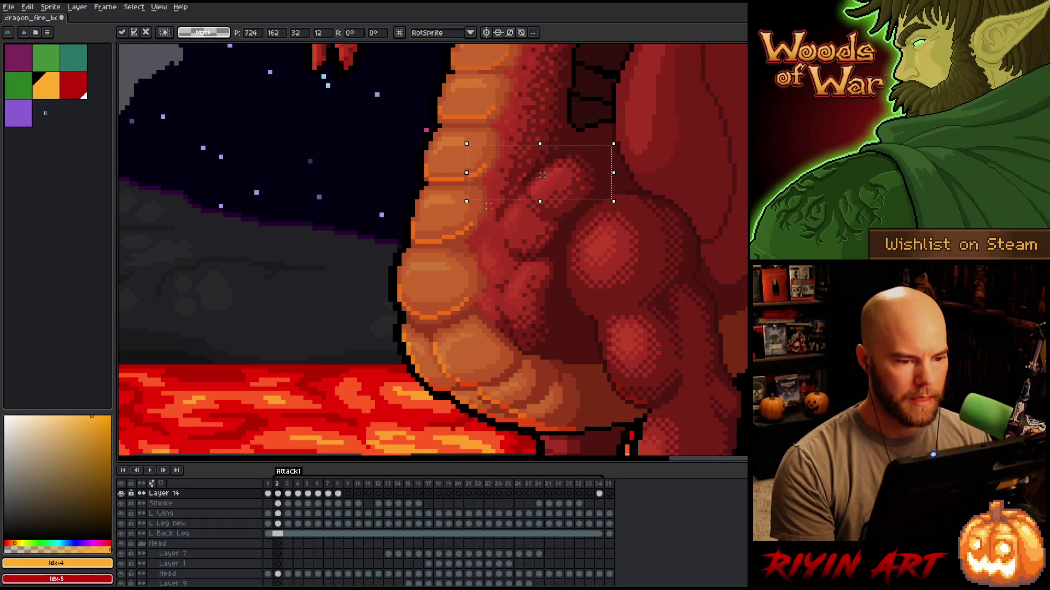
left_click(498, 215)
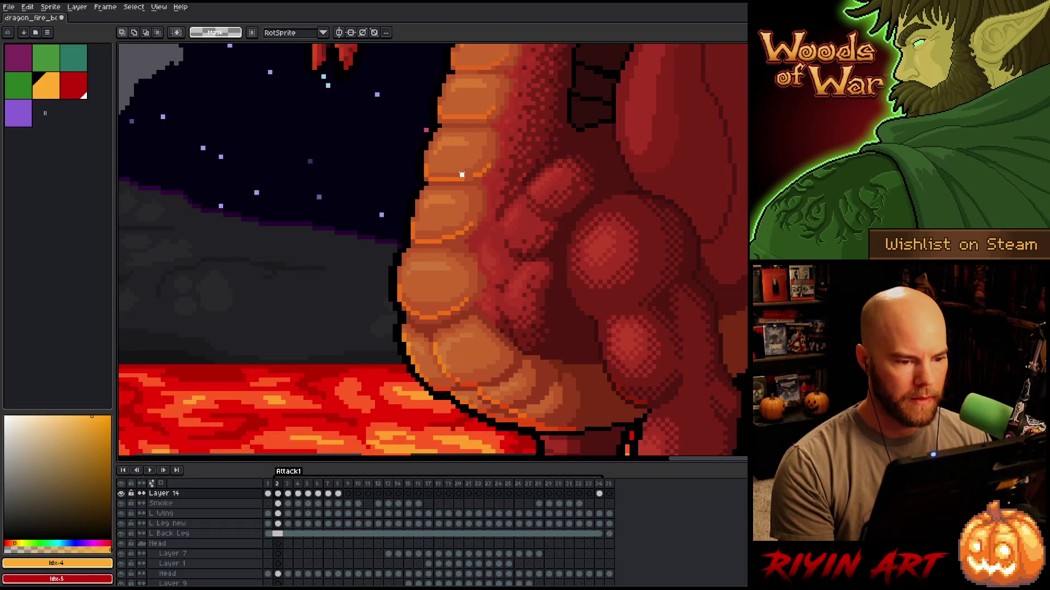
left_click_drag(454, 170, 475, 188)
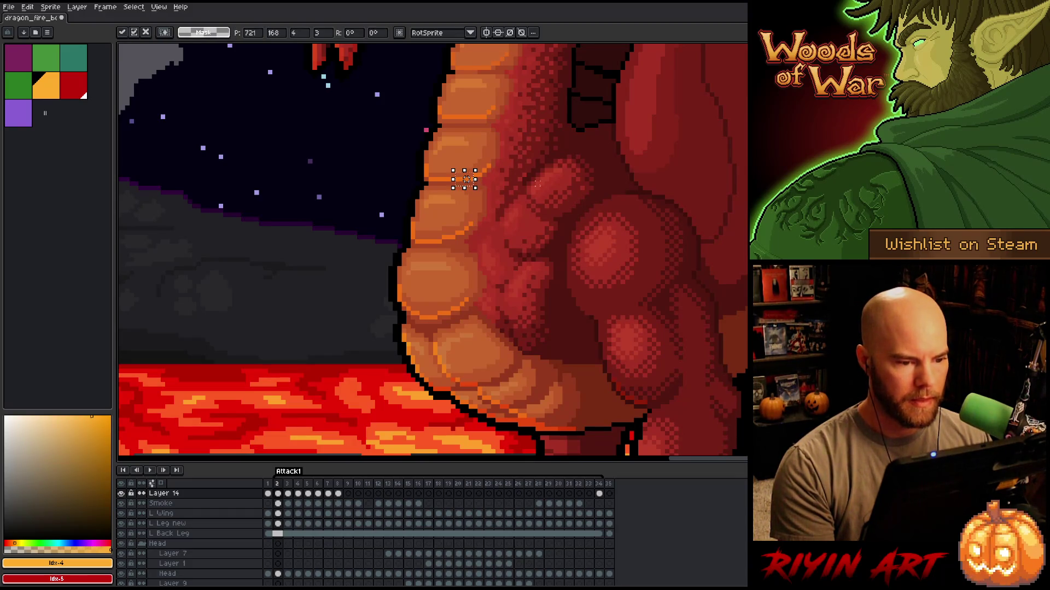
left_click(537, 184)
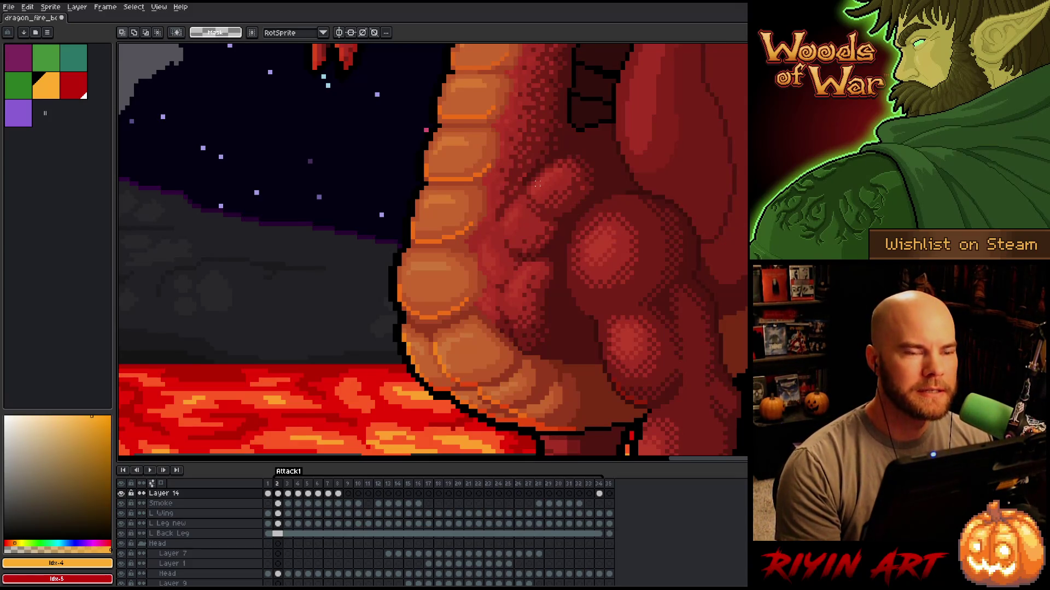
Compare the belly pose across frames 34, 2 and 3, ending on frame 2.
mouse_move(542, 184)
left_mouse_down()
mouse_move(557, 218)
mouse_move(539, 229)
left_mouse_up()
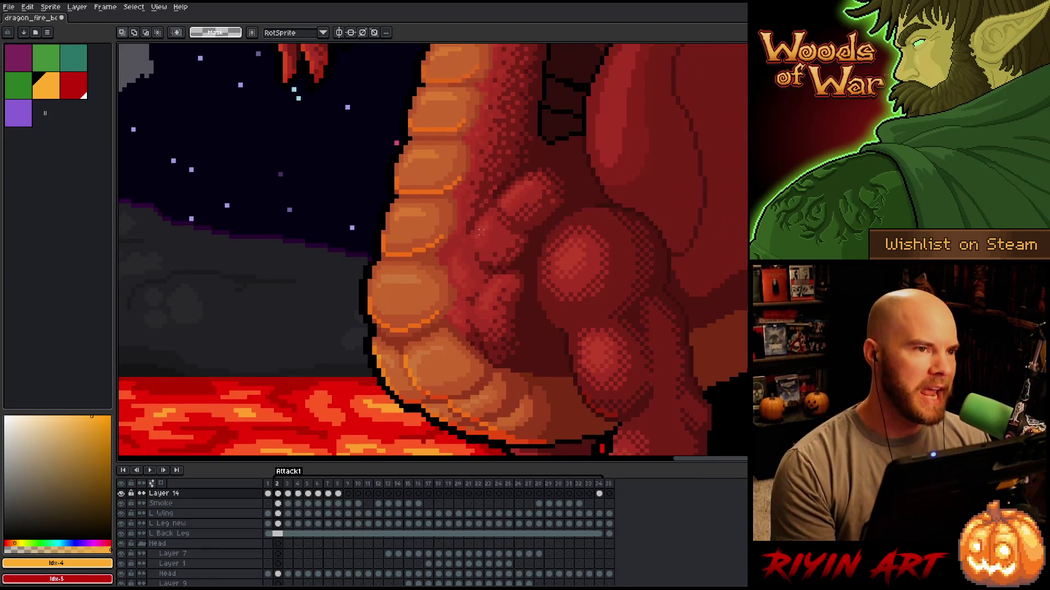
key("Left")
key("Left")
key("Left")
key("Right")
key("Right")
key("Right")
key("Left")
key("Left")
key("Left")
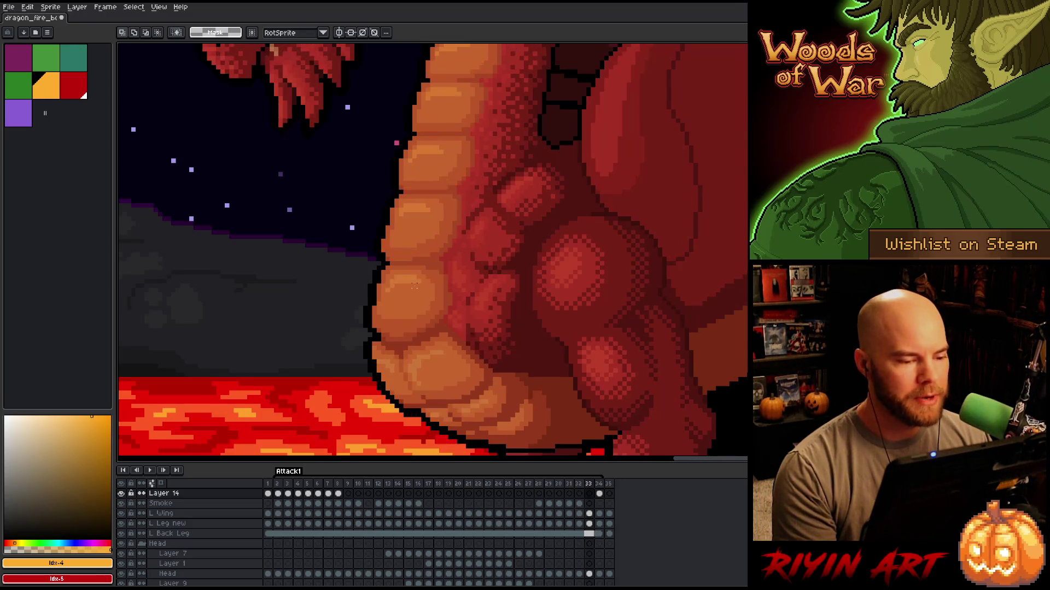
key("Right")
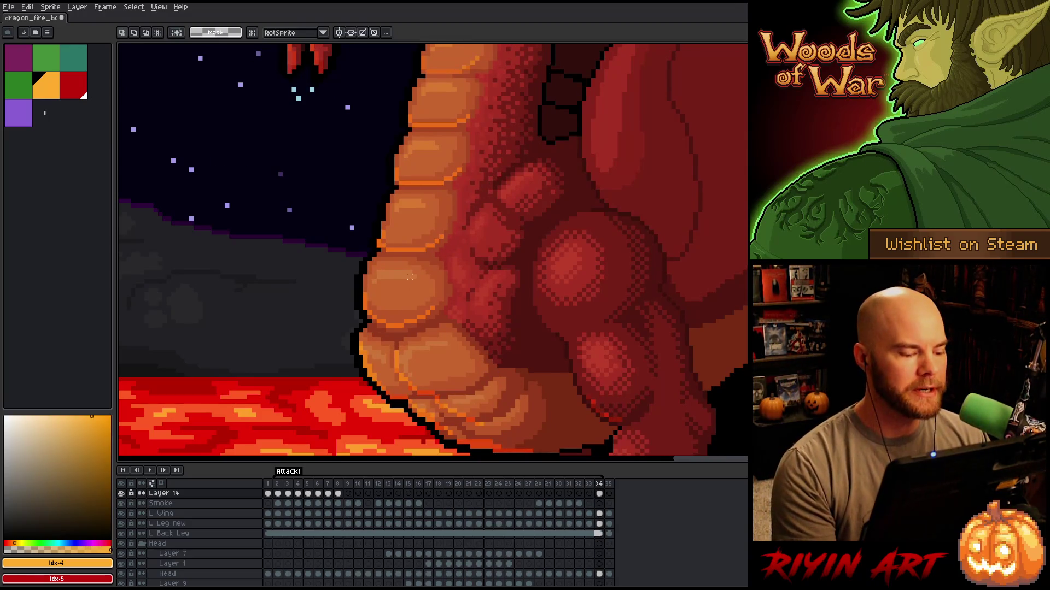
key("Right")
key("Right")
key("Right")
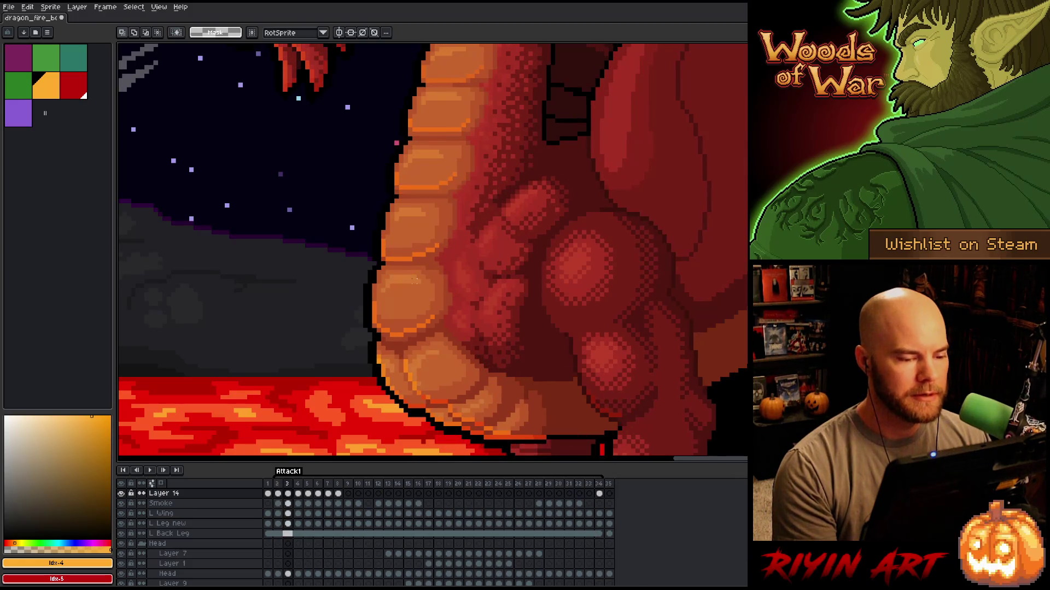
key("Left")
key("Right")
key("Left")
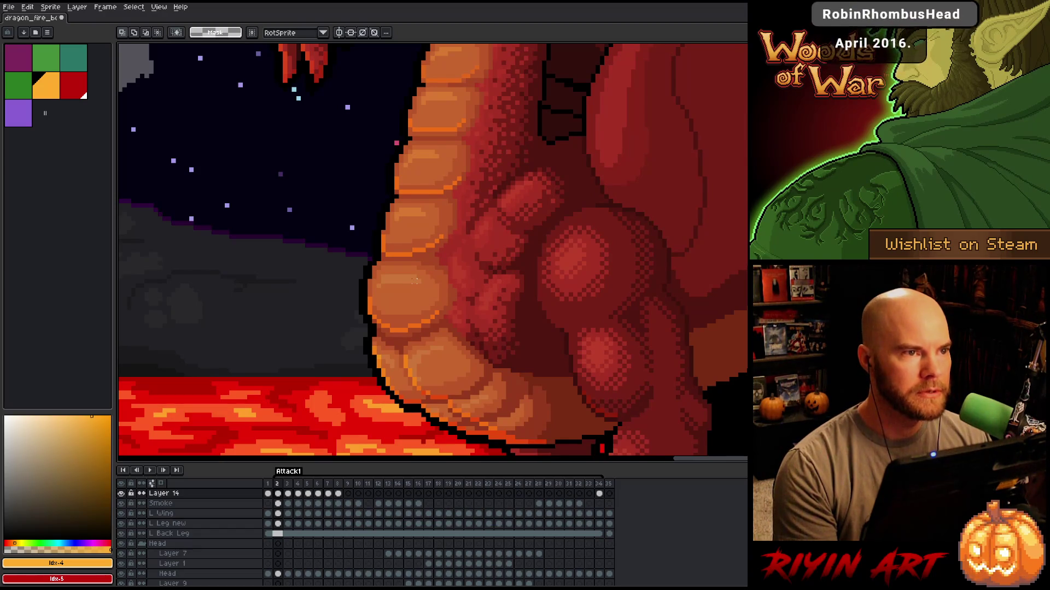
scroll(409, 278, "down", 3)
scroll(410, 283, "up", 4)
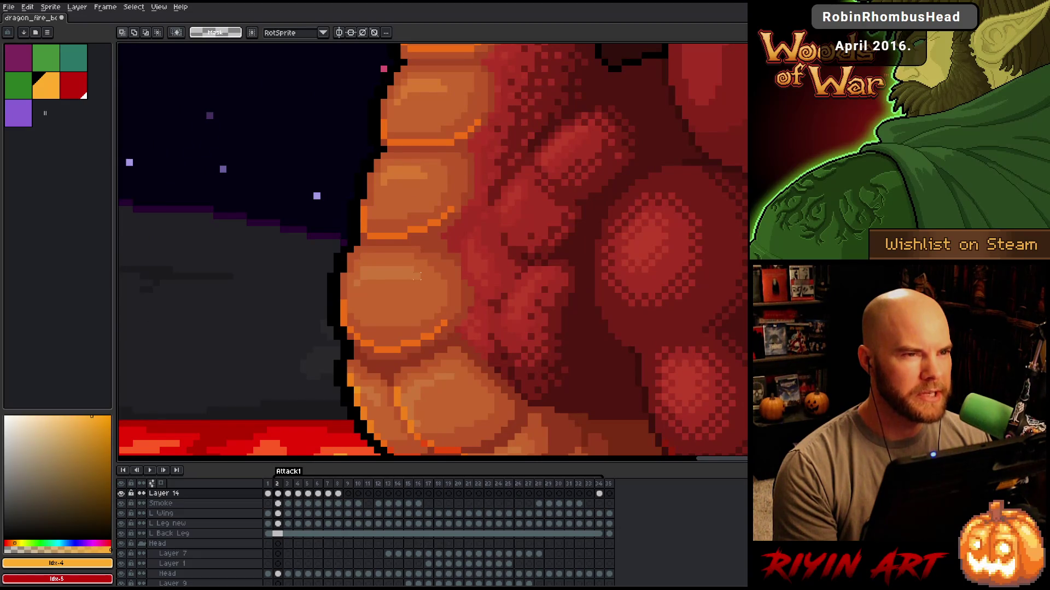
scroll(417, 276, "down", 3)
key("Left")
key("Left")
key("Left")
scroll(420, 323, "up", 3)
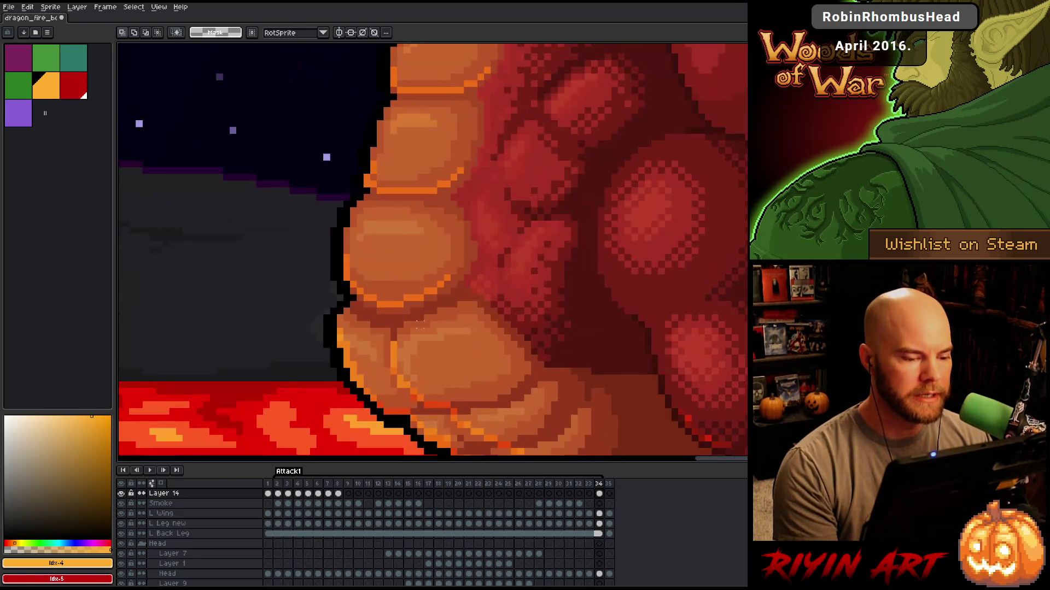
key("Right")
key("Right")
key("Right")
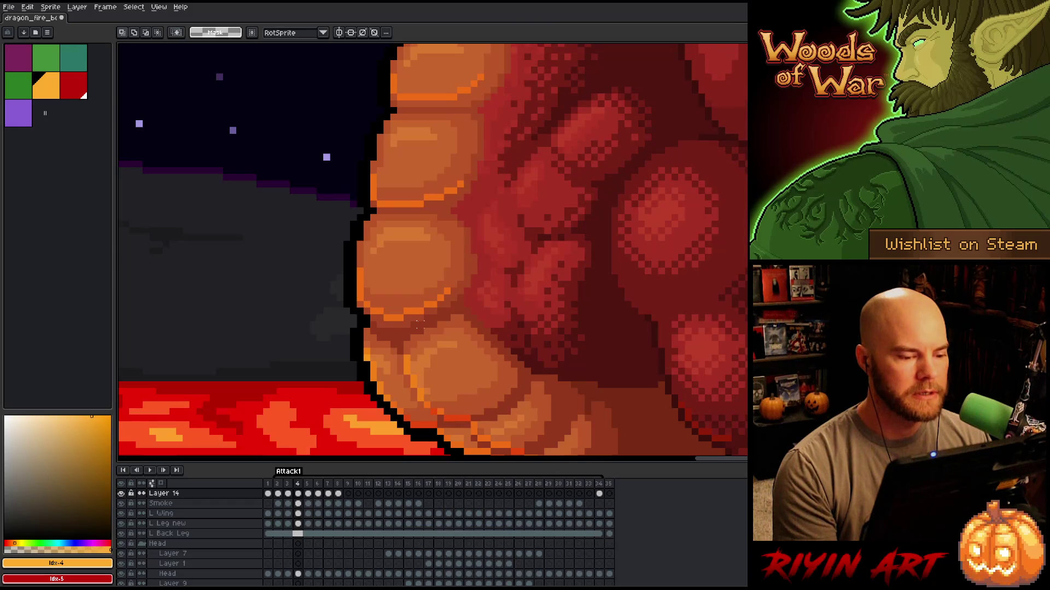
key("Left")
key("Right")
key("Left")
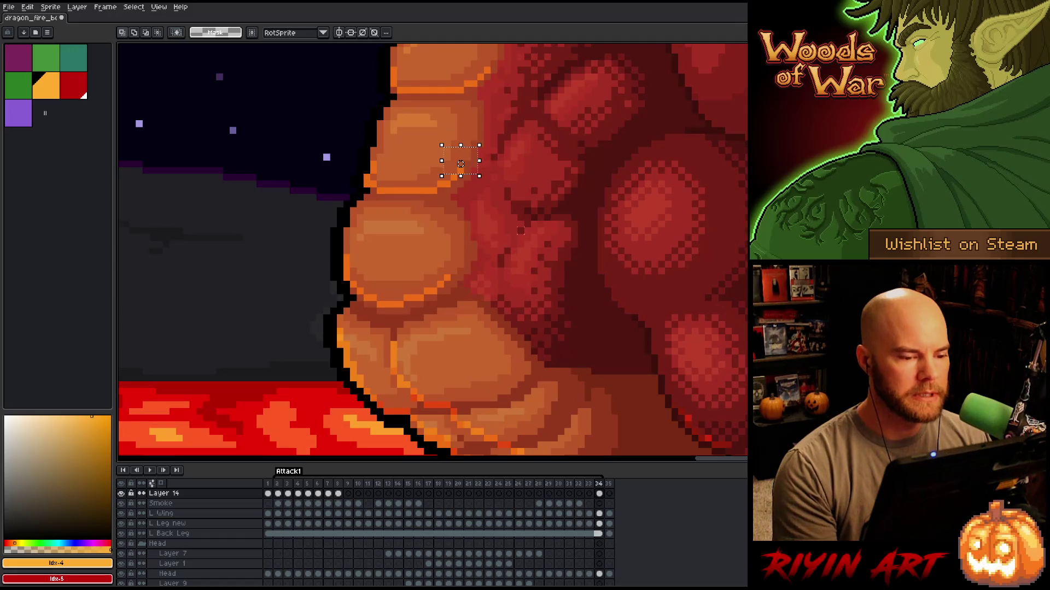
Clear the knuckle selection and ready the pencil on the Body layer.
key("ctrl+d")
scroll(480, 217, "up", 3)
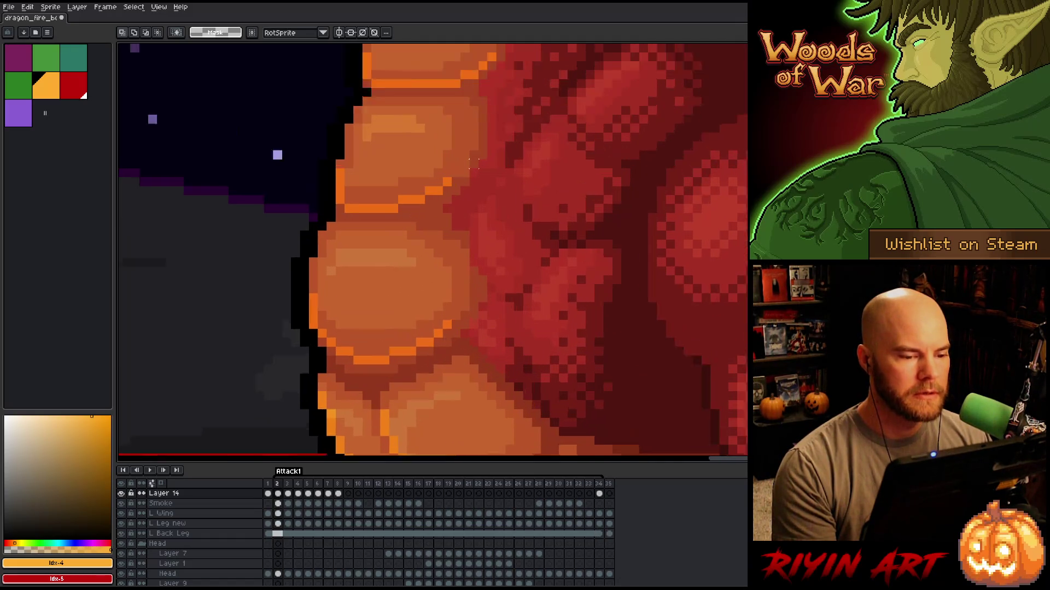
key("b")
left_click(445, 199, "ctrl")
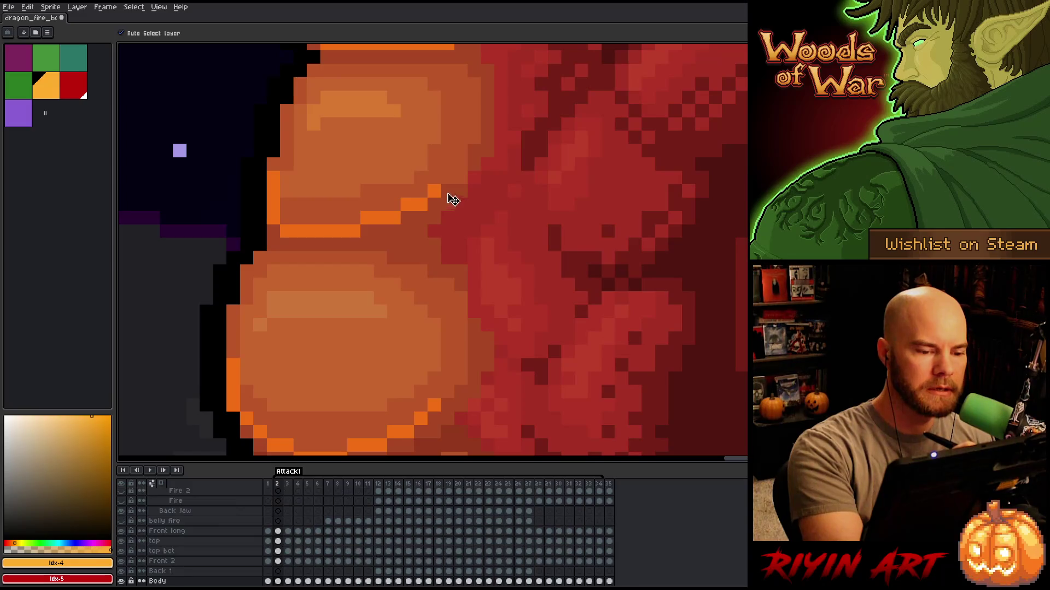
left_click(461, 177)
key("x")
left_click(461, 178)
left_click(456, 180, "alt")
left_click(460, 178)
key("x")
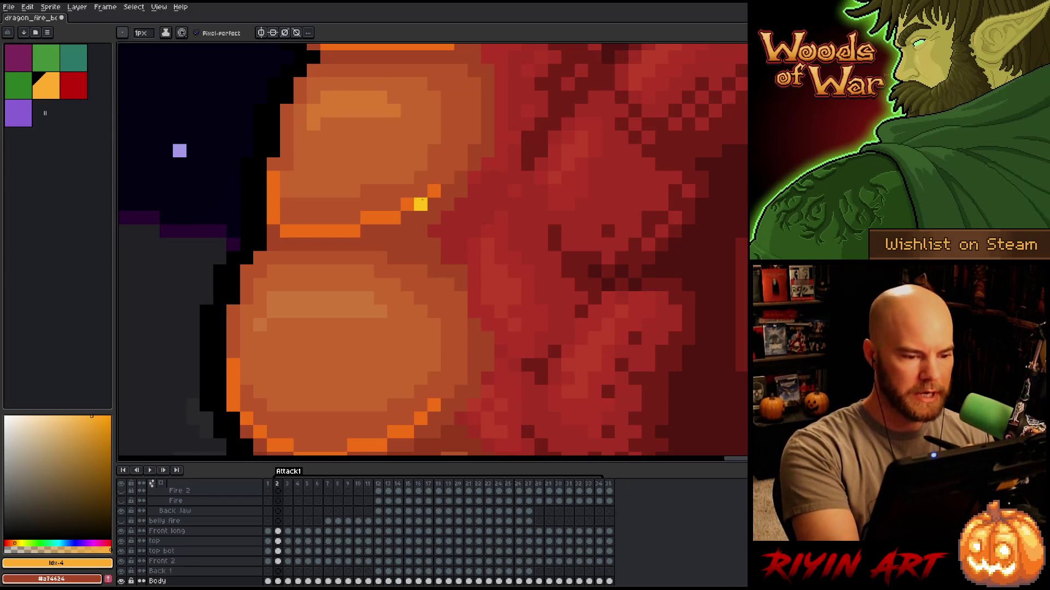
left_click(421, 205, "ctrl")
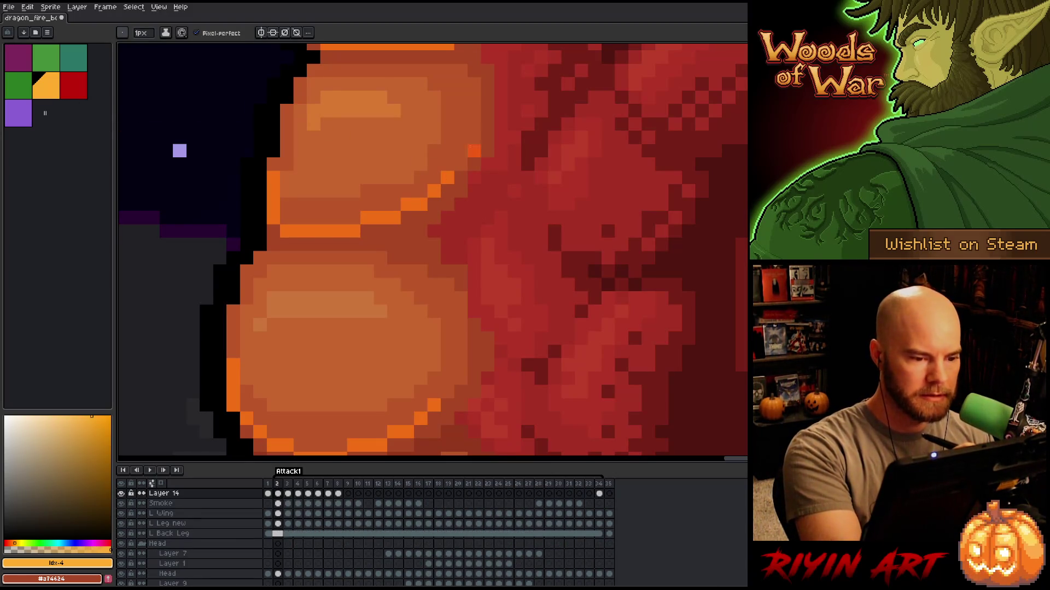
key("Left")
key("Left")
scroll(462, 178, "down", 5)
key("Right")
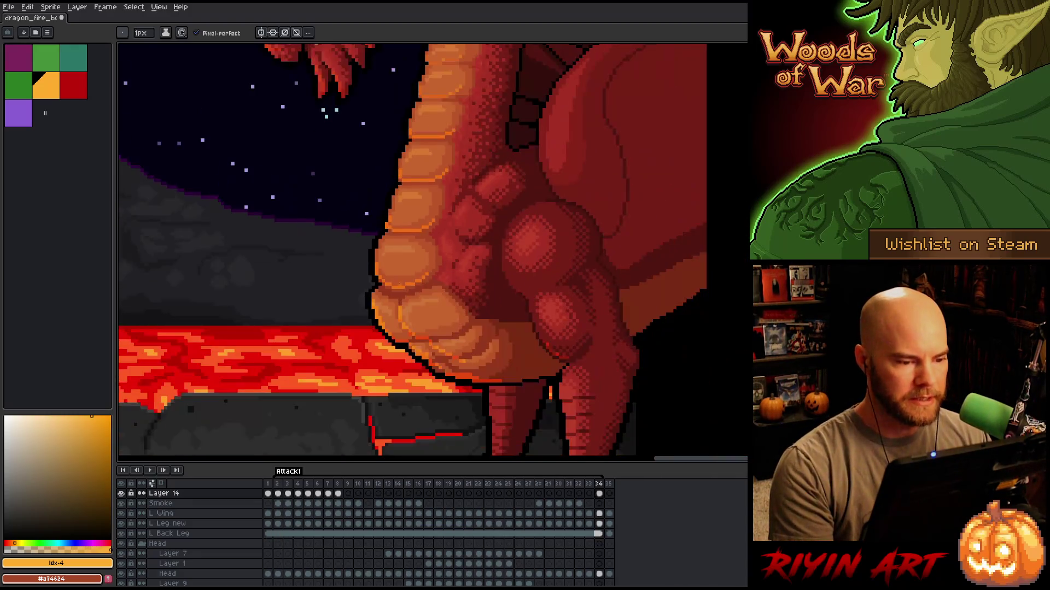
key("Right")
key("Left")
key("Right")
key("Left")
key("Left")
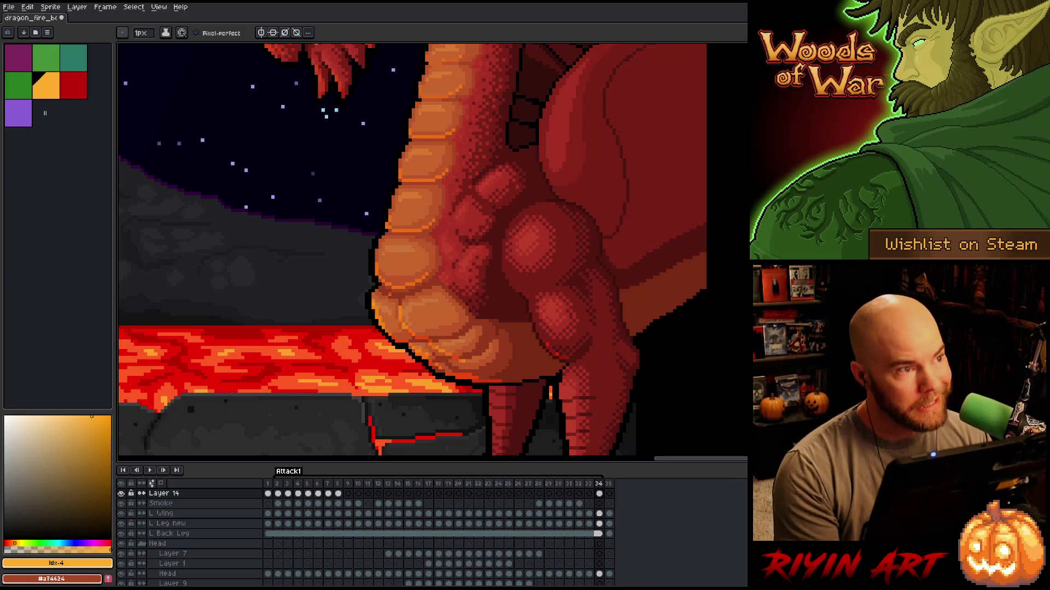
Bring the lower belly and legs into view, toggling between pencil and eraser.
left_click_drag(352, 285, 354, 285)
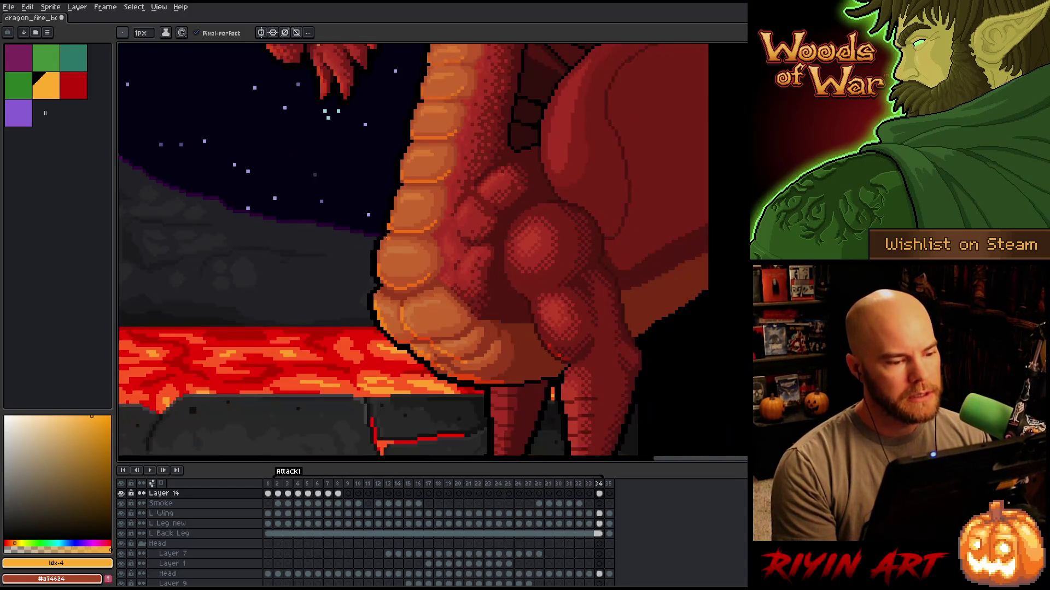
scroll(390, 216, "up", 2)
scroll(390, 216, "down", 2)
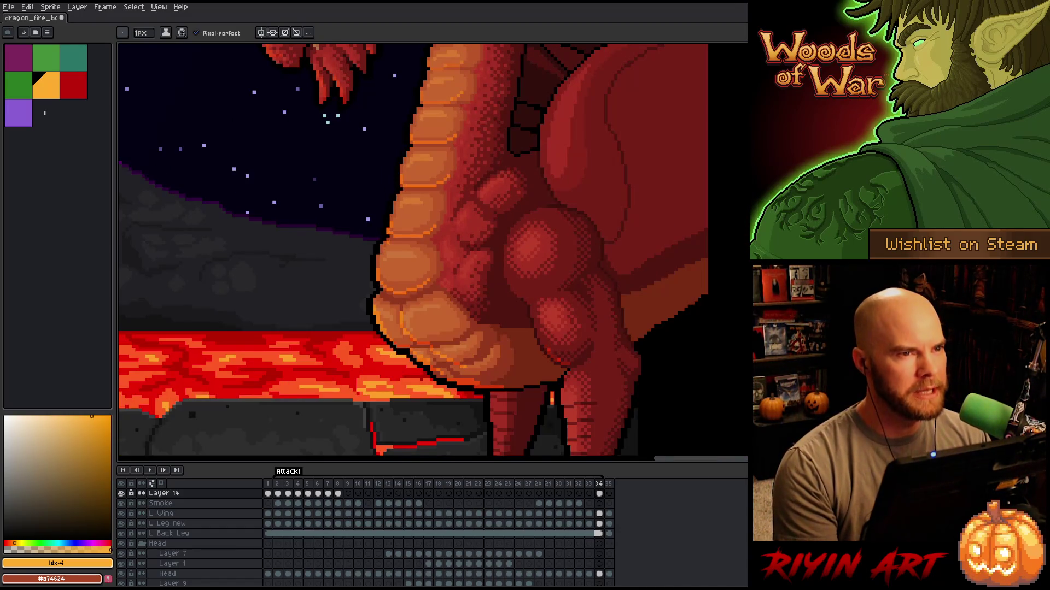
left_click_drag(418, 300, 410, 261)
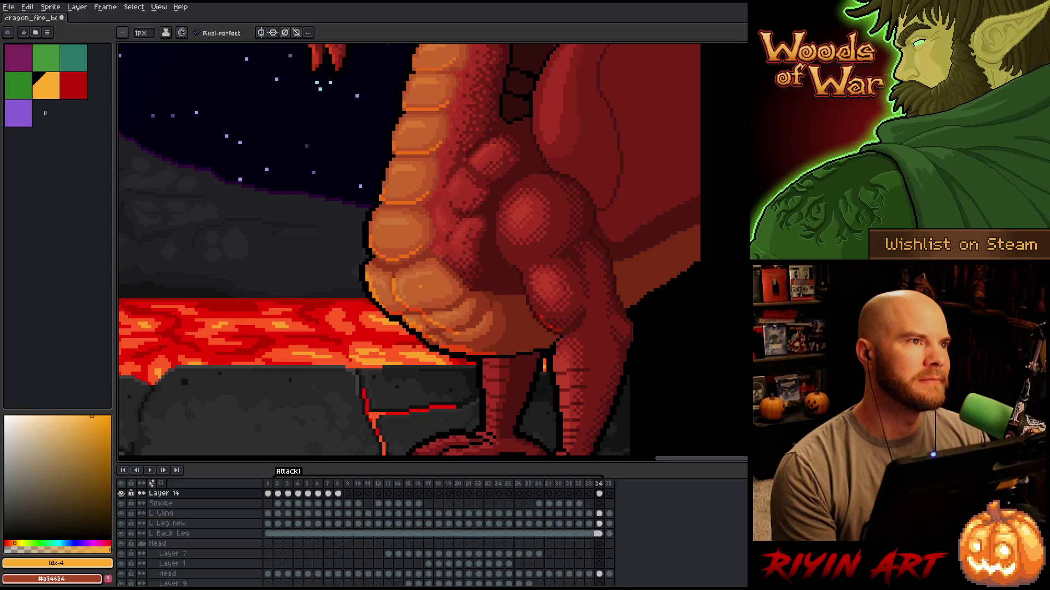
scroll(427, 299, "up", 2)
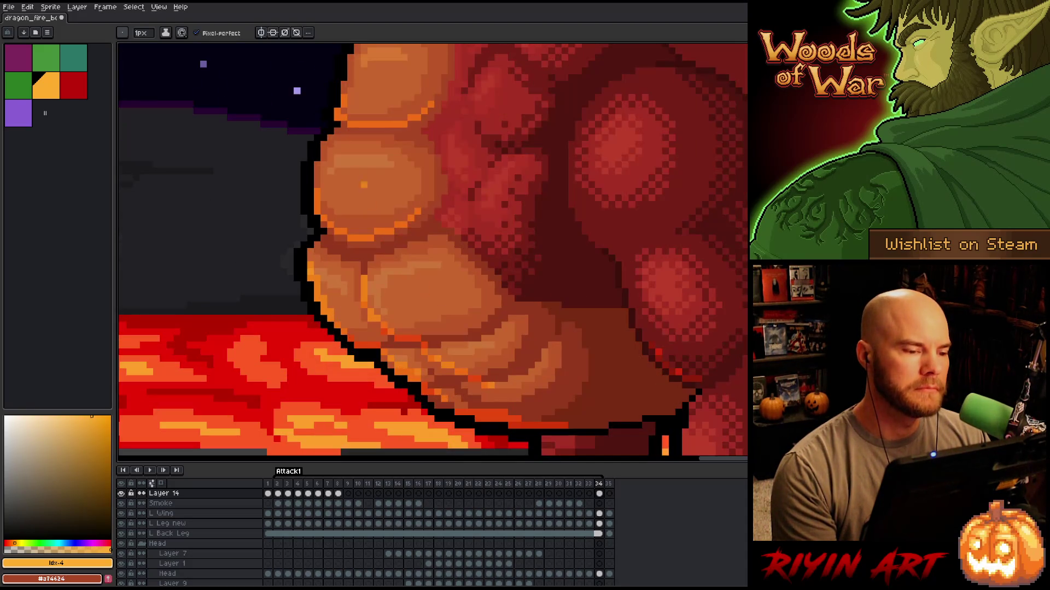
key("b")
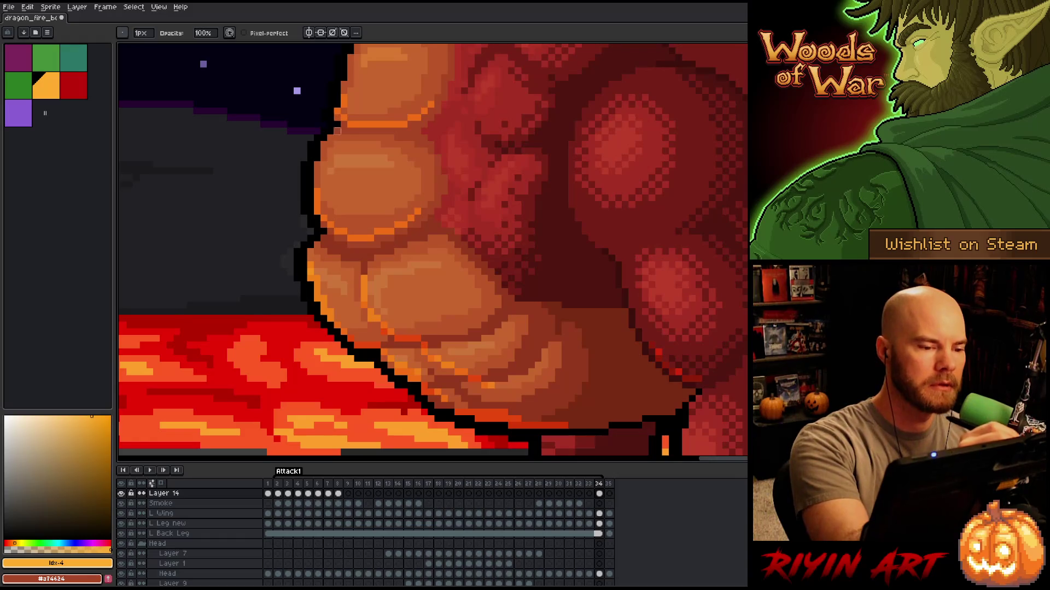
key("e")
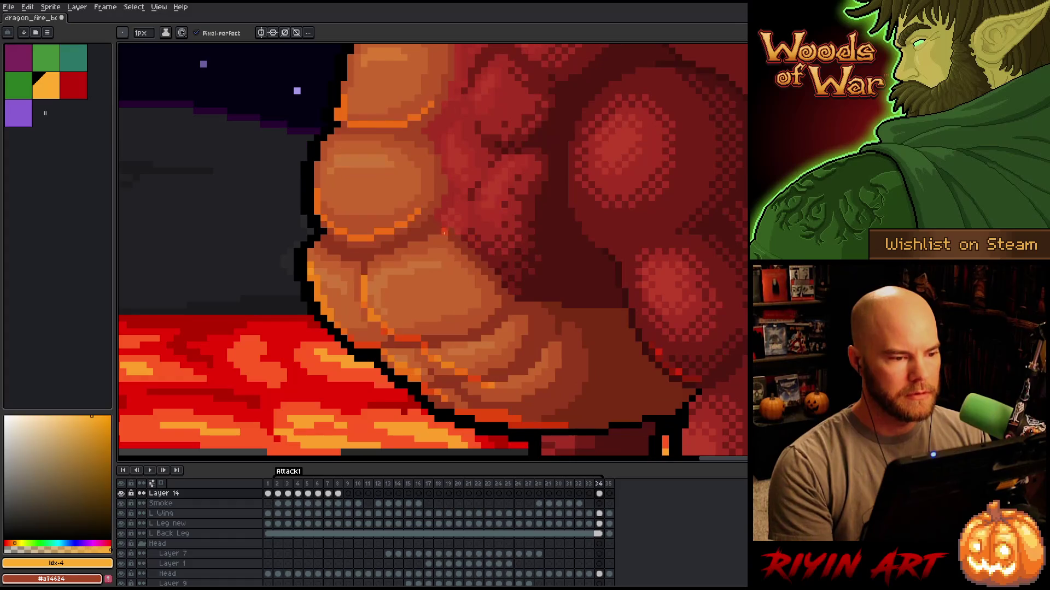
scroll(415, 236, "down", 3)
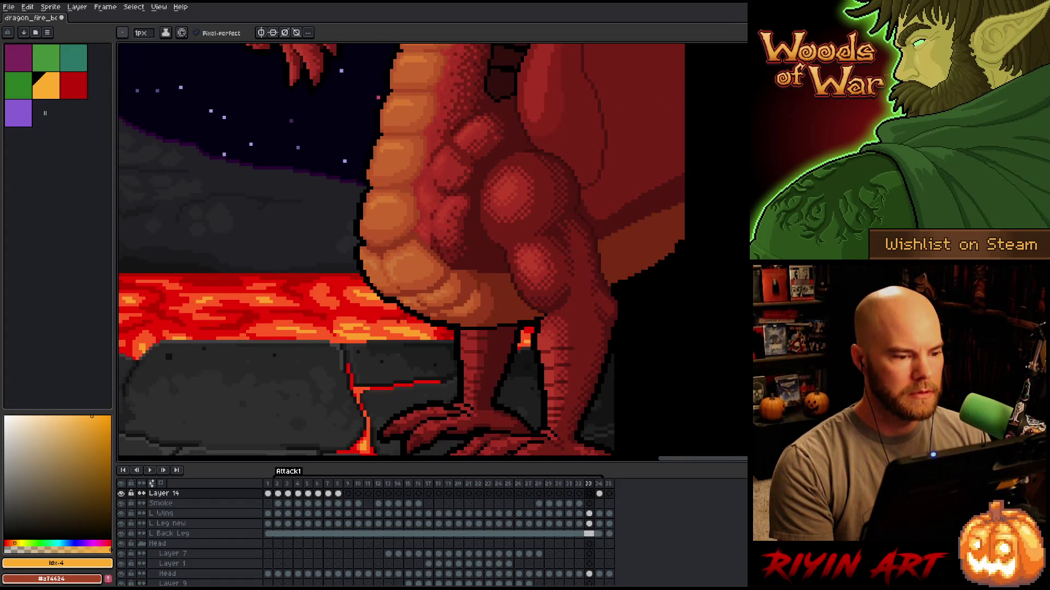
scroll(358, 180, "up", 3)
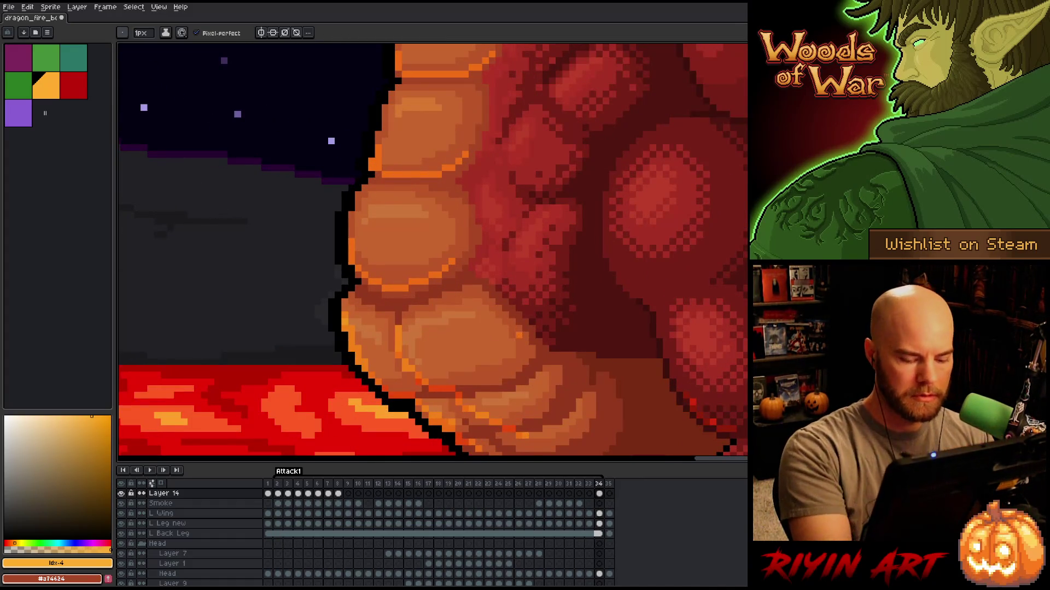
Compare the belly scales across frames 2, 33 and 34.
key("Right")
key("Right")
key("Left")
key("Left")
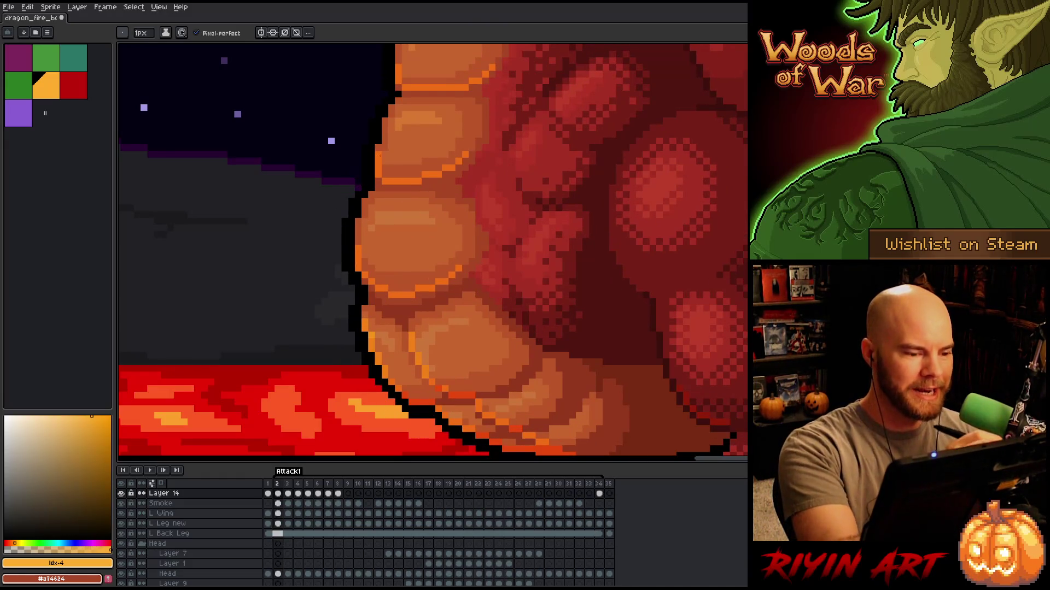
key("e")
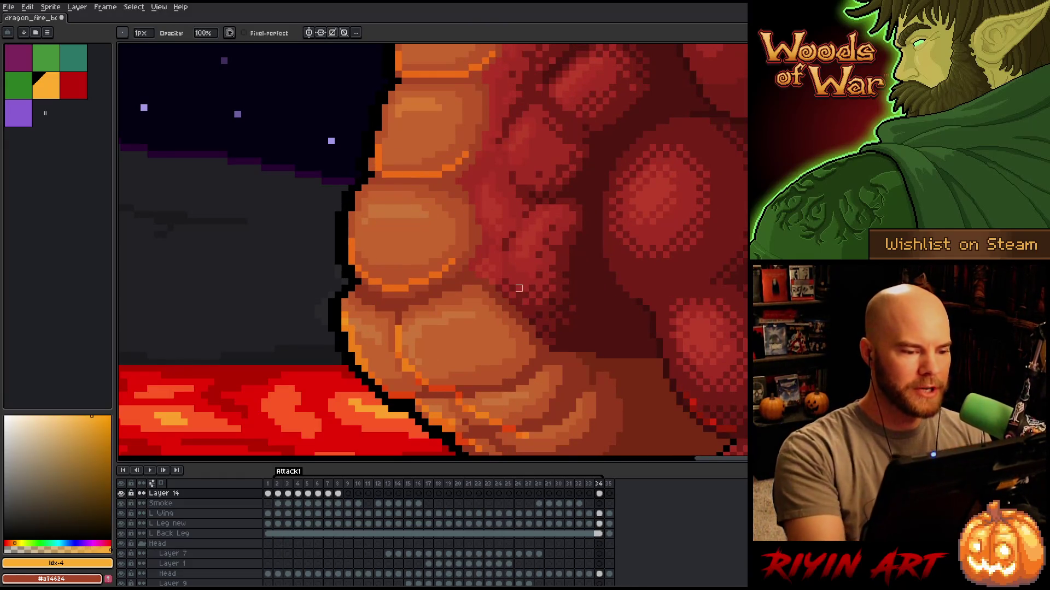
key("Right")
key("Right")
key("Left")
key("Left")
key("Left")
key("Right")
key("Right")
key("Right")
key("Left")
key("Left")
key("Left")
scroll(445, 302, "down", 4)
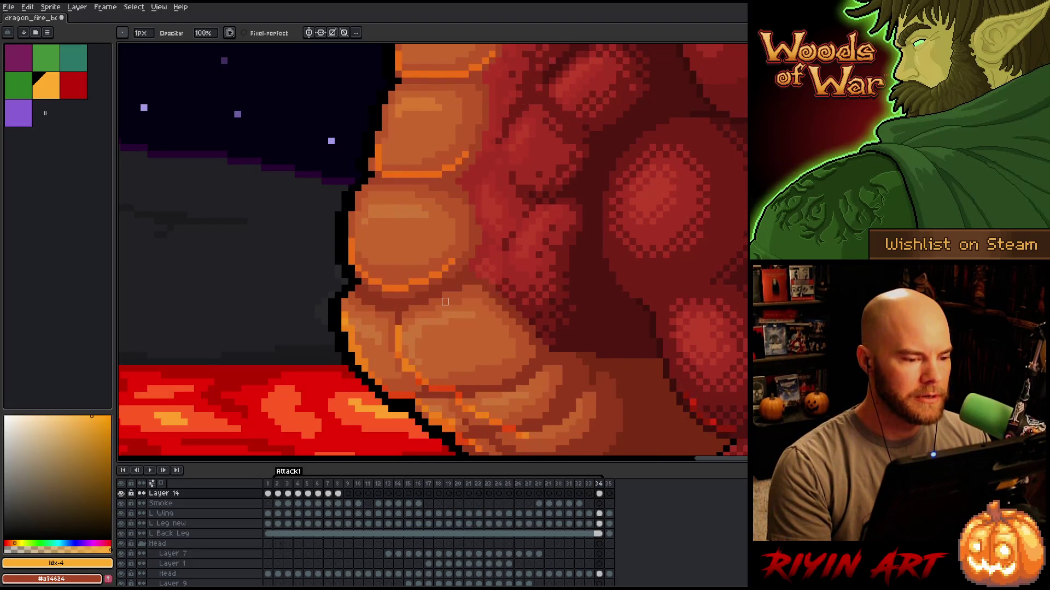
key("Right")
key("Right")
key("Right")
key("Right")
key("Left")
key("Left")
key("Left")
scroll(413, 319, "up", 3)
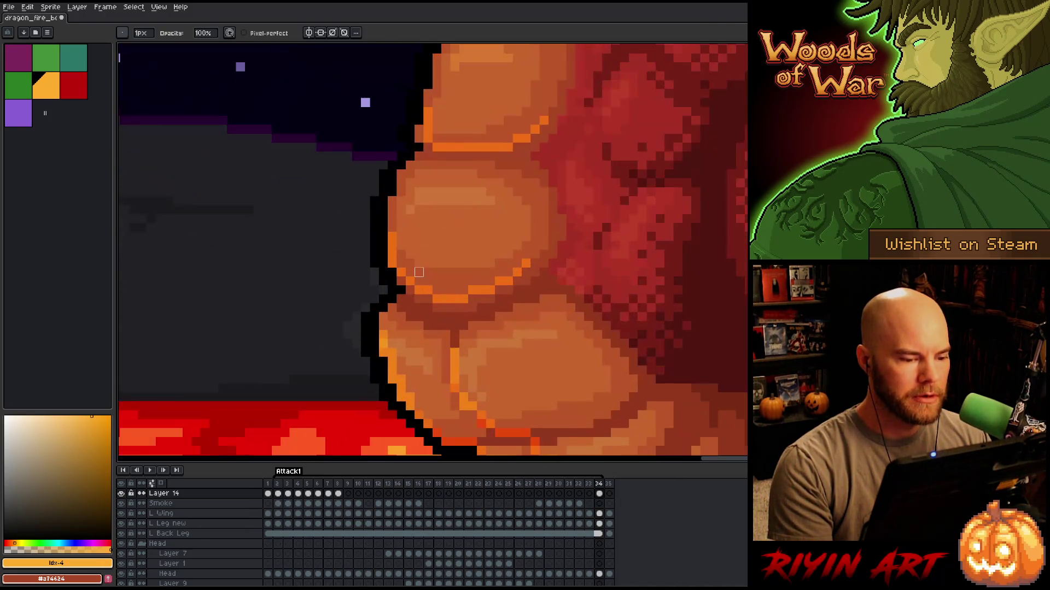
scroll(418, 272, "down", 2)
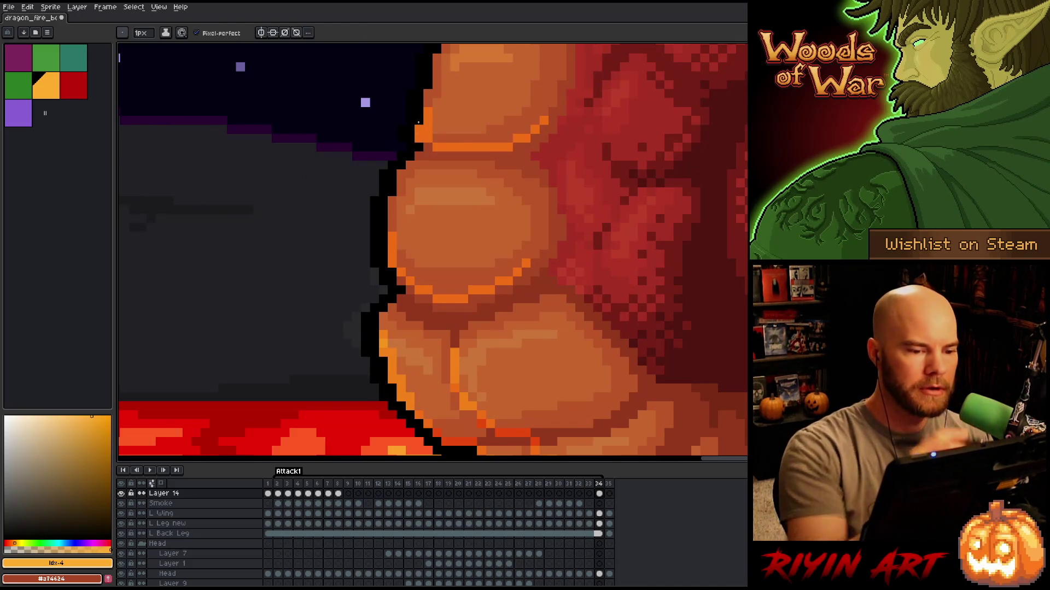
scroll(477, 272, "down", 1)
scroll(459, 182, "up", 2)
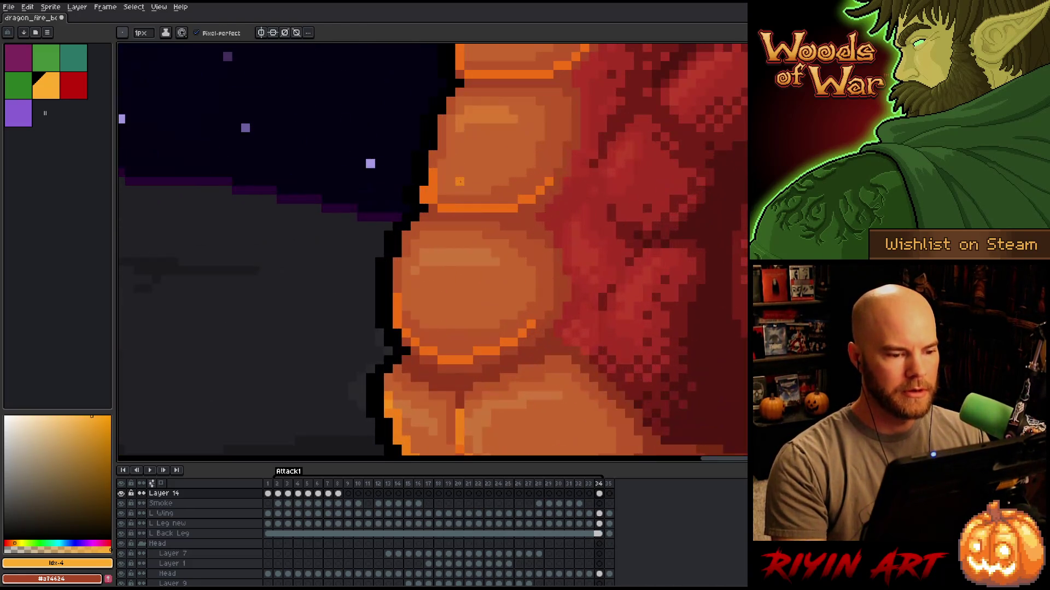
Add a test orange pixel on a belly scale, then erase it.
key("e")
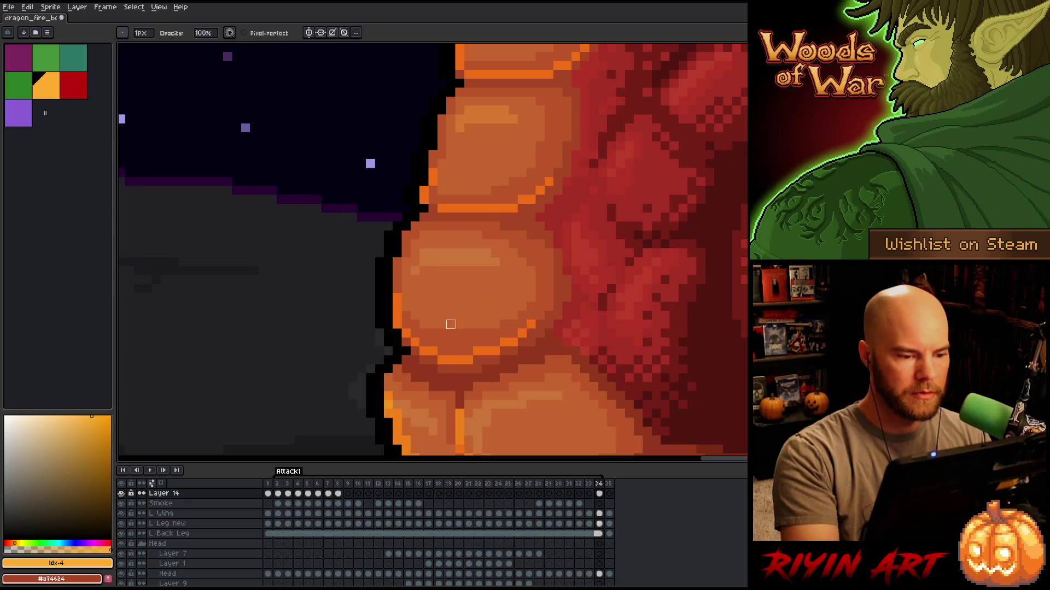
key("b")
left_click(433, 201)
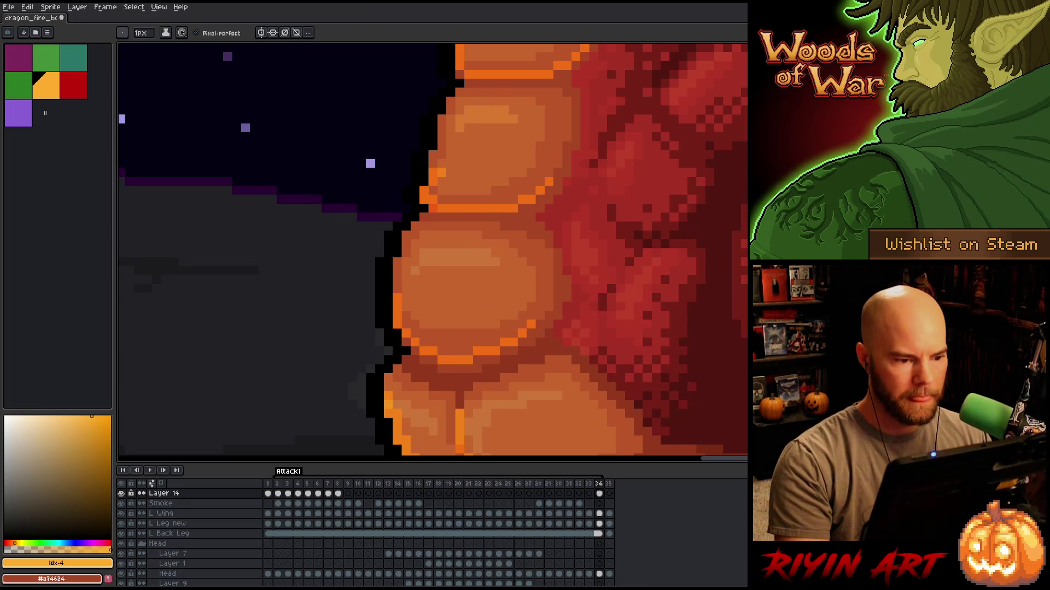
key("e")
left_click(433, 200)
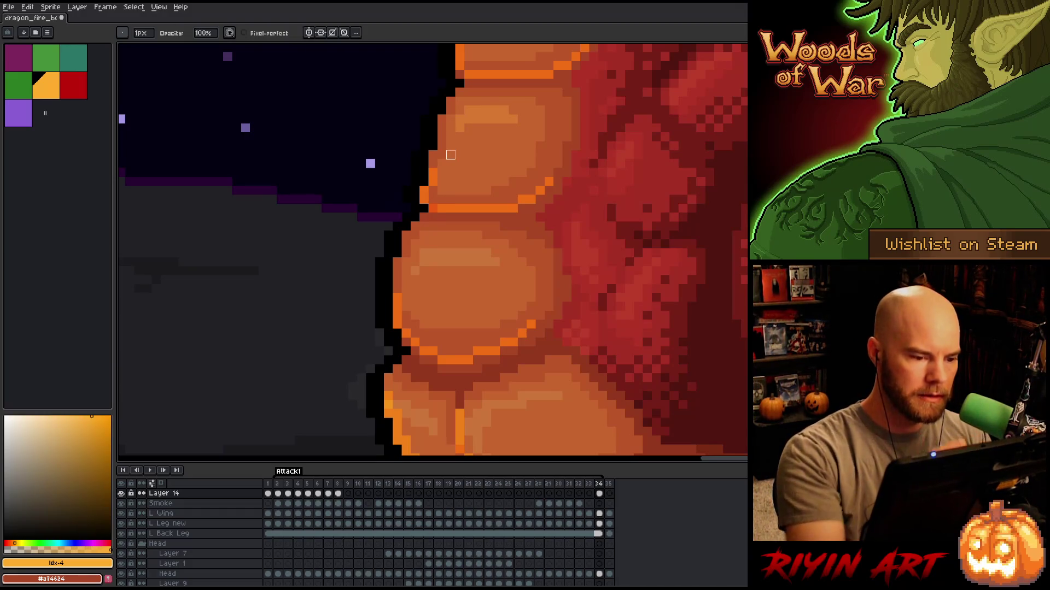
Preview the belly scales moving between frames, ending on frame 2 with the smoke breath.
key("Left")
key("Right")
key("Left")
key("Right")
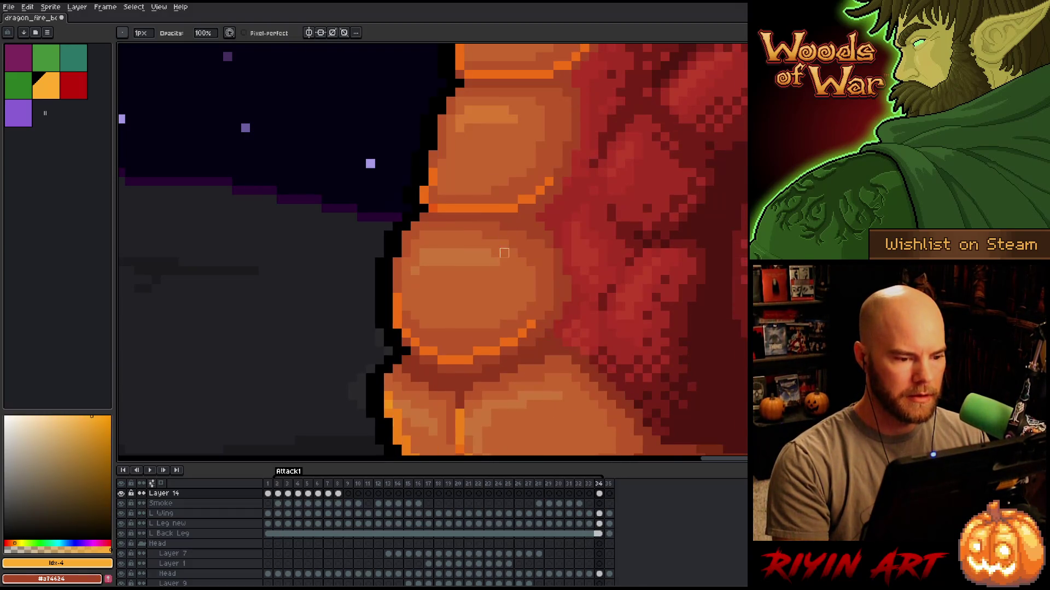
scroll(478, 306, "down", 3)
key("Right")
key("Left")
Zoom in on the dragon's upper belly and flip through frames 2–5 to compare the breathing pose.
key("Right")
key("Right")
key("Right")
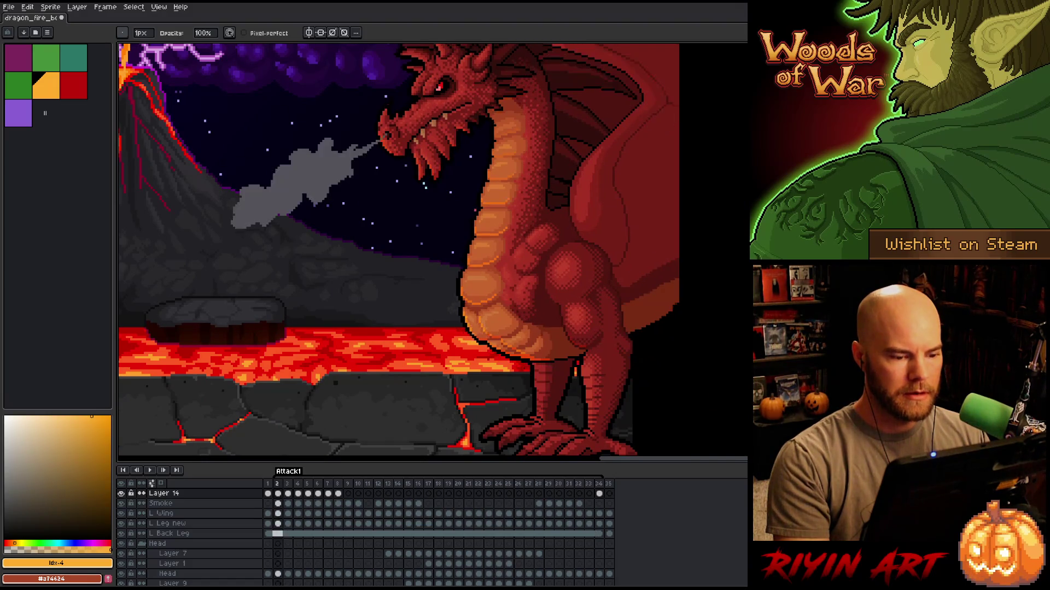
scroll(443, 301, "up", 2)
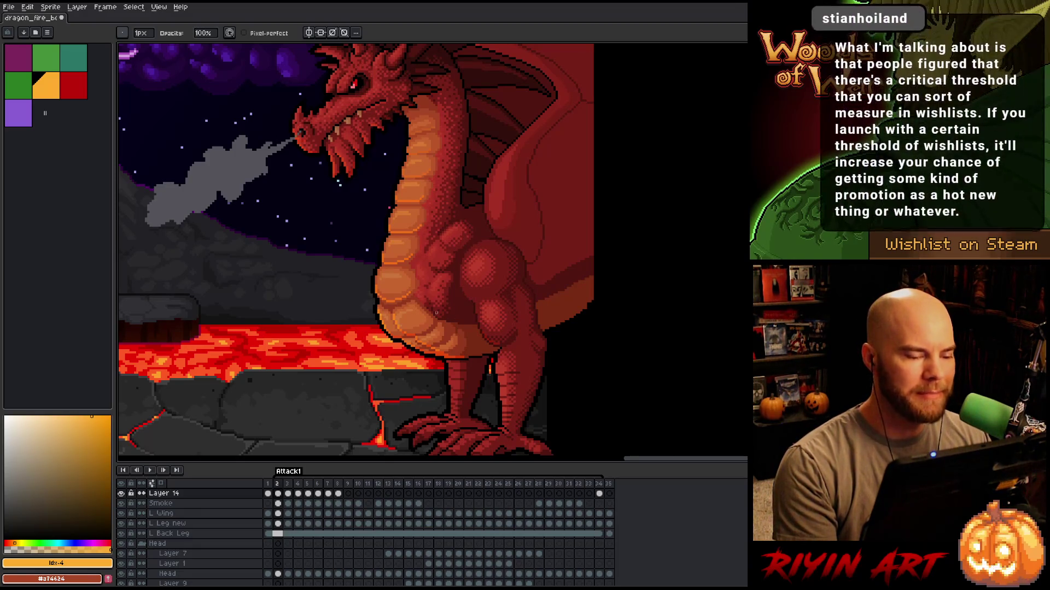
scroll(437, 312, "up", 1)
scroll(437, 312, "up", 1)
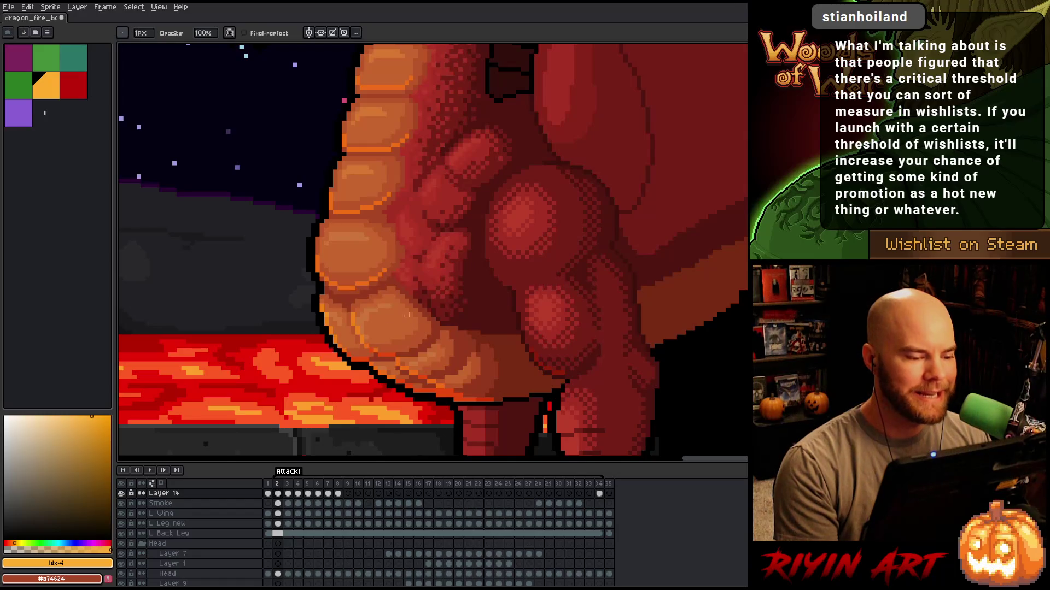
key("space")
left_click_drag(385, 402, 402, 369)
key("Right")
key("Left")
key("Right")
key("Right")
key("Left")
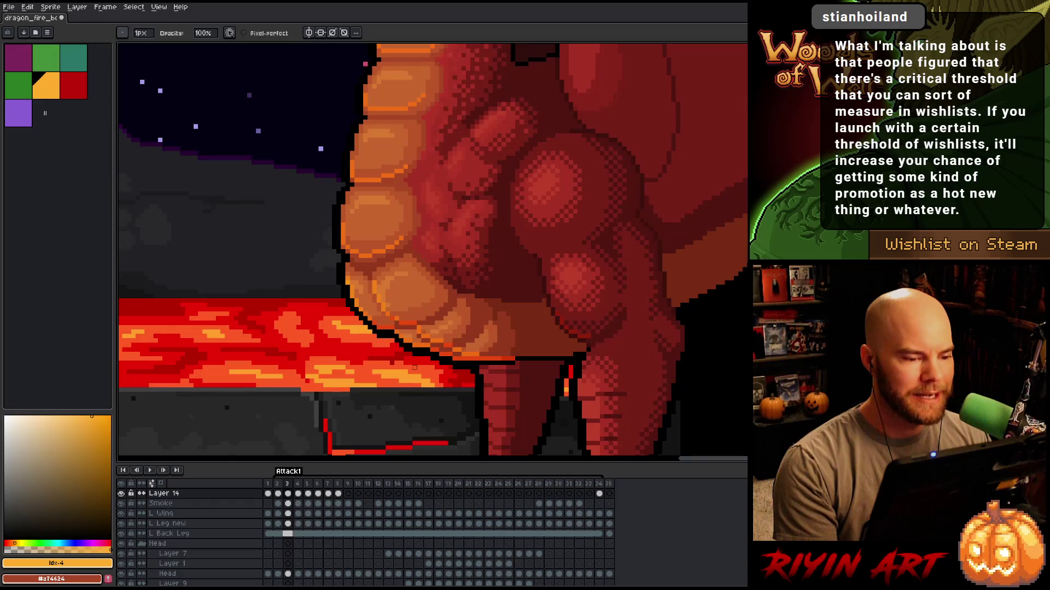
key("Right")
key("Left")
key("Right")
key("Left")
key("Right")
key("Right")
key("Left")
key("Right")
key("Left")
key("Right")
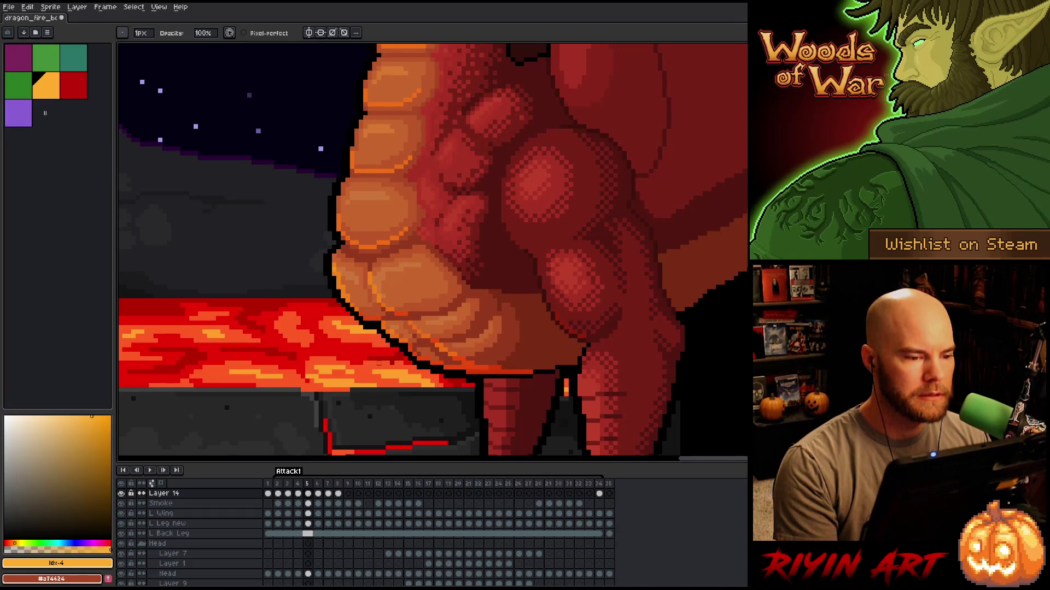
key("Left")
key("Left")
key("Left")
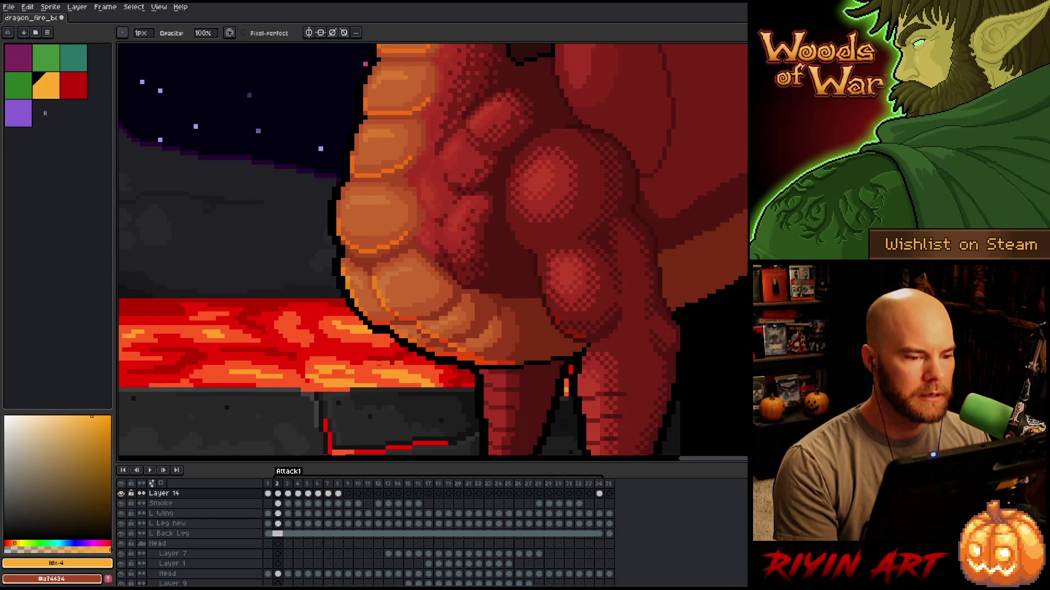
key("Right")
Try several rectangular selections of the upper belly scales on frames 3 and 4.
key("m")
left_click_drag(335, 86, 490, 135)
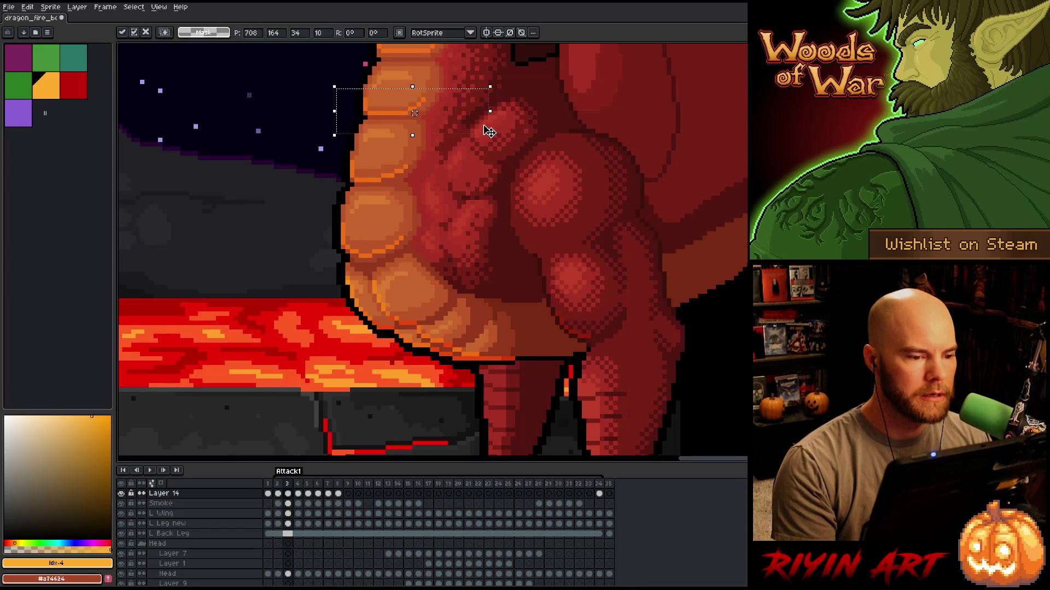
mouse_move(561, 82)
left_mouse_down()
mouse_move(412, 112)
mouse_move(410, 121)
left_mouse_up()
left_click(401, 114)
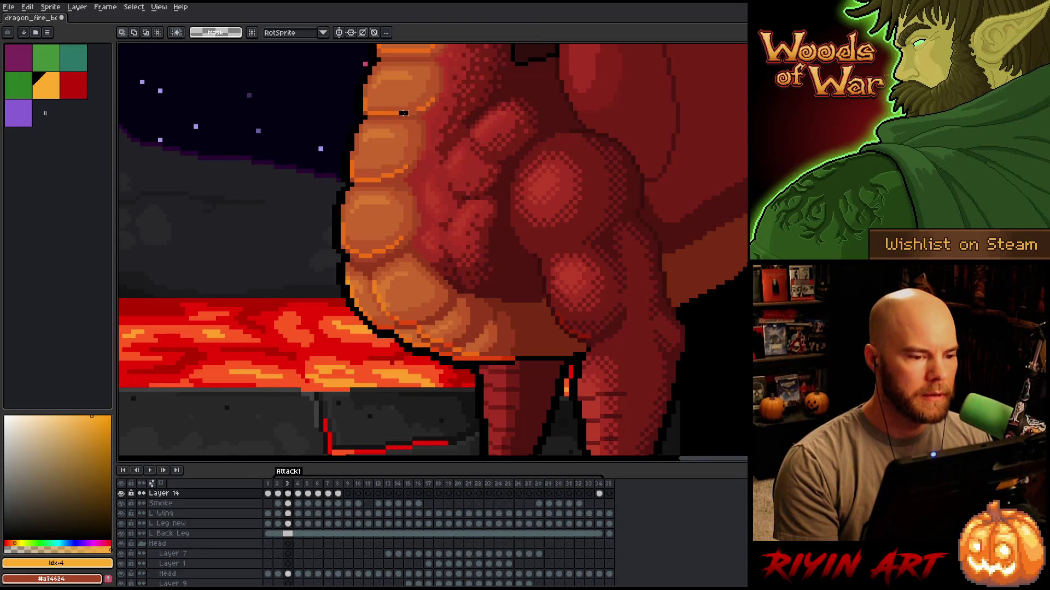
left_click_drag(396, 109, 420, 119)
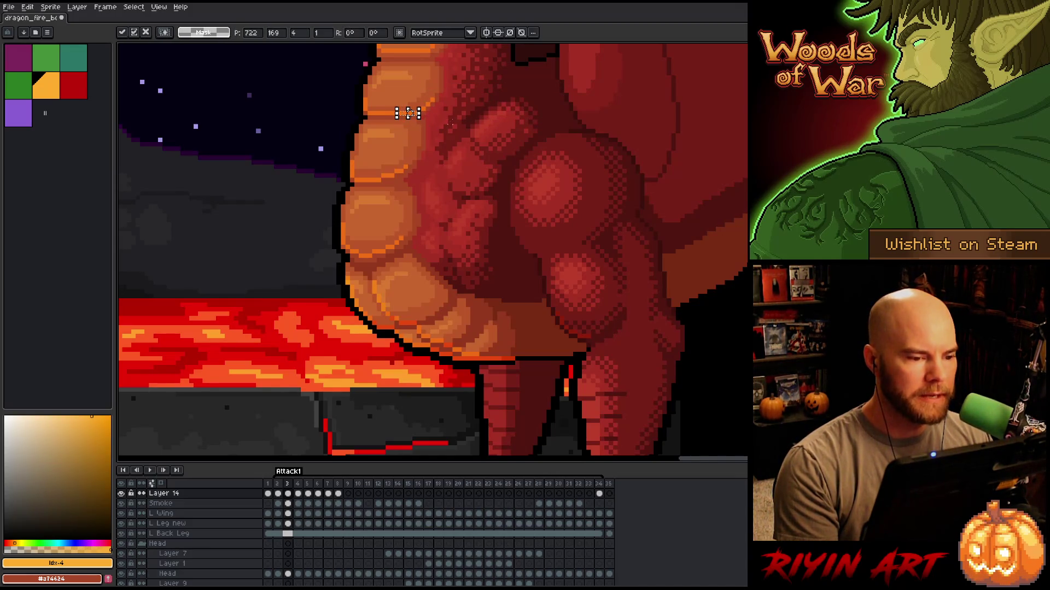
left_click(453, 123)
key("Right")
mouse_move(334, 86)
left_mouse_down()
mouse_move(459, 122)
mouse_move(416, 124)
left_mouse_up()
left_click(510, 106)
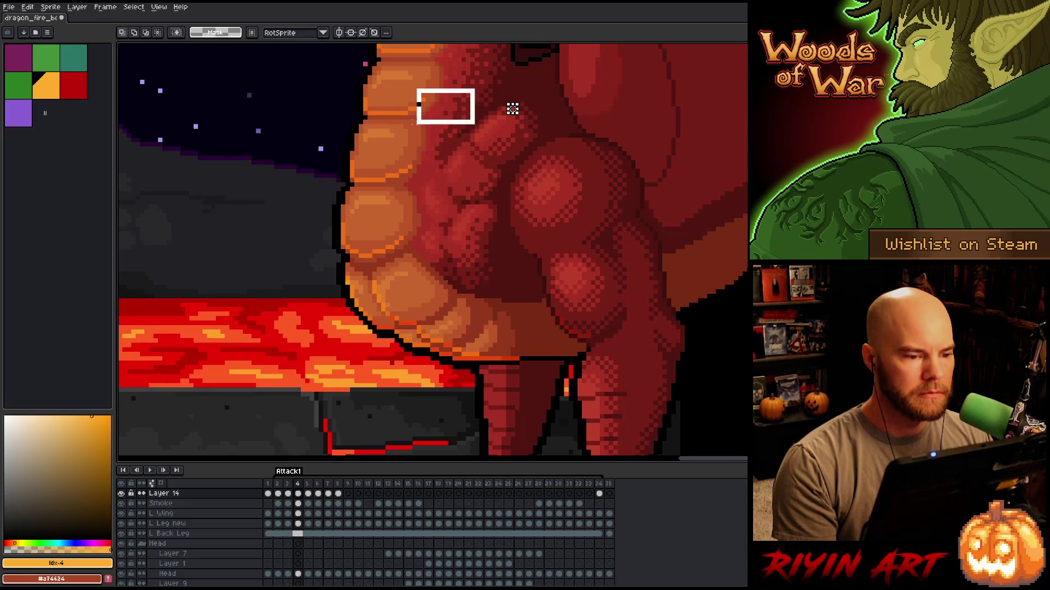
left_click(512, 108)
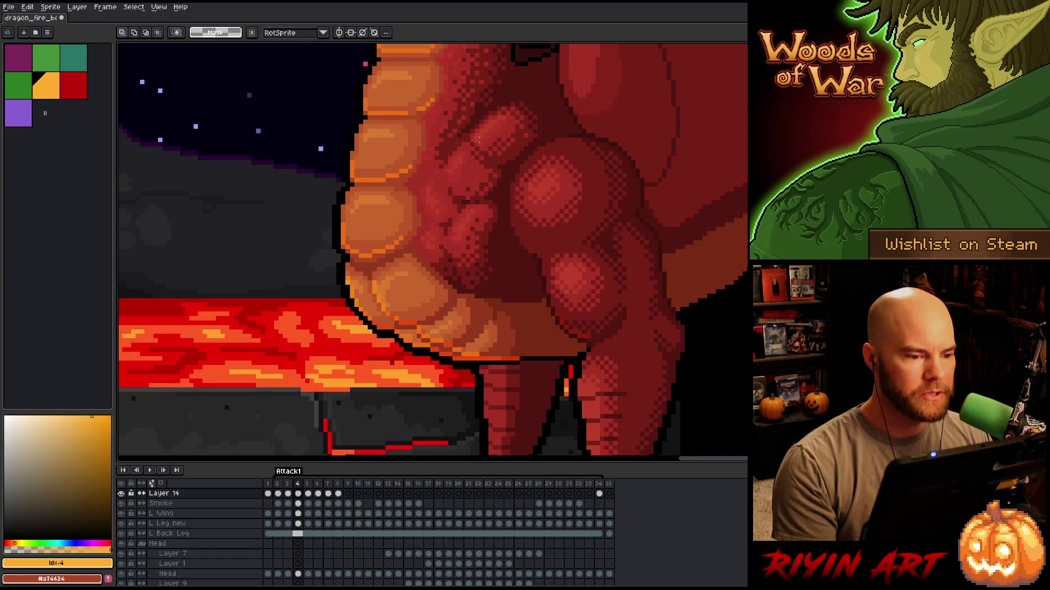
left_click_drag(388, 108, 411, 126)
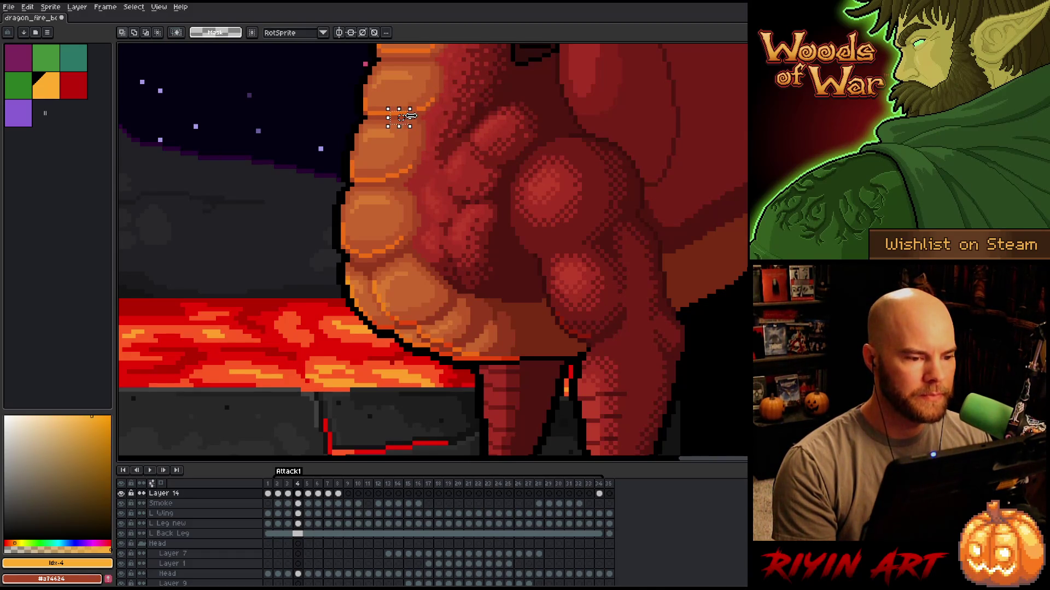
left_click(484, 113)
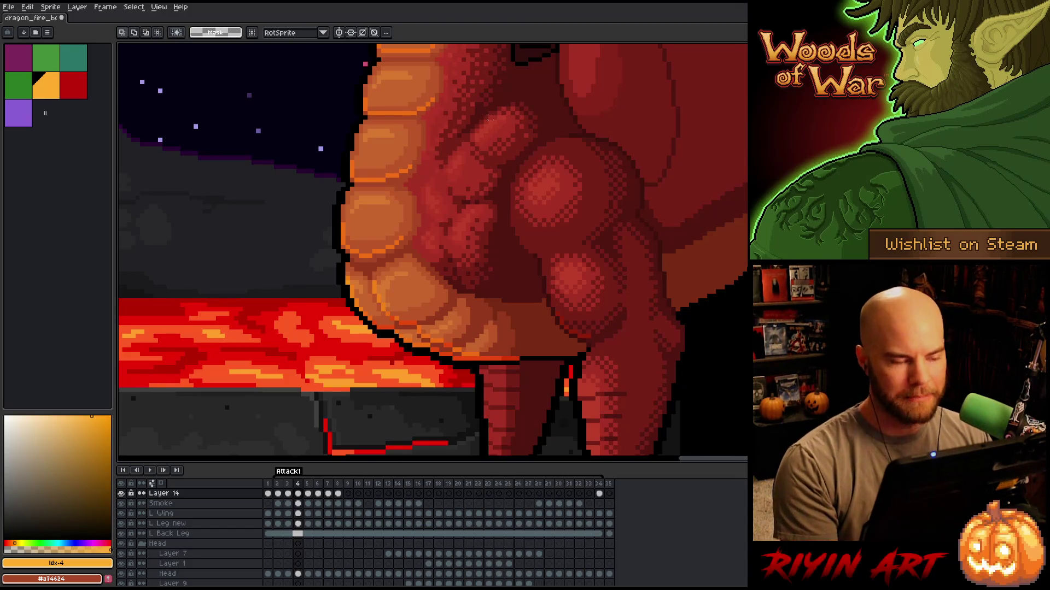
Try wide and small upper-belly selections on frame 5 and frame 6.
key("period")
left_click_drag(446, 82, 339, 125)
left_click(527, 110)
mouse_move(464, 77)
left_mouse_down()
mouse_move(410, 121)
mouse_move(397, 110)
mouse_move(414, 117)
left_mouse_up()
left_click(530, 108)
left_click(459, 109)
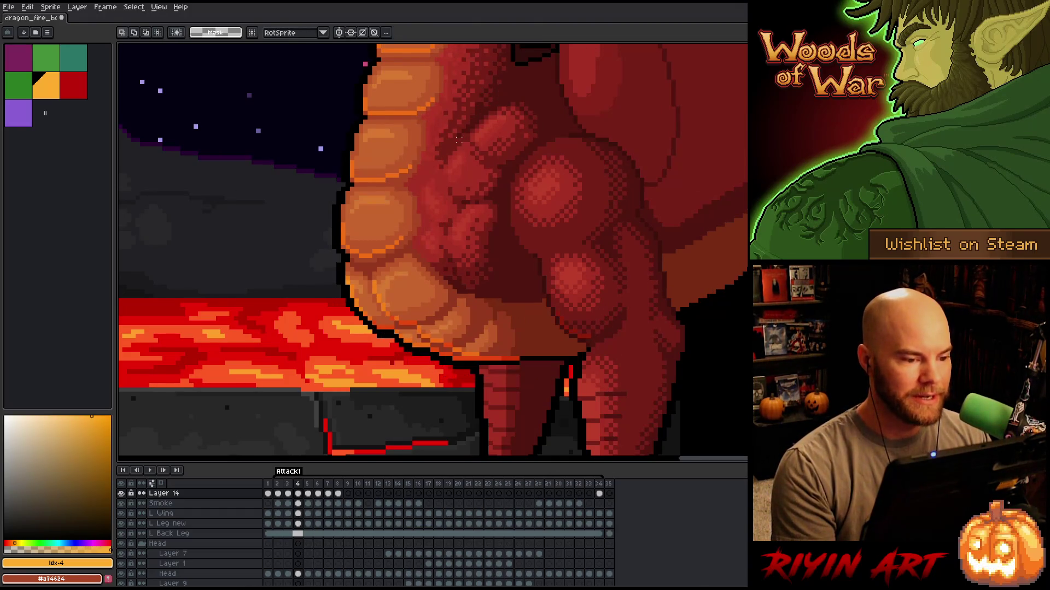
key("period")
left_click_drag(450, 77, 339, 126)
left_click(459, 83)
mouse_move(460, 83)
left_mouse_down()
mouse_move(443, 87)
mouse_move(419, 123)
left_mouse_up()
left_click(504, 113)
mouse_move(471, 82)
left_mouse_down()
mouse_move(421, 122)
mouse_move(420, 111)
left_mouse_up()
left_click(392, 117)
Move a 4x1 row of belly pixels on frame 6, then compare it against frames 7 and 5.
left_click(408, 108)
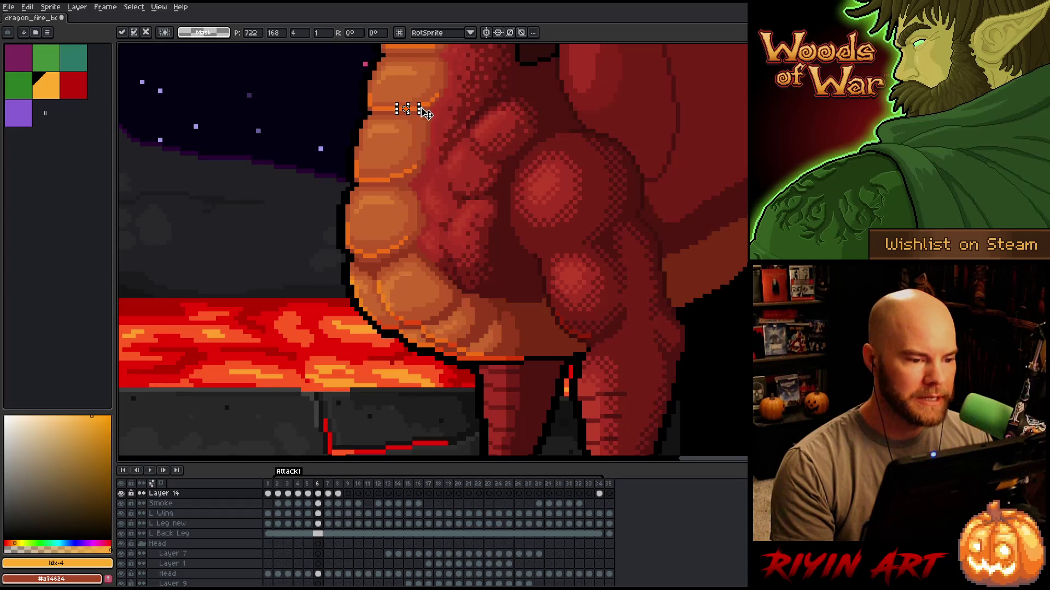
left_click(451, 109)
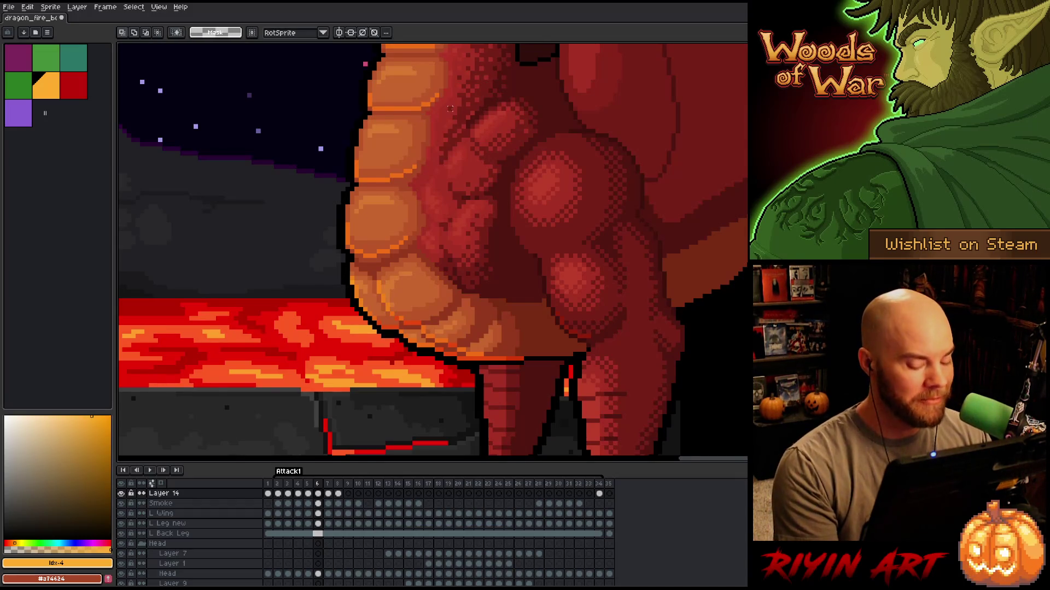
key("Right")
key("Left")
key("Right")
key("Left")
key("Right")
key("Left")
key("Left")
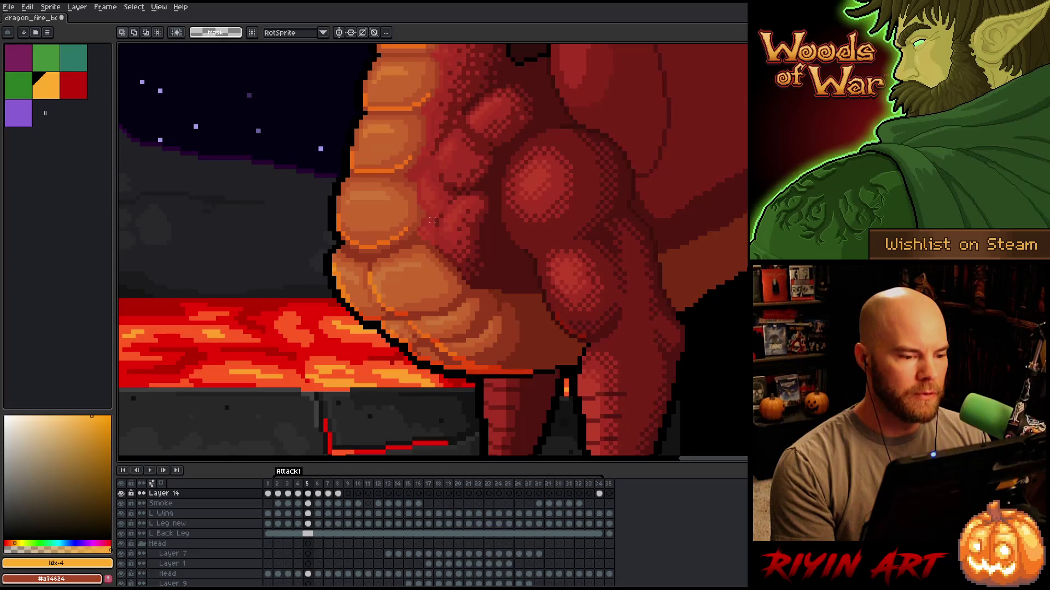
key("Left")
key("Left")
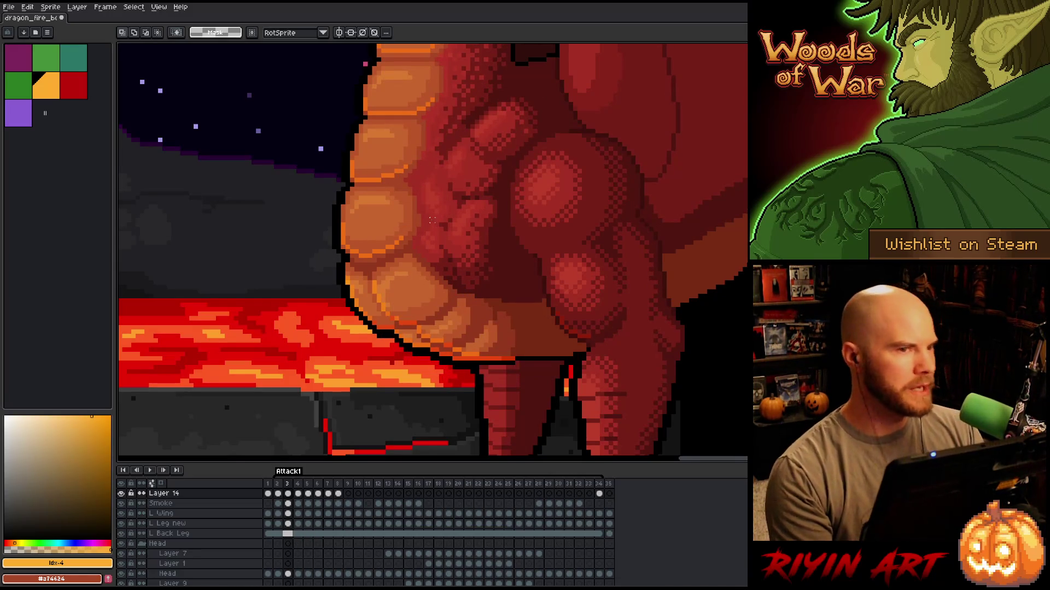
scroll(437, 220, "down", 3)
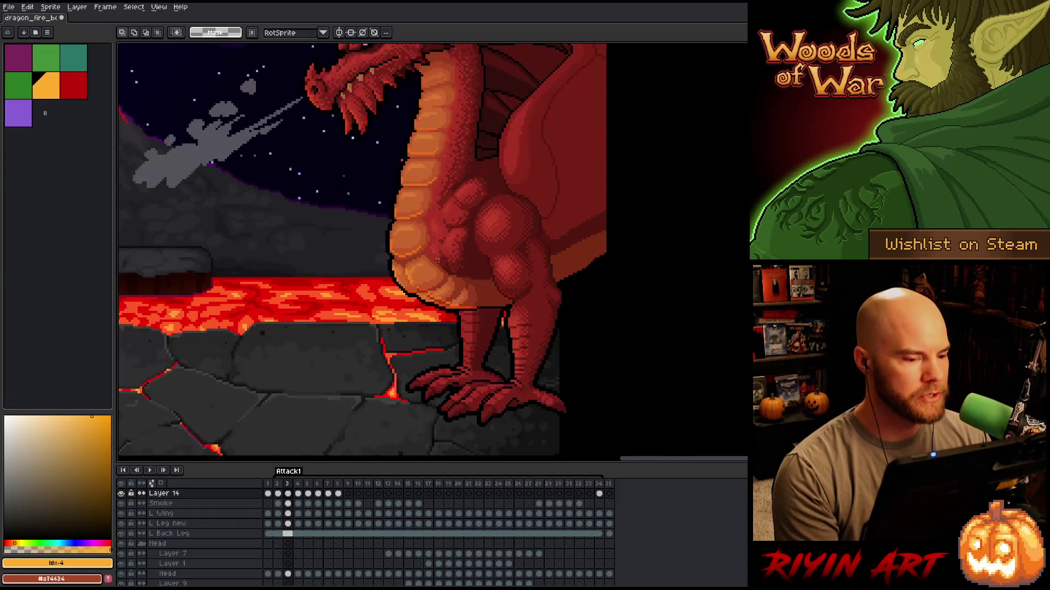
scroll(427, 241, "up", 3)
key("Left")
key("Left")
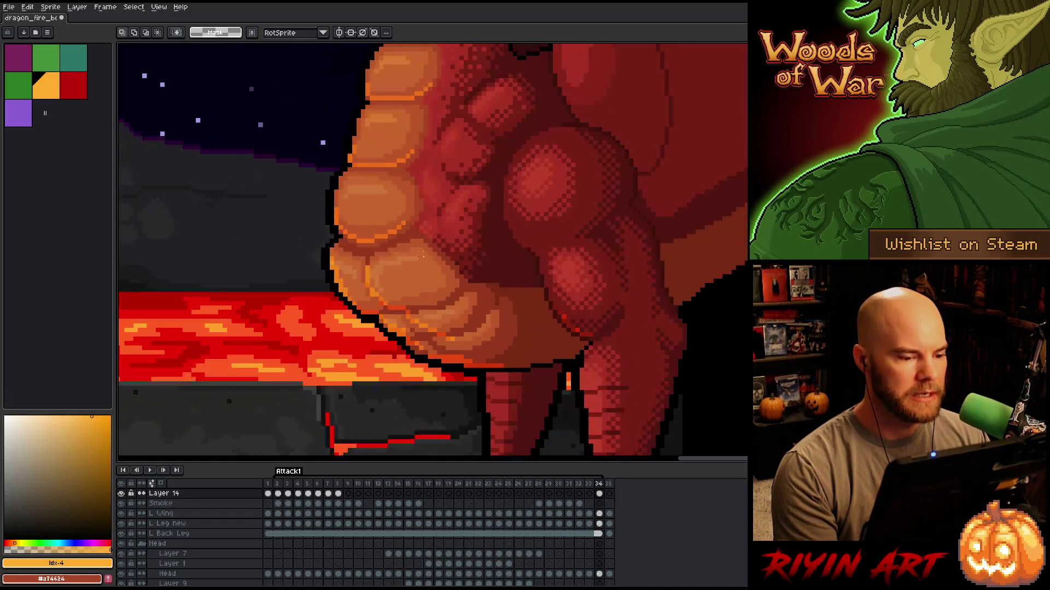
key("Right")
key("Right")
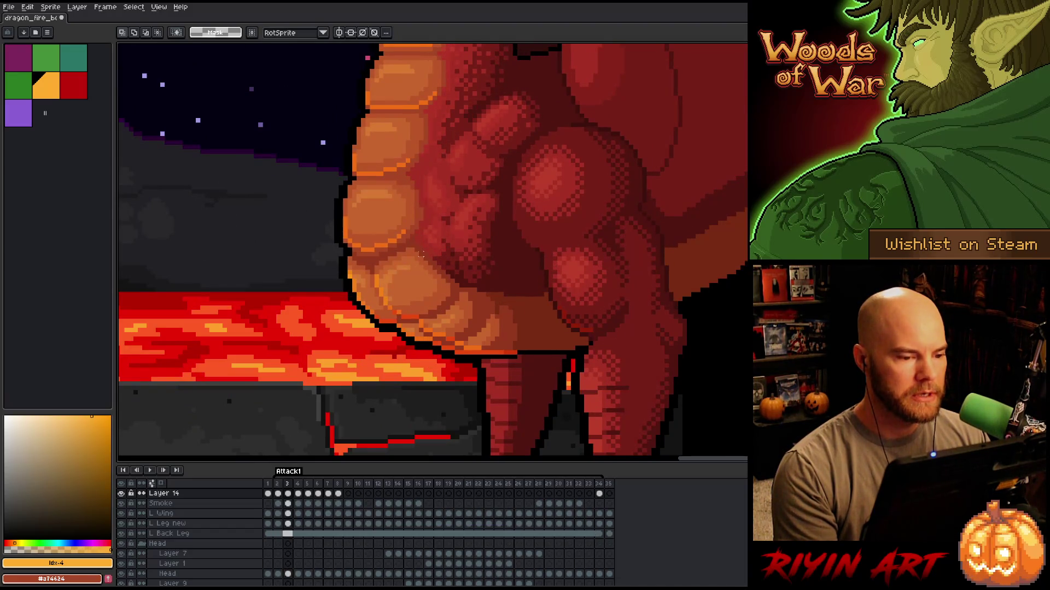
key("Left")
key("Left")
key("Right")
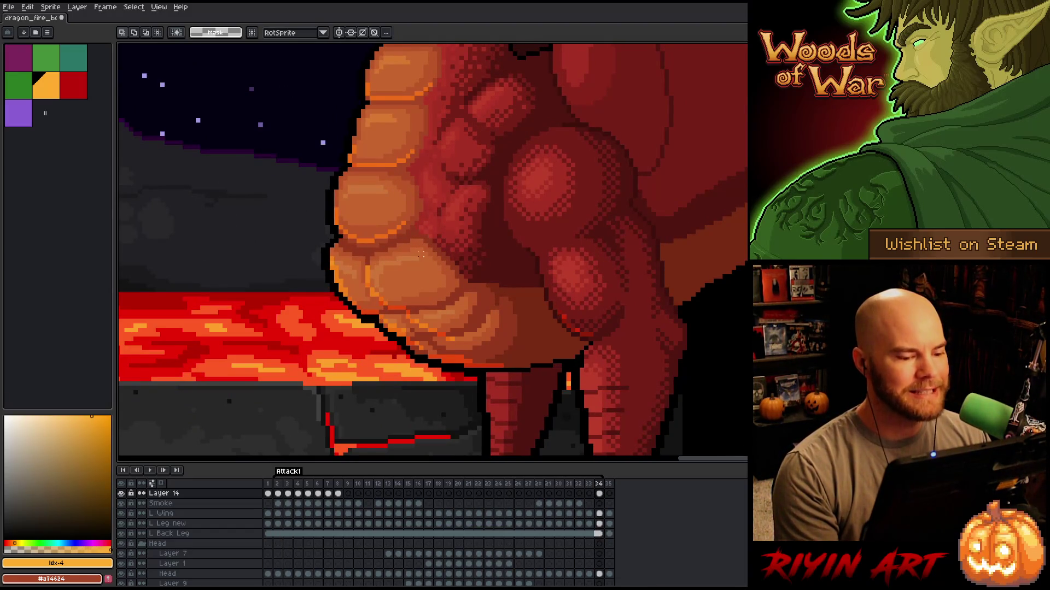
key("Right")
key("Right")
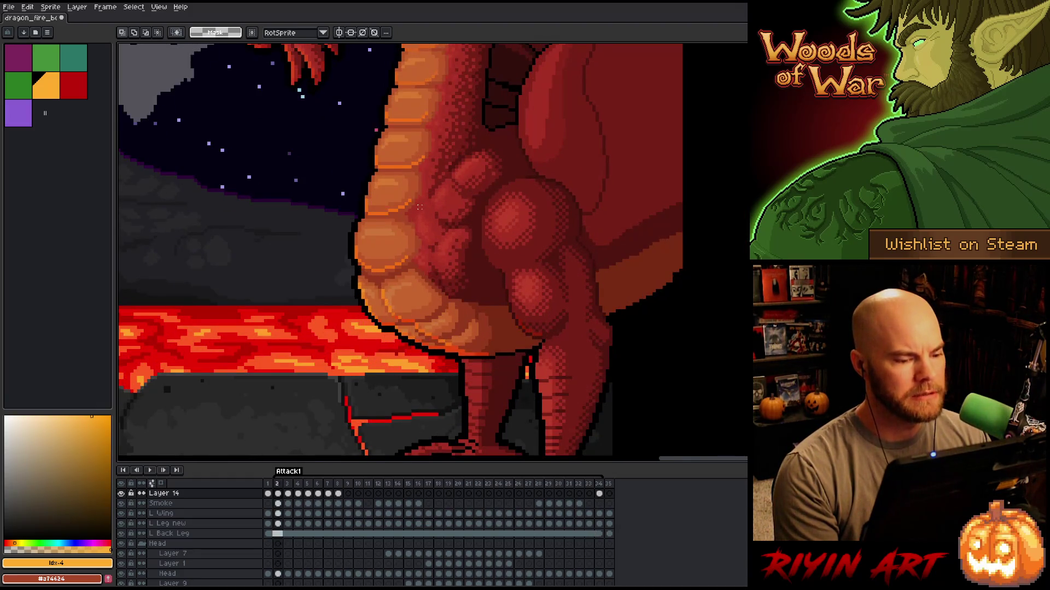
key("Left")
key("Left")
key("Right")
key("Left")
key("Right")
key("Right")
scroll(413, 176, "down", 3)
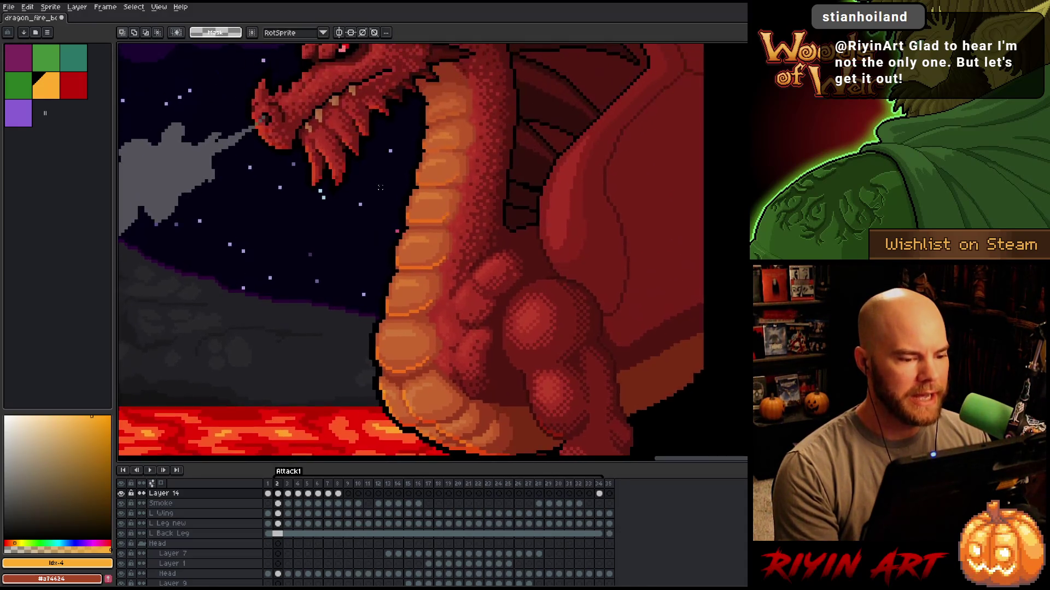
scroll(416, 229, "up", 5)
scroll(416, 229, "down", 2)
left_click_drag(407, 213, 501, 269)
key("ctrl+d")
left_click_drag(529, 227, 486, 285)
key("ctrl+d")
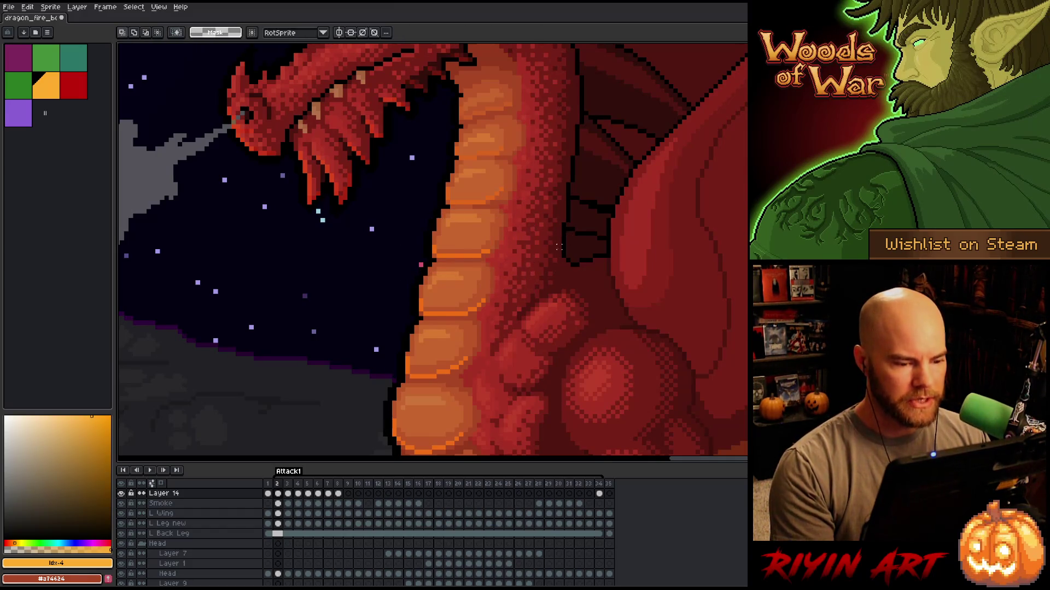
key("Left")
key("Right")
scroll(477, 256, "up", 3)
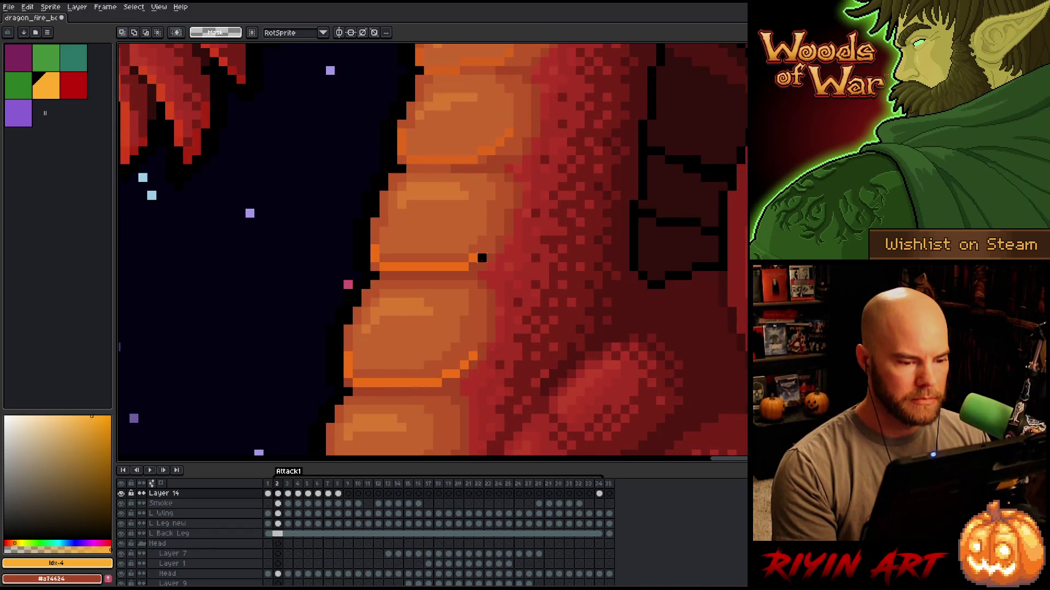
Nudge two tiny blocks of orange belly-scale pixels and commit them.
mouse_move(482, 258)
left_mouse_down()
mouse_move(476, 245)
mouse_move(494, 245)
left_mouse_up()
key("ctrl+d")
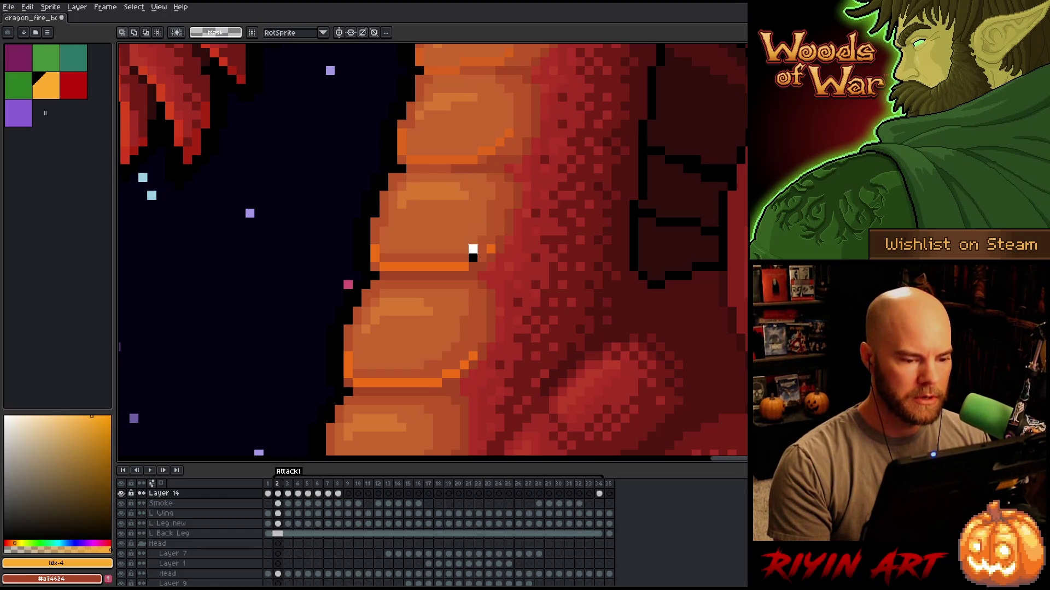
left_click_drag(476, 254, 480, 266)
key("ctrl+d")
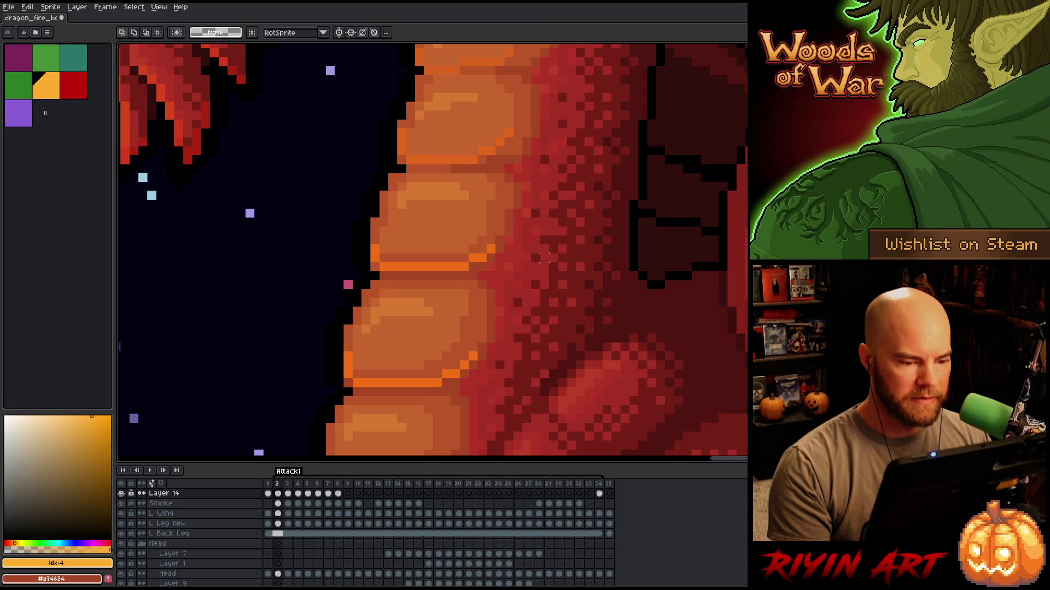
Flip between neighbouring frames to check the edit, ending on frame 6.
key("Right")
key("Left")
key("Right")
key("Left")
key("Left")
key("Right")
key("Left")
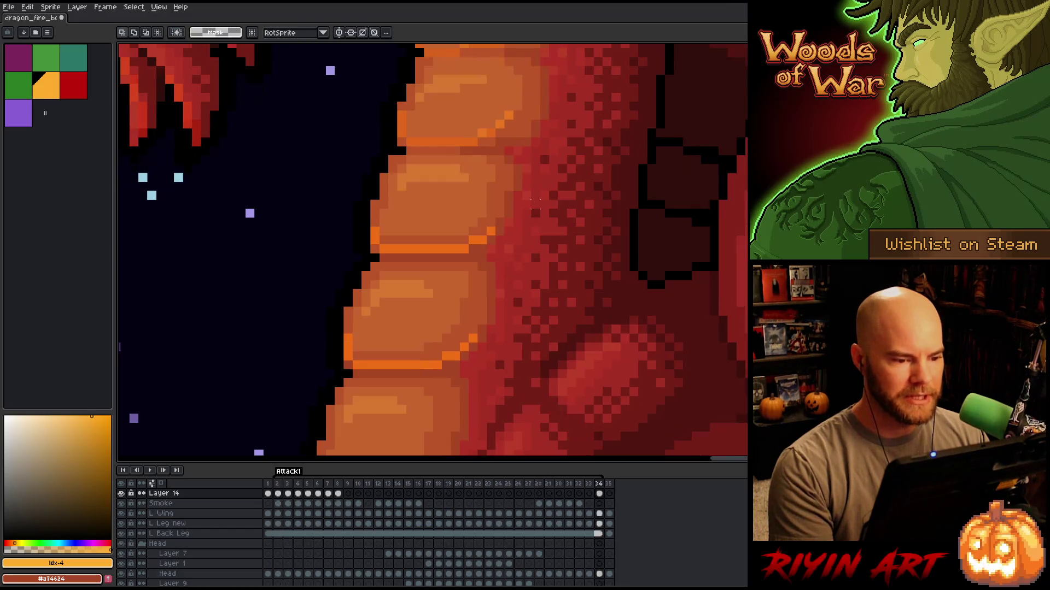
key("Left")
key("Left")
scroll(538, 211, "down", 1)
key("Right")
key("Right")
key("Right")
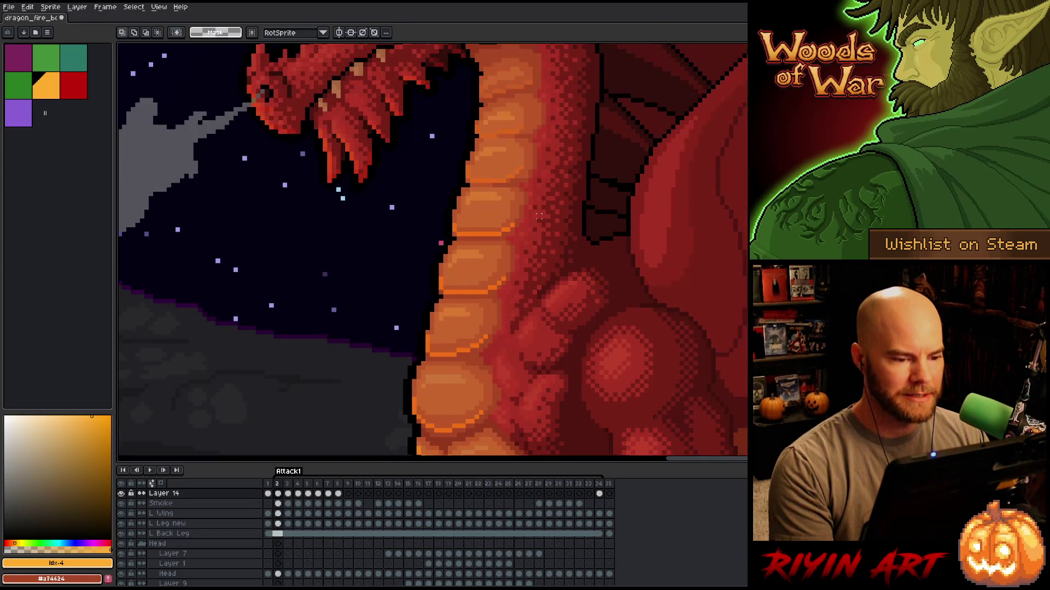
key("Right")
key("Right")
key("Right")
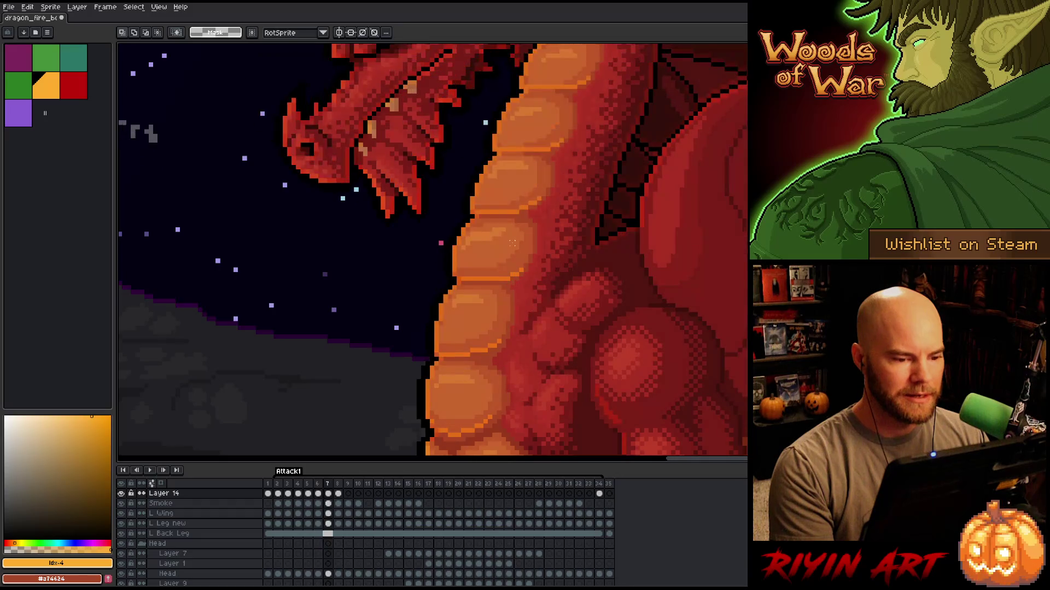
key("Right")
key("Left")
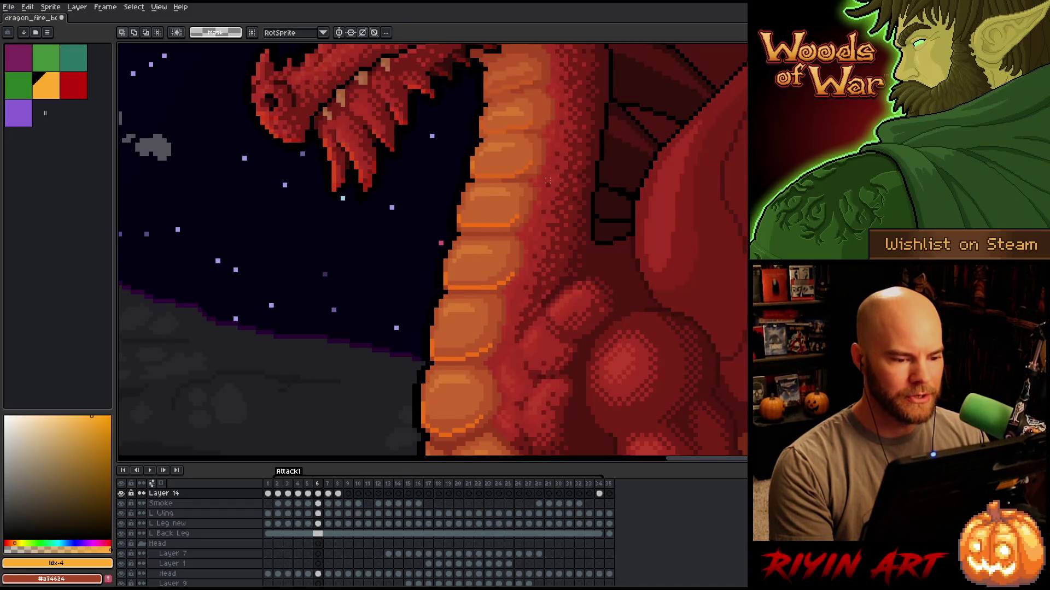
key("Right")
Shift a 10x4 block of belly pixels on frame 6 and compare it with frame 7.
left_click_drag(547, 187, 416, 251)
mouse_move(559, 204)
left_mouse_down()
mouse_move(514, 223)
mouse_move(574, 242)
left_mouse_up()
key("Return")
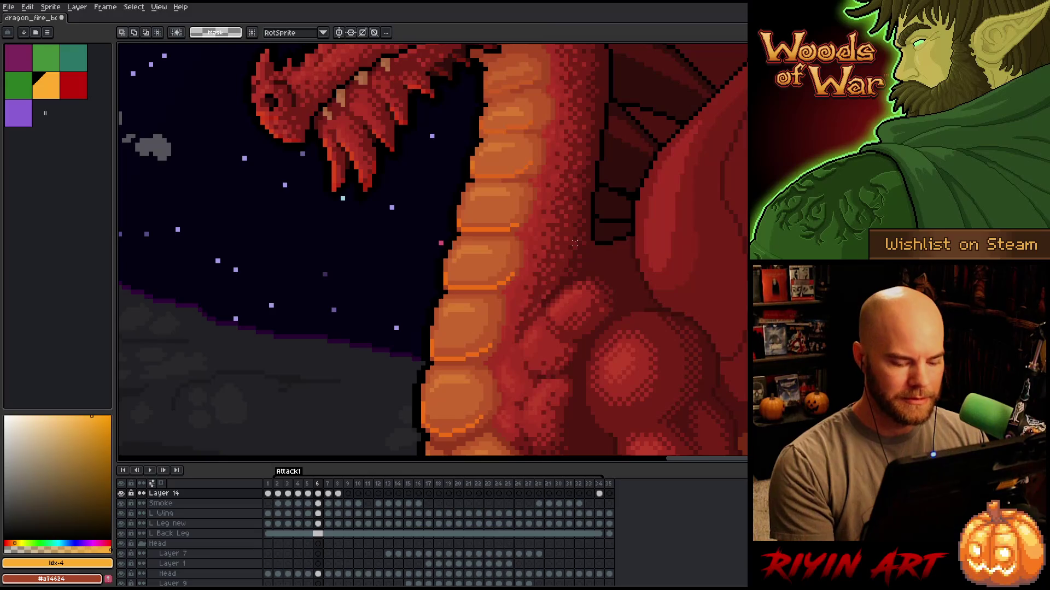
key("period")
key("comma")
scroll(514, 238, "up", 3)
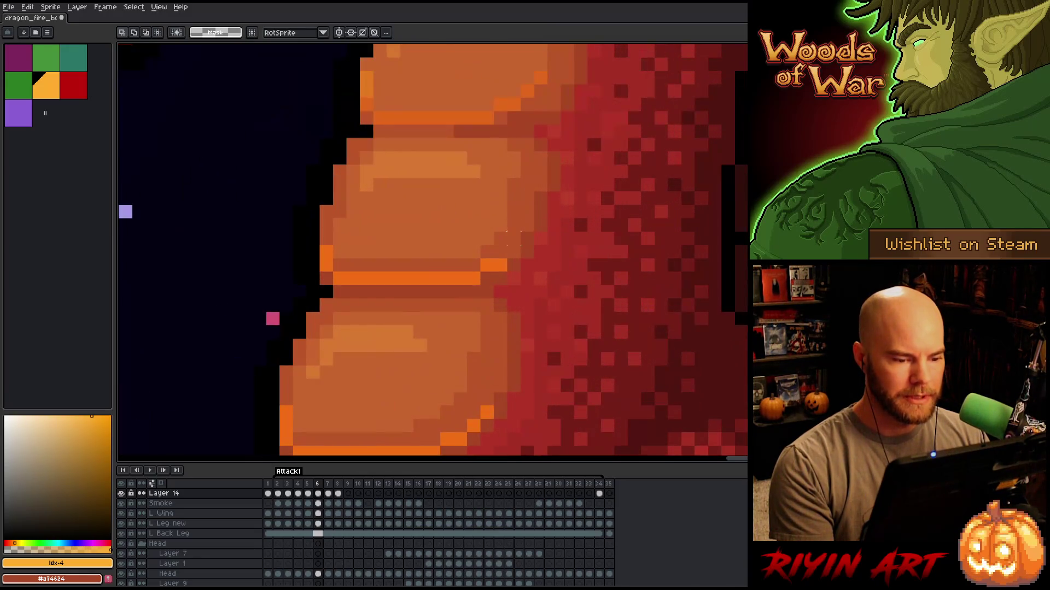
Nudge the two belly-edge pixels one pixel up and right, then deselect.
left_click_drag(509, 273, 491, 243)
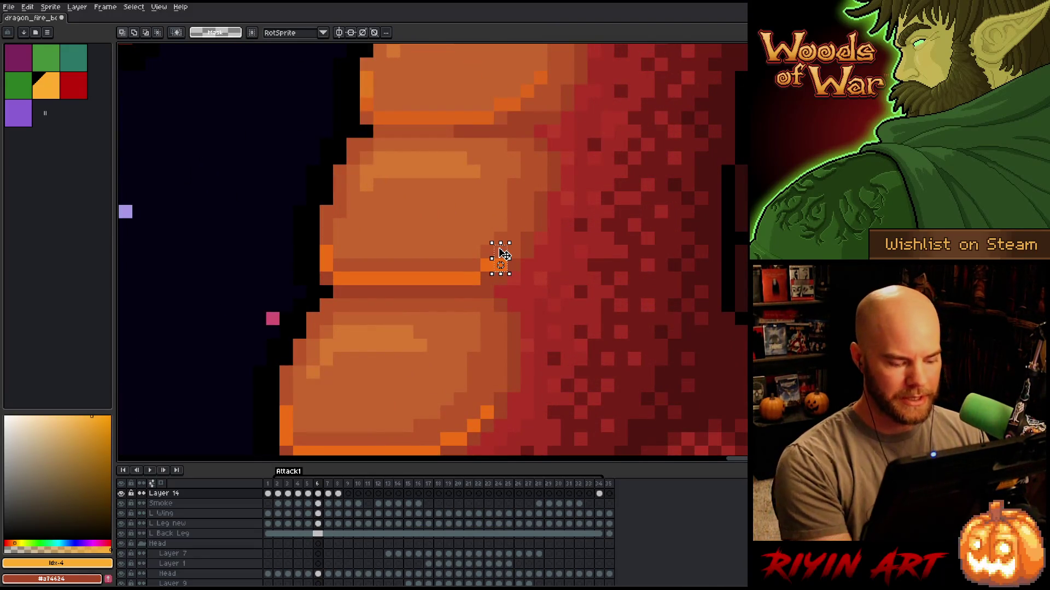
key("Up")
key("Right")
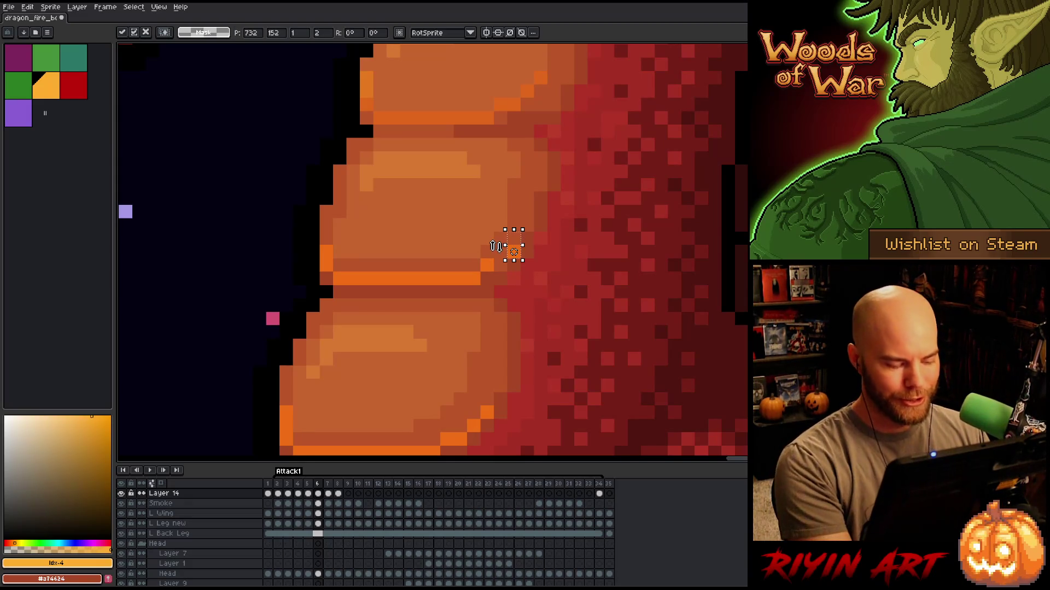
left_click(487, 265)
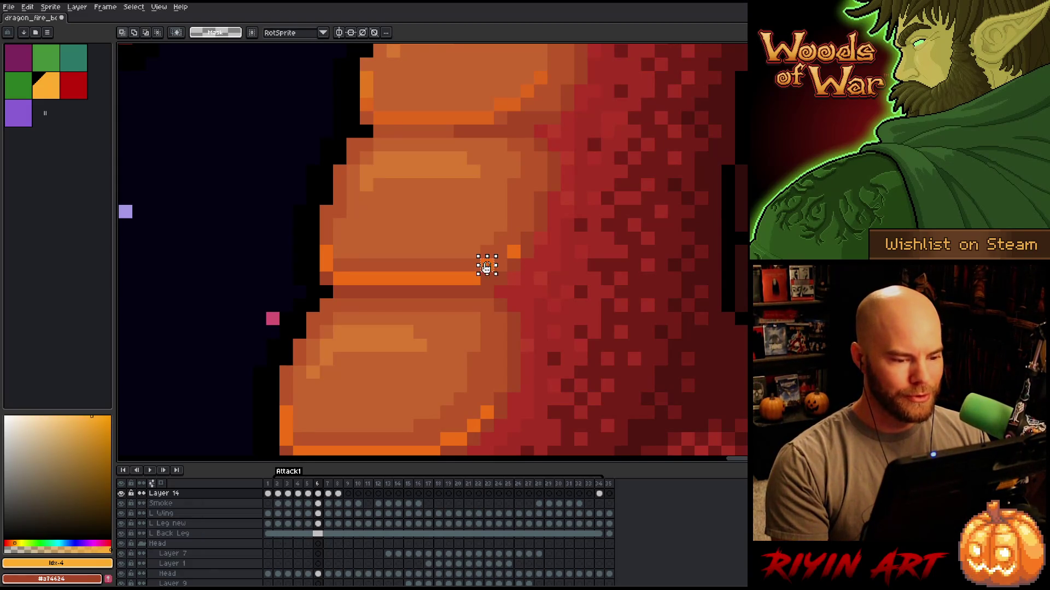
Zoom out and play the Attack1 animation loop to review the change.
scroll(604, 263, "down", 3)
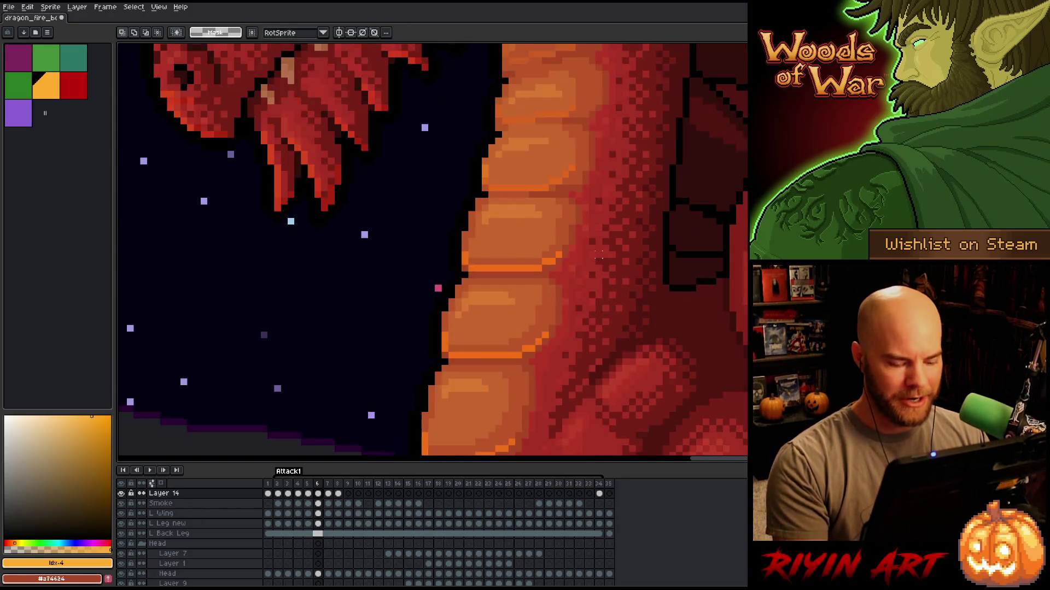
scroll(599, 255, "down", 2)
key("Return")
left_click_drag(612, 229, 497, 281)
left_click(636, 292)
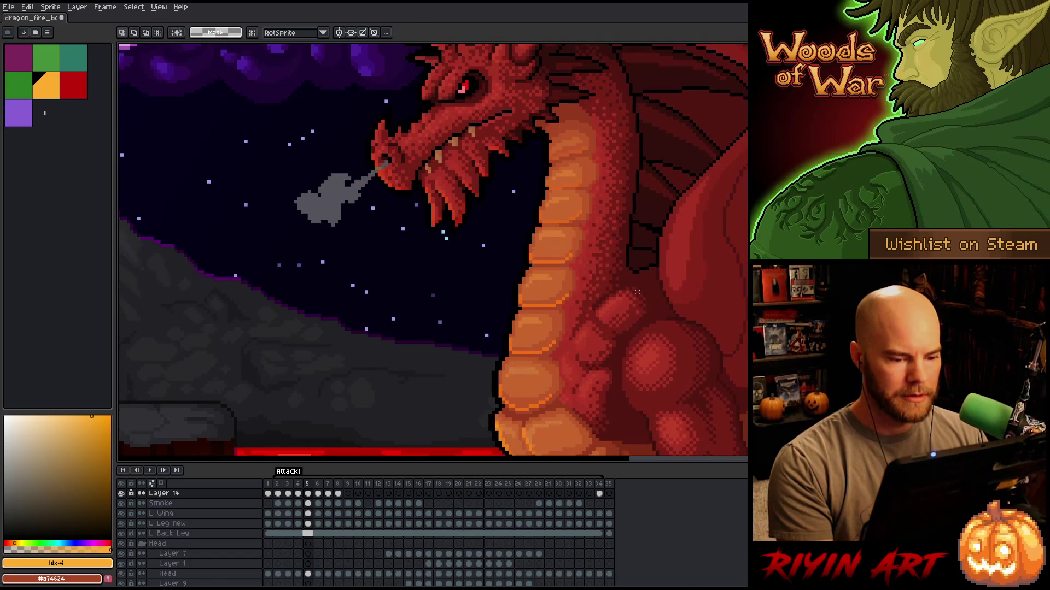
Zoom onto frame 4's neck and belly scales and pick the 1px Pixel-perfect Pencil.
left_click_drag(656, 297, 555, 287)
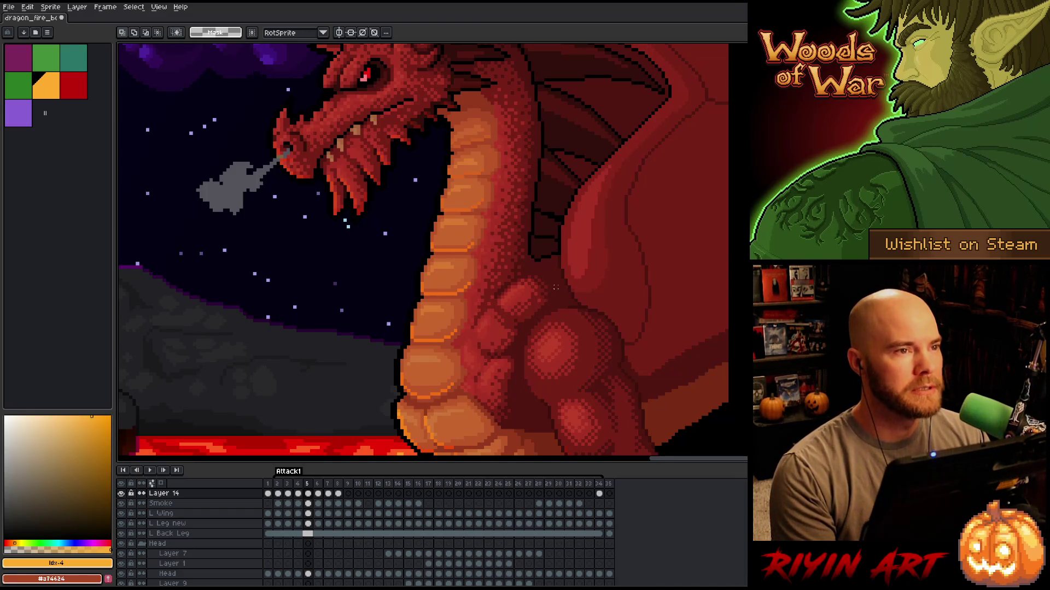
scroll(472, 226, "up", 1)
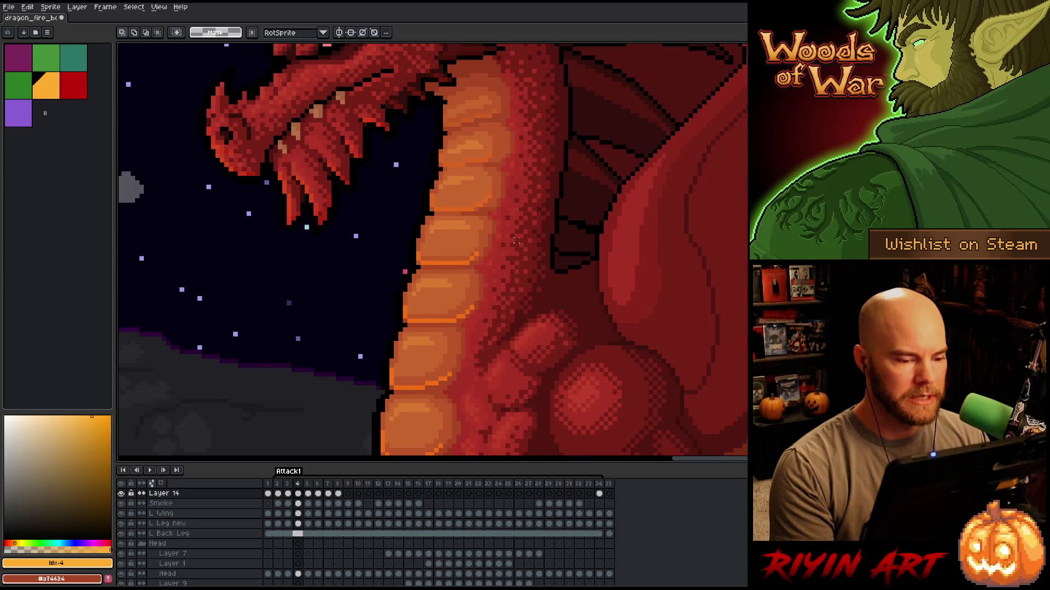
left_click_drag(497, 232, 474, 274)
scroll(473, 274, "up", 1)
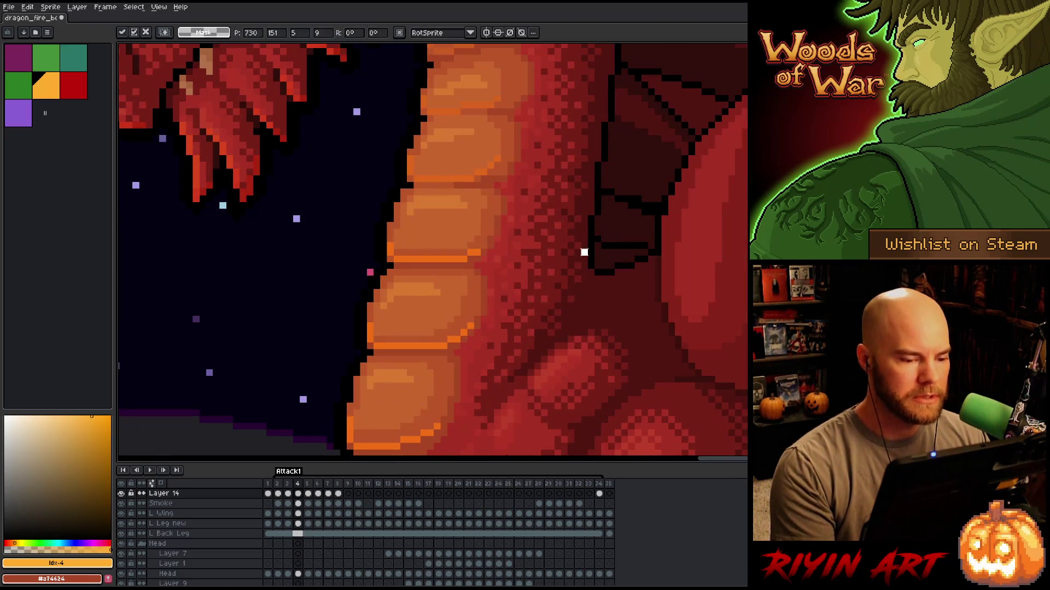
key("b")
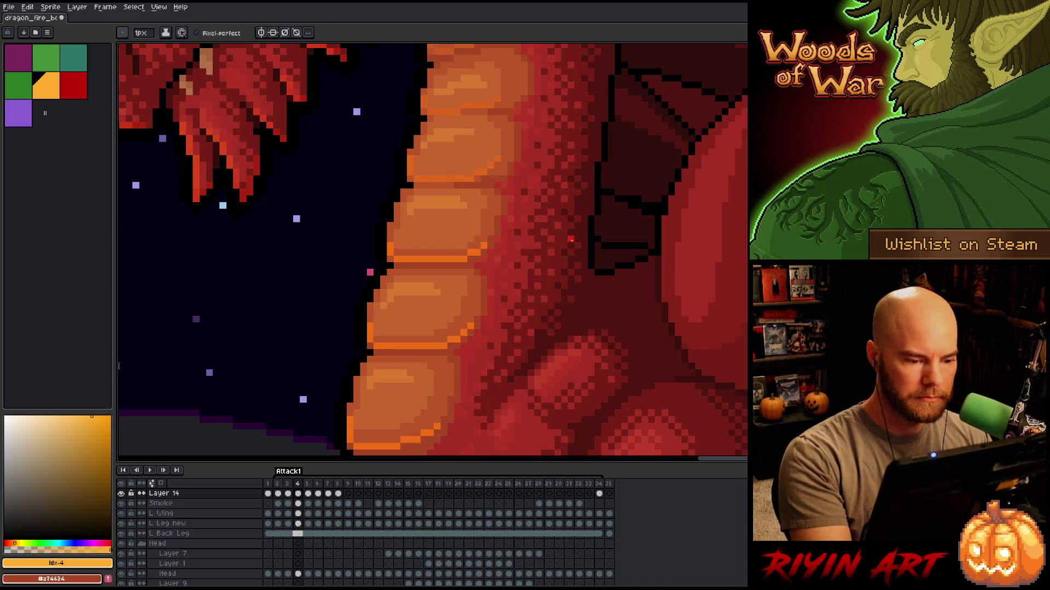
left_click_drag(561, 221, 566, 324)
scroll(579, 241, "down", 2)
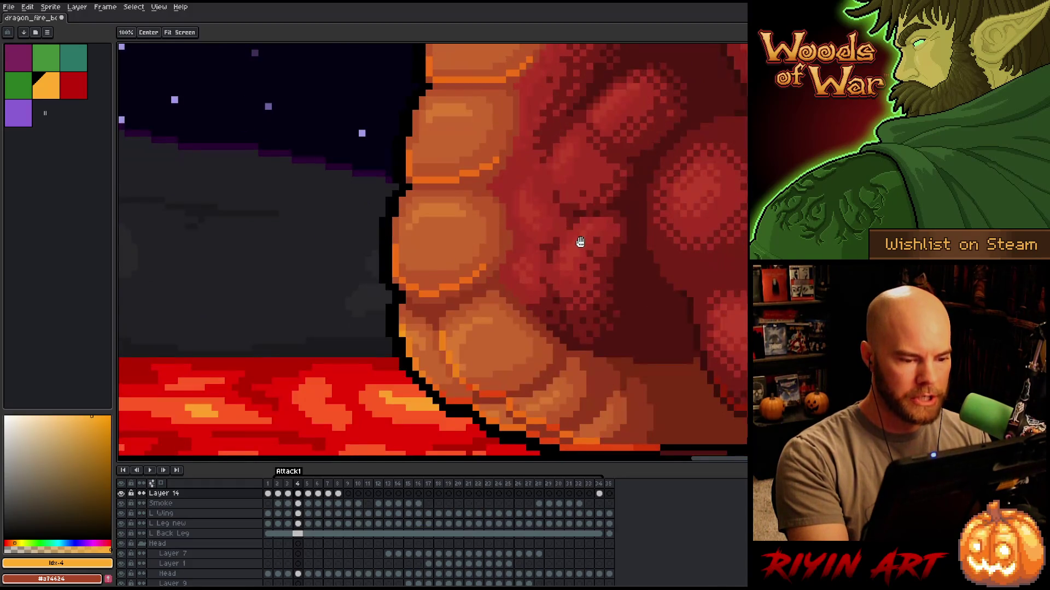
scroll(568, 262, "up", 2)
key("b")
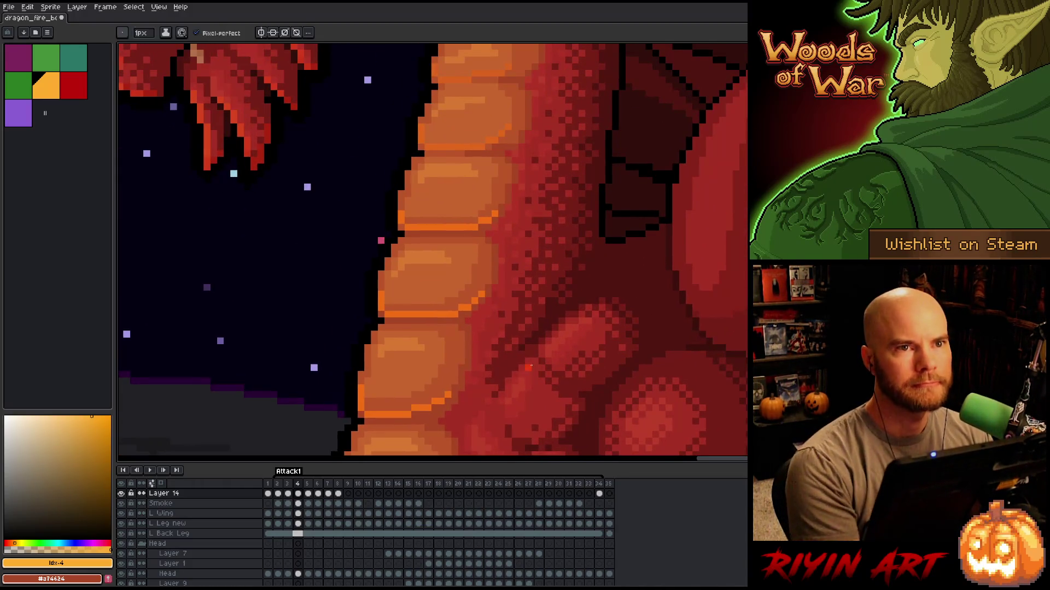
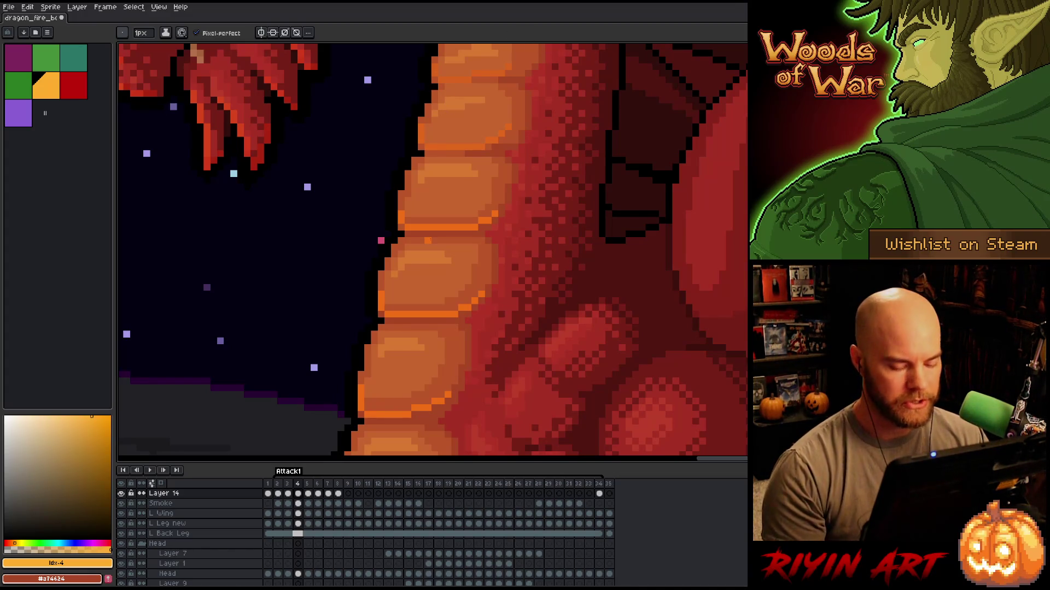
Compare frames 4 and 5 of the attack, trying then dropping a marquee selection on the belly scales.
scroll(427, 241, "down", 3)
scroll(405, 295, "up", 3)
key("comma")
key("period")
key("period")
key("comma")
key("period")
scroll(468, 171, "up", 3)
key("m")
mouse_move(415, 180)
left_mouse_down()
mouse_move(441, 206)
mouse_move(446, 239)
left_mouse_up()
key("ctrl+d")
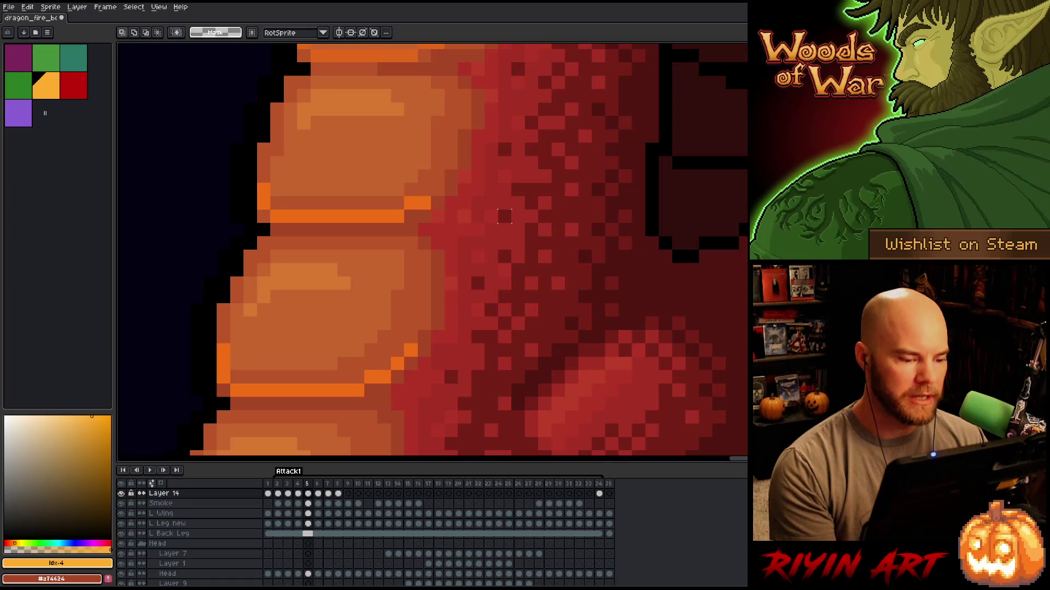
Flip between frames 4, 5 and 6 to check the belly motion.
scroll(504, 215, "down", 5)
key("comma")
key("period")
key("comma")
key("period")
key("comma")
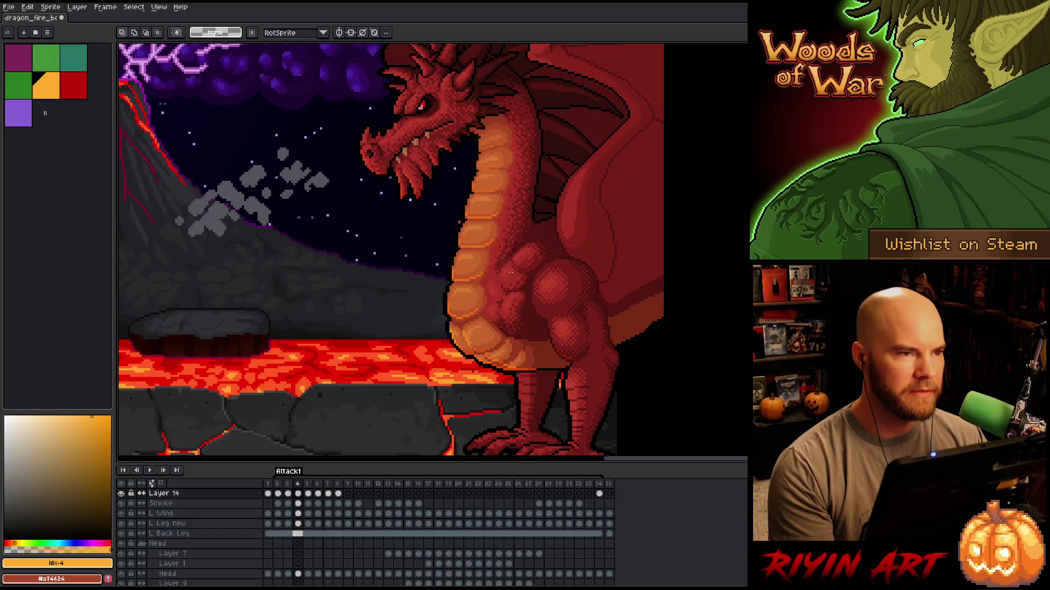
key("period")
key("comma")
key("period")
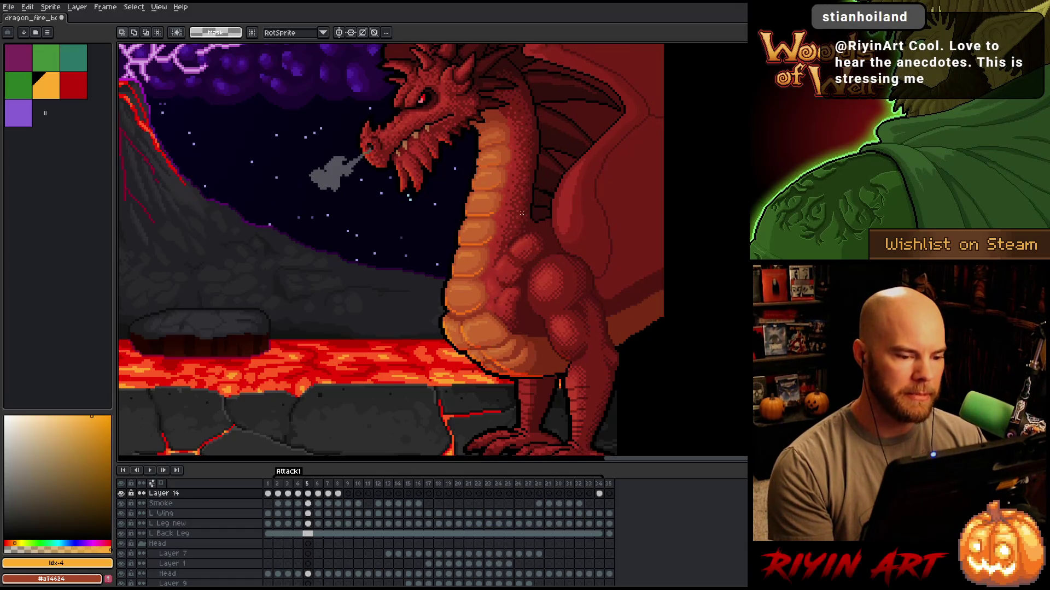
key("comma")
key("period")
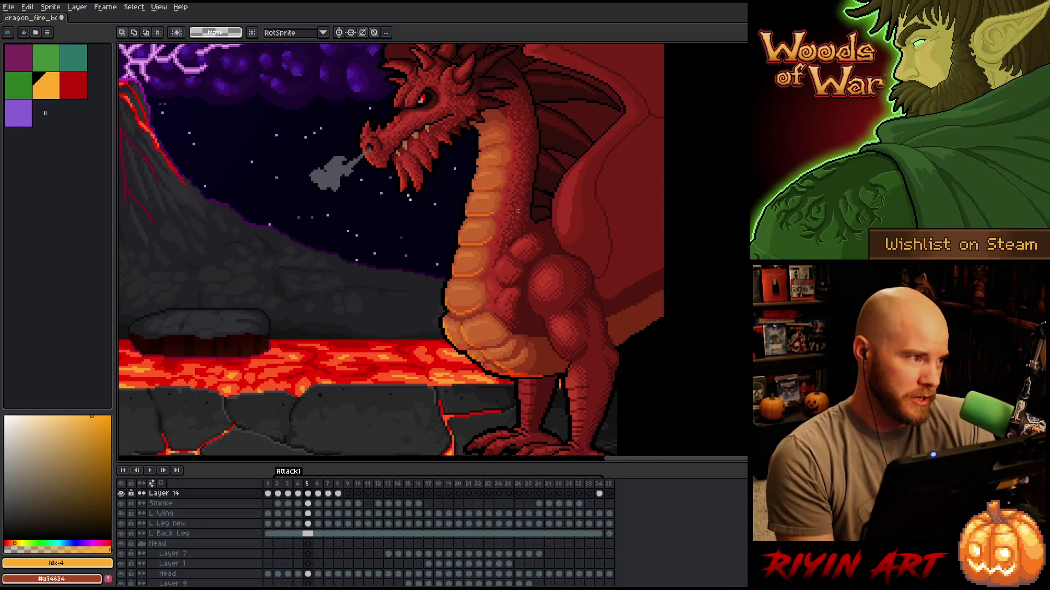
key("period")
key("comma")
key("period")
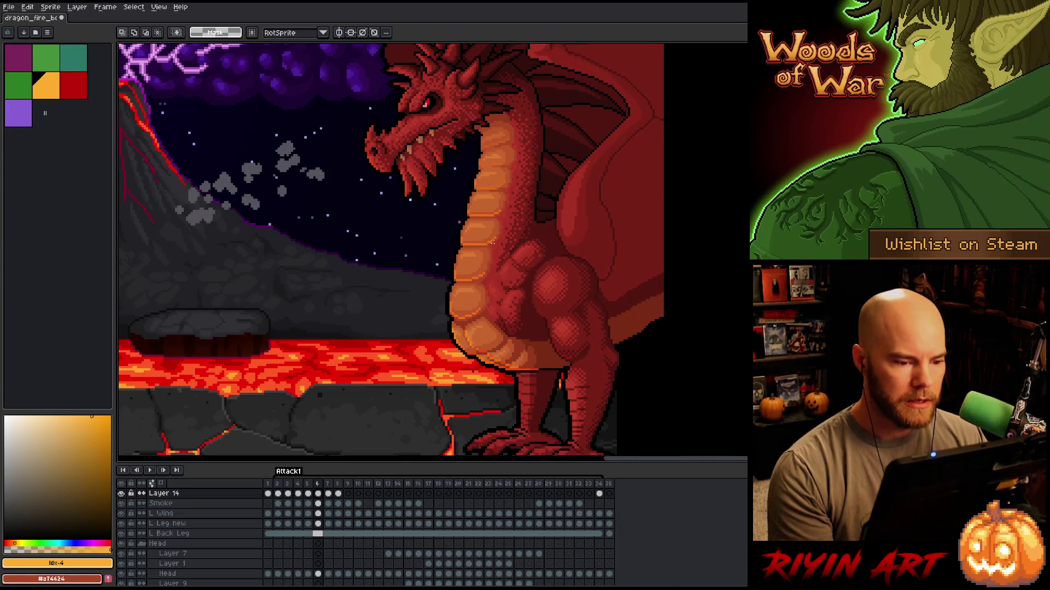
Toggle between frames 5 and 6 to compare the belly, then settle back on frame 5.
scroll(517, 211, "up", 5)
scroll(500, 207, "up", 2)
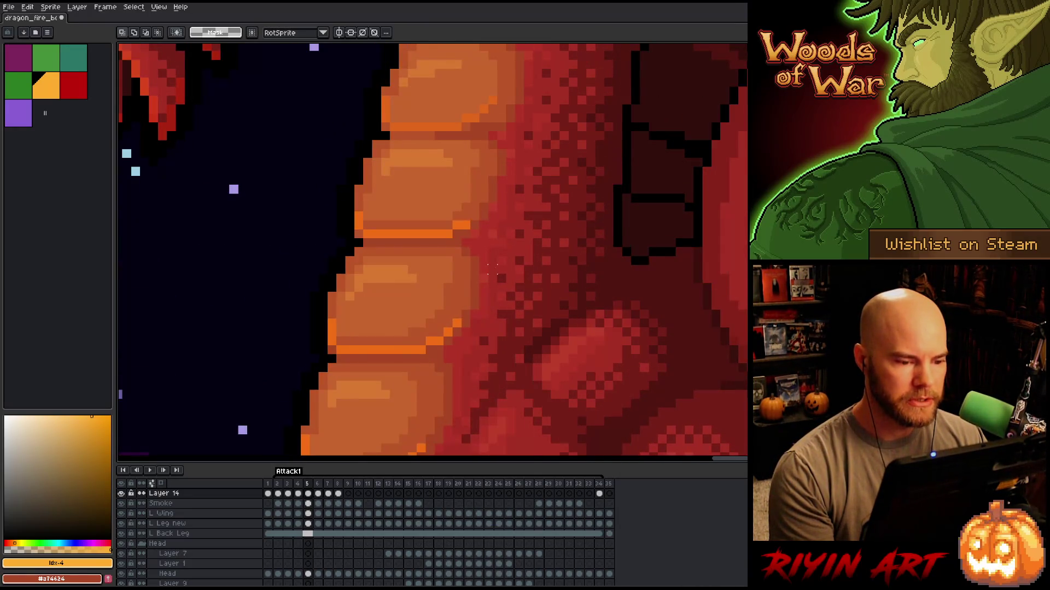
key("comma")
key("period")
key("comma")
scroll(449, 318, "down", 4)
key("period")
key("comma")
key("period")
key("period")
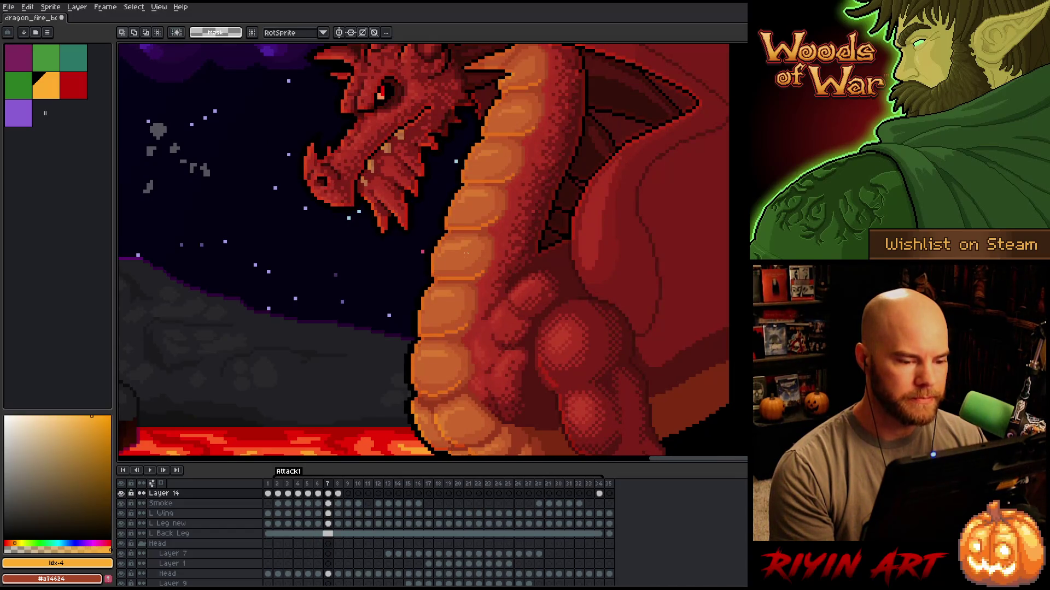
key("comma")
key("comma")
scroll(465, 254, "down", 1)
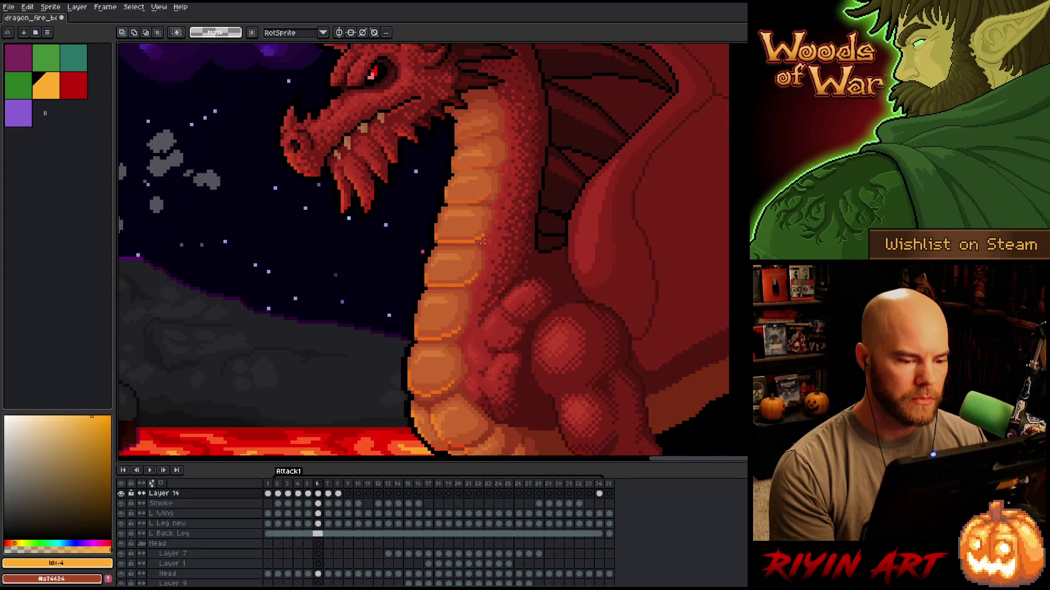
scroll(476, 243, "up", 6)
Pencil two orange highlight pixels onto the belly scales in frame 5.
key("b")
left_click(462, 227)
left_click(480, 182)
key("comma")
key("comma")
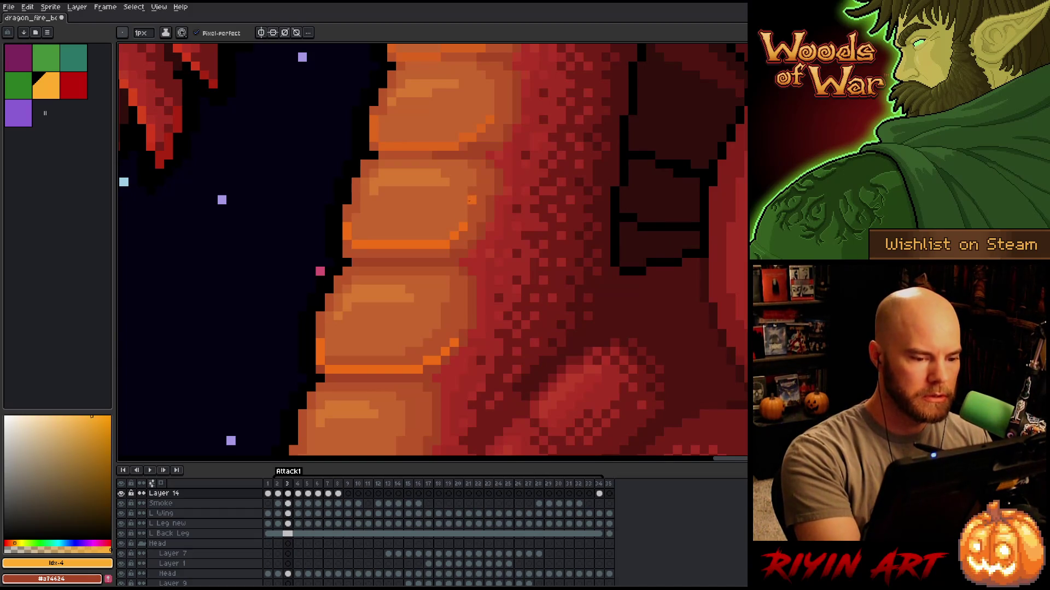
Select the orange belly-scale band in frame 3 and nudge it down one pixel.
key("m")
left_click_drag(511, 196, 257, 269)
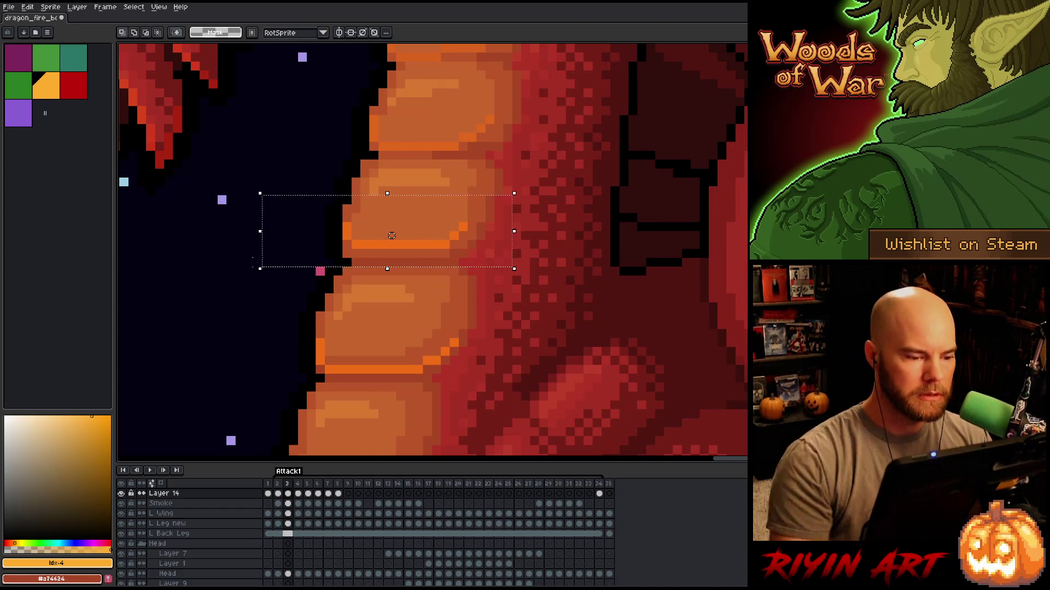
key("Down")
On frame 33, draw orange pixels along the belly segment's lower and left edges.
key("b")
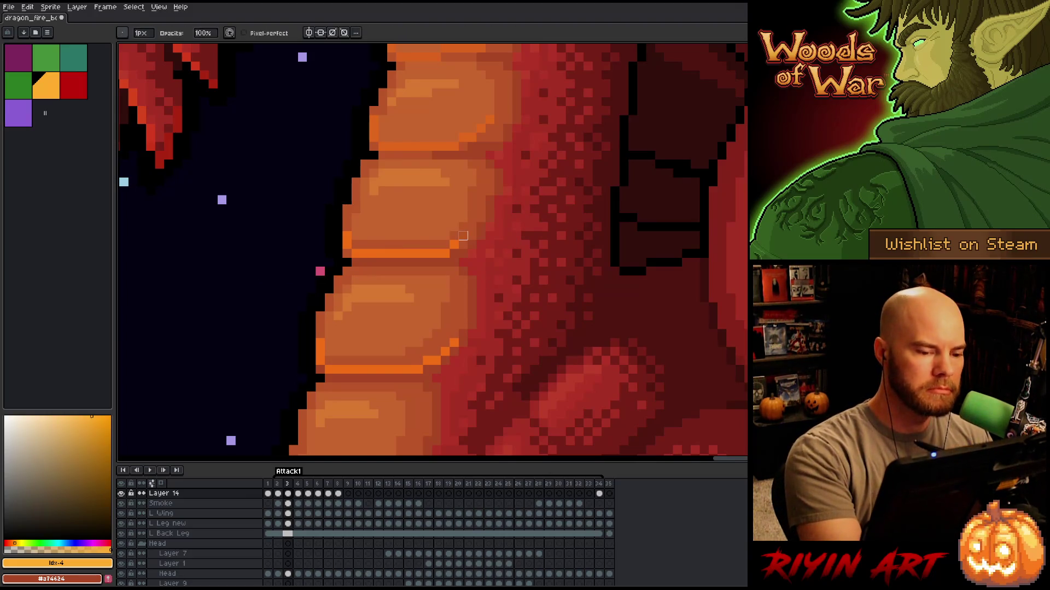
key("Left")
key("Left")
key("Left")
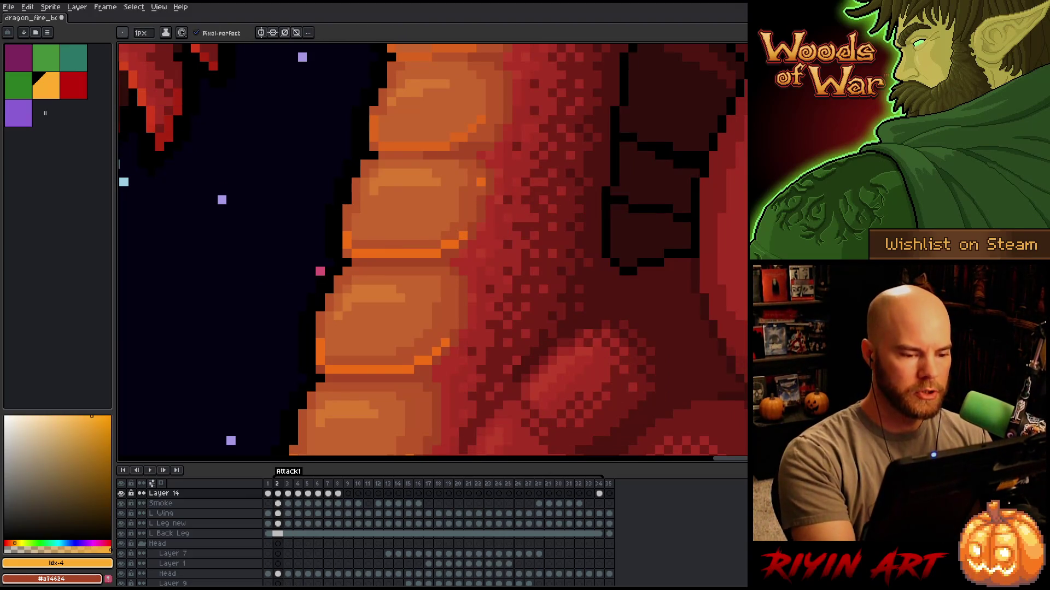
key("Left")
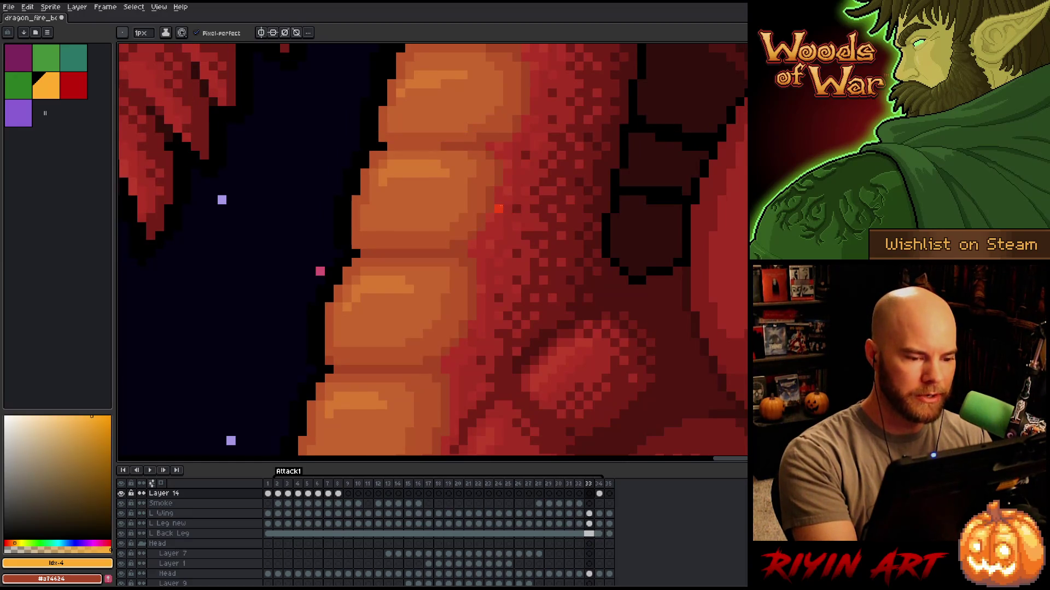
mouse_move(472, 226)
left_mouse_down()
mouse_move(444, 245)
mouse_move(362, 244)
left_mouse_up()
left_click(455, 236)
left_click(356, 236)
left_click(356, 227)
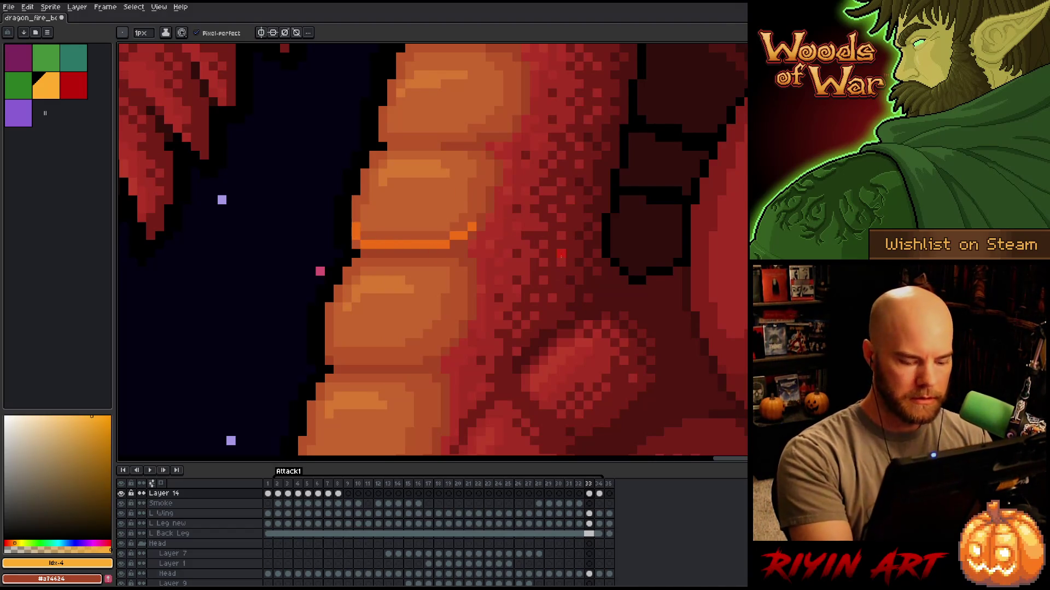
Draw an orange outline along frame 33's lower belly plate and mark the upper plate edge.
key("Left")
key("Right")
key("Right")
key("Left")
key("Right")
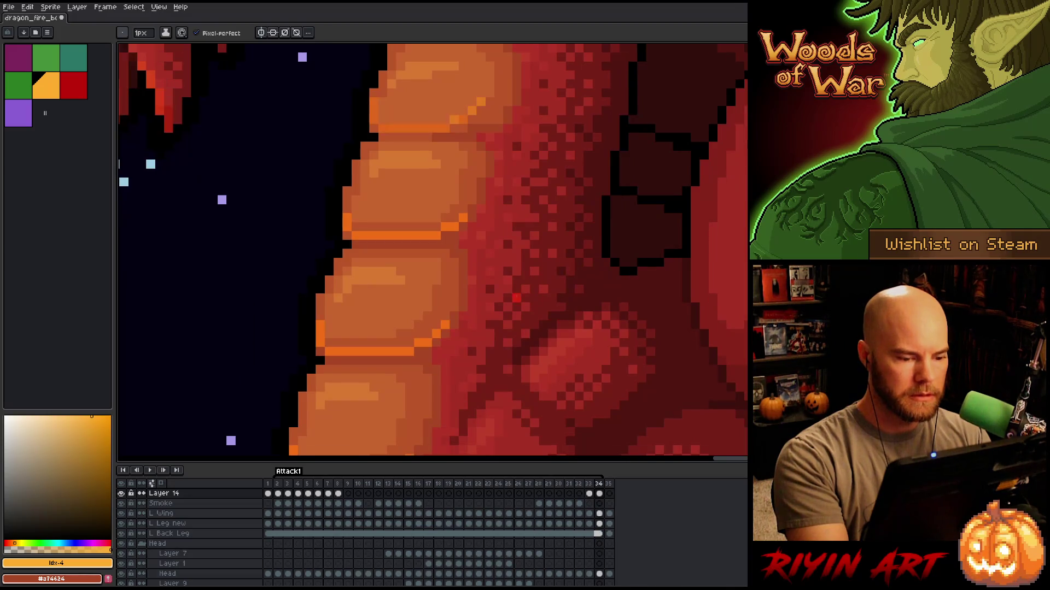
key("Left")
mouse_move(428, 351)
left_mouse_down()
mouse_move(338, 361)
mouse_move(330, 343)
left_mouse_up()
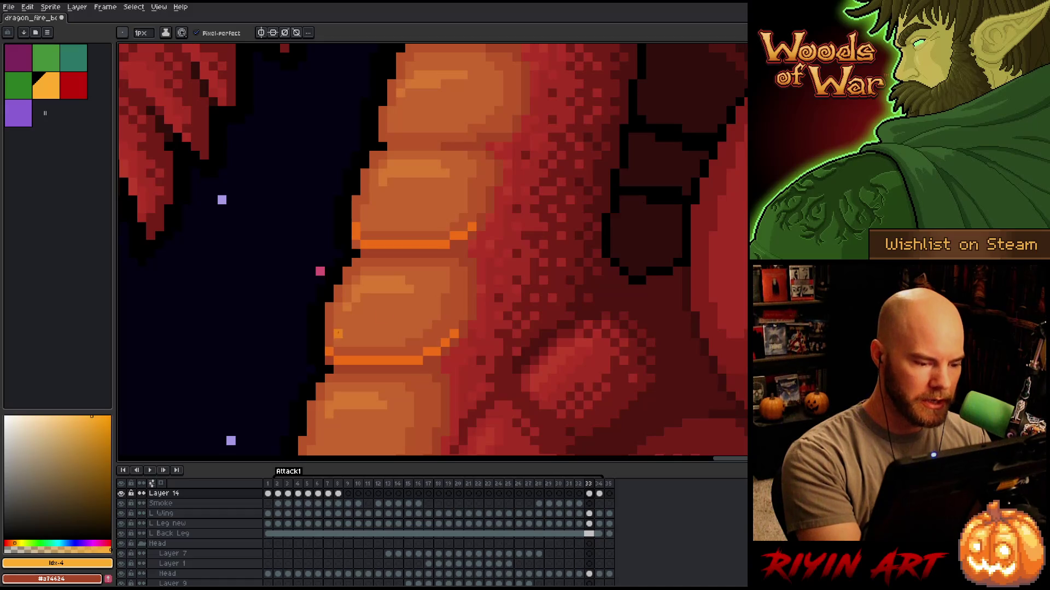
left_click_drag(529, 320, 527, 274)
left_click(327, 270)
Compare frames 33 and 34, then add another orange pixel to frame 33's highlight.
key("Right")
key("Left")
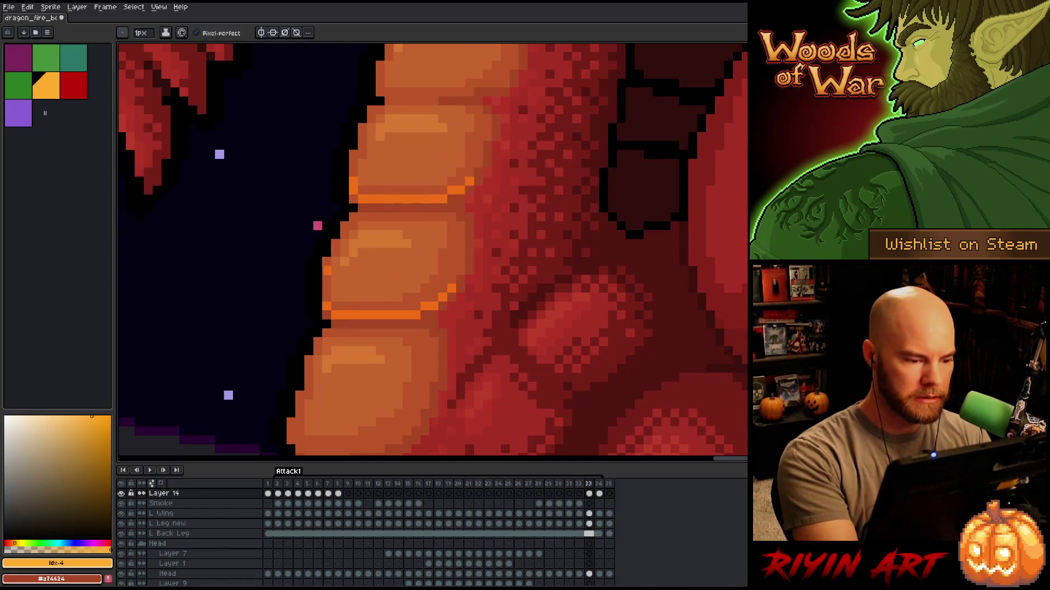
key("Right")
key("Left")
key("Right")
key("Left")
left_click_drag(553, 264, 529, 240)
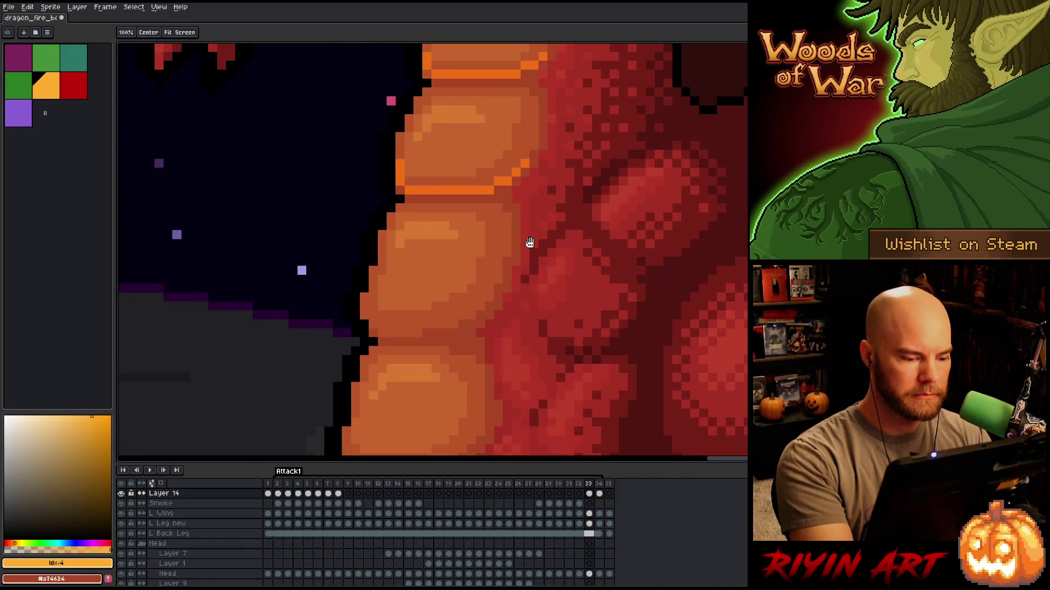
key("Right")
key("Left")
left_click(490, 270)
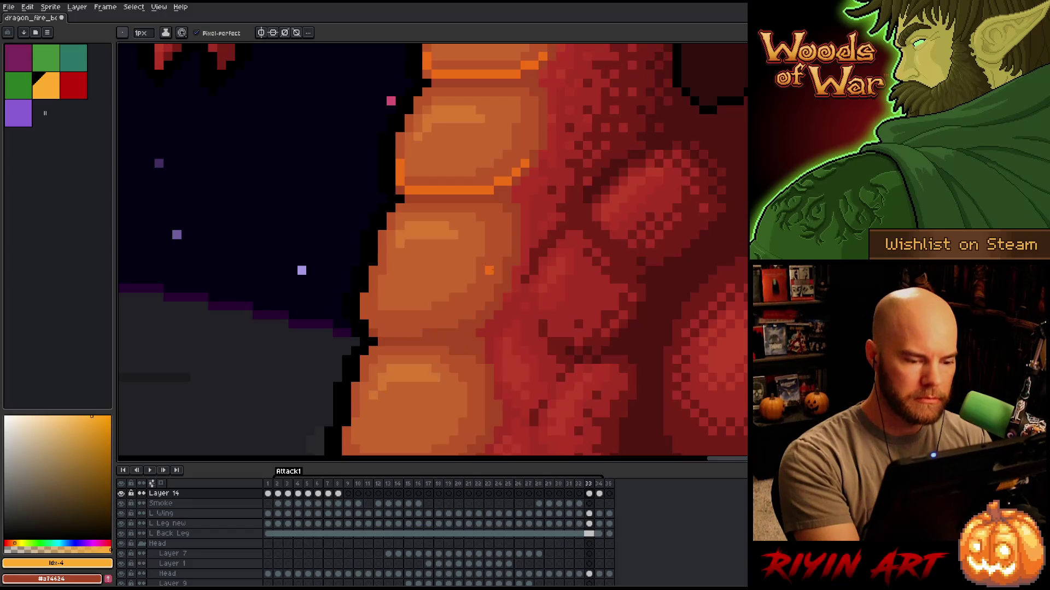
Draw a bright orange line leftward across the belly plate on frame 33.
key("Right")
key("Left")
key("Right")
key("Left")
key("Right")
key("Left")
key("Right")
key("Left")
mouse_move(454, 324)
left_mouse_down()
mouse_move(393, 333)
mouse_move(364, 297)
left_mouse_up()
left_click(382, 333)
left_click(374, 325)
left_click(372, 333)
Draw a diagonal orange highlight across the belly on frame 32.
key("Right")
key("Left")
key("Left")
key("Right")
key("Right")
key("Left")
key("Left")
key("Right")
key("Left")
mouse_move(498, 289)
left_mouse_down()
mouse_move(471, 315)
mouse_move(377, 333)
mouse_move(364, 287)
left_mouse_up()
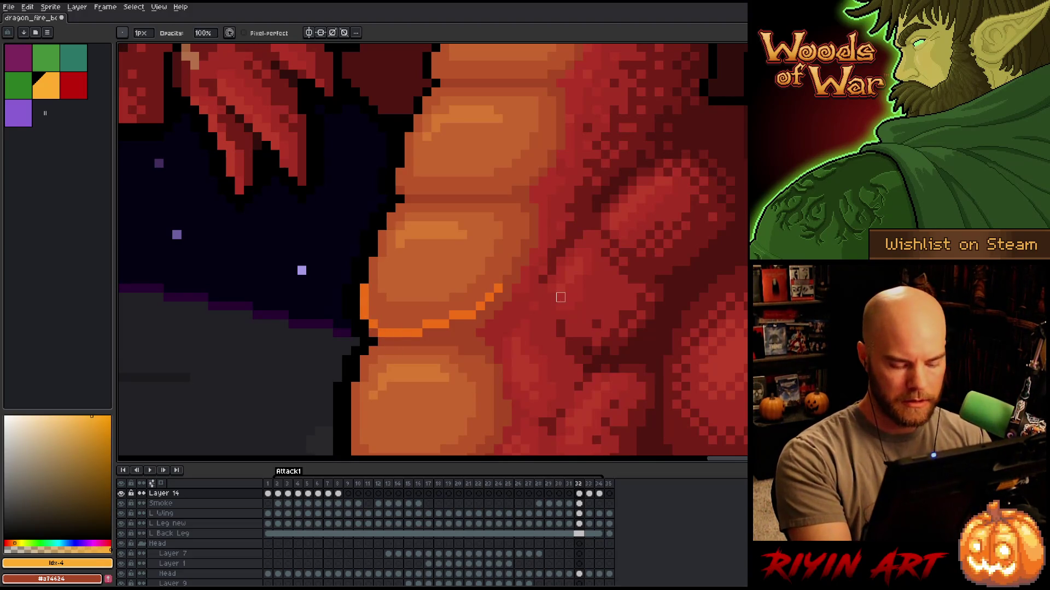
key("Right")
scroll(413, 326, "down", 4)
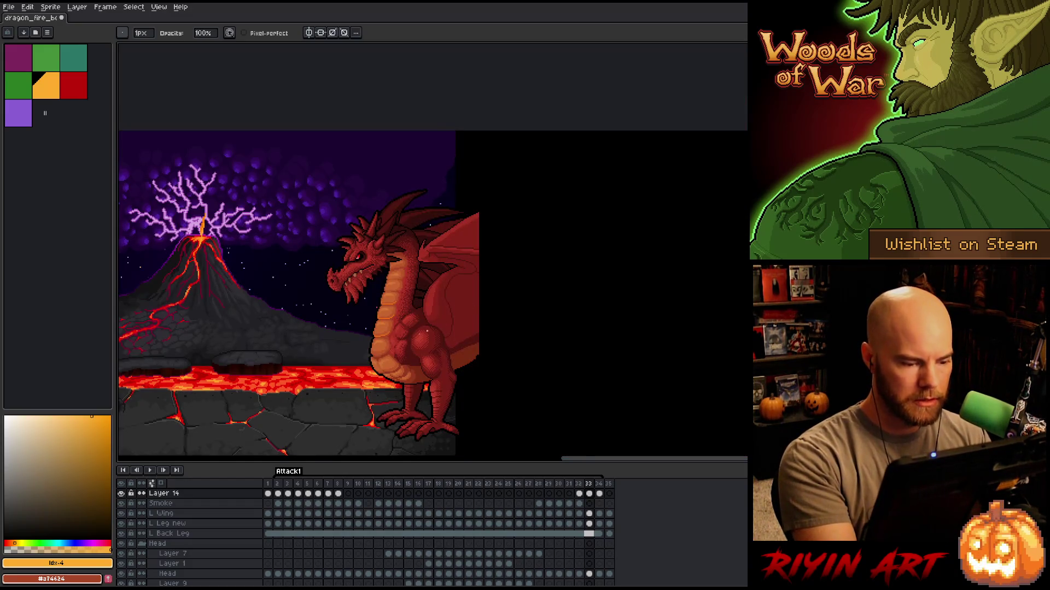
Draw an orange highlight stroke across the belly on frame 31.
scroll(375, 330, "up", 4)
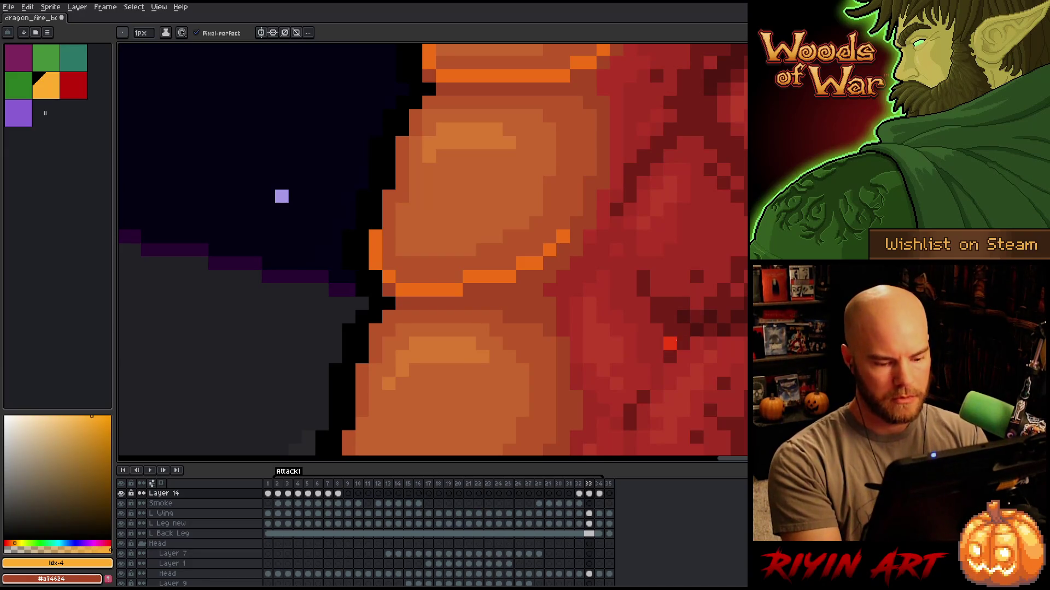
key("Left")
key("Left")
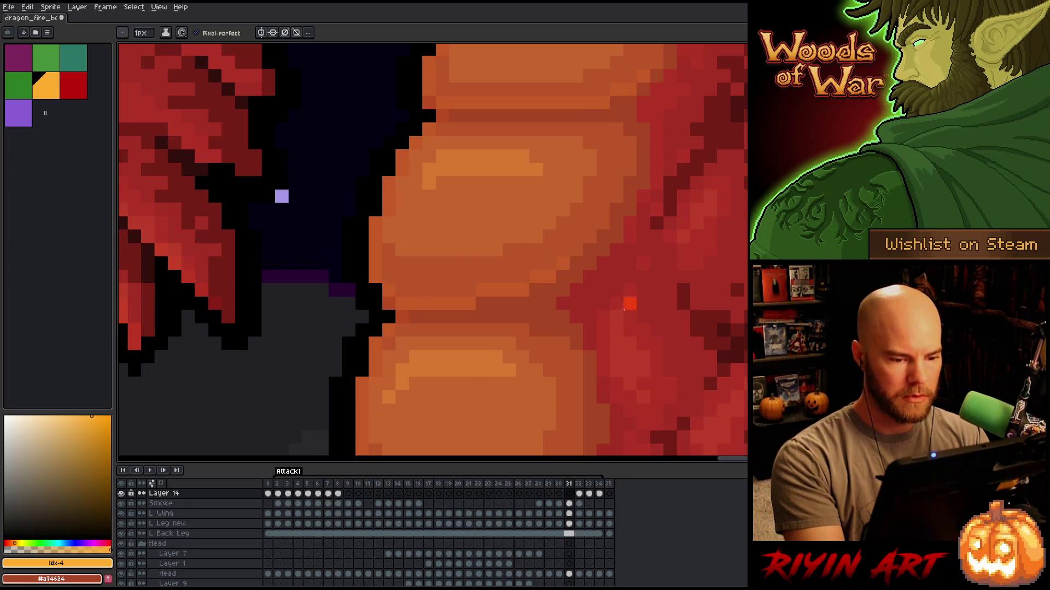
key("Right")
key("Left")
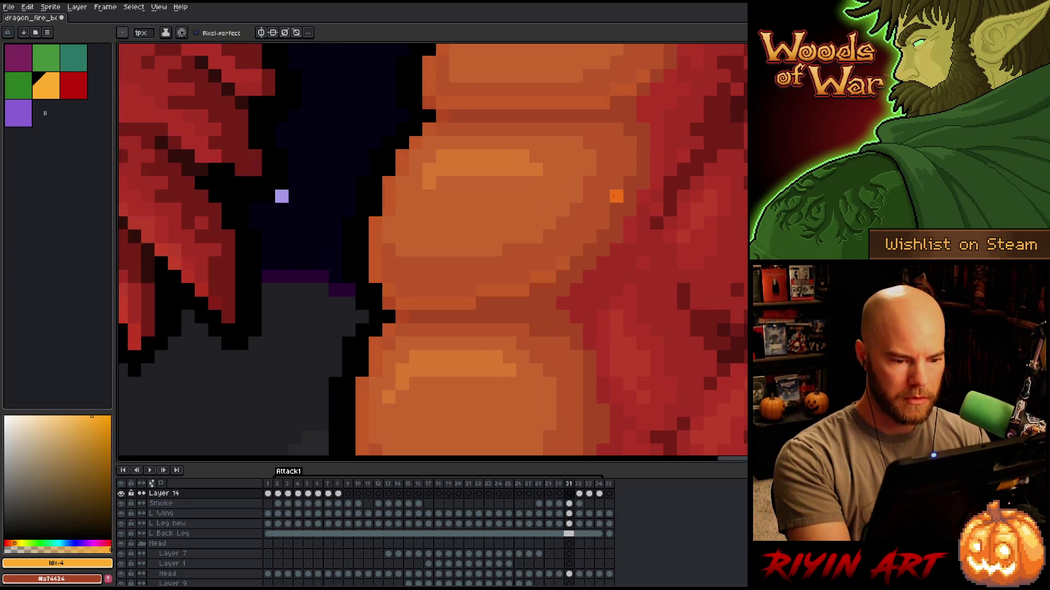
key("Right")
key("Left")
mouse_move(562, 264)
left_mouse_down()
mouse_move(522, 290)
mouse_move(401, 303)
mouse_move(375, 277)
mouse_move(377, 233)
left_mouse_up()
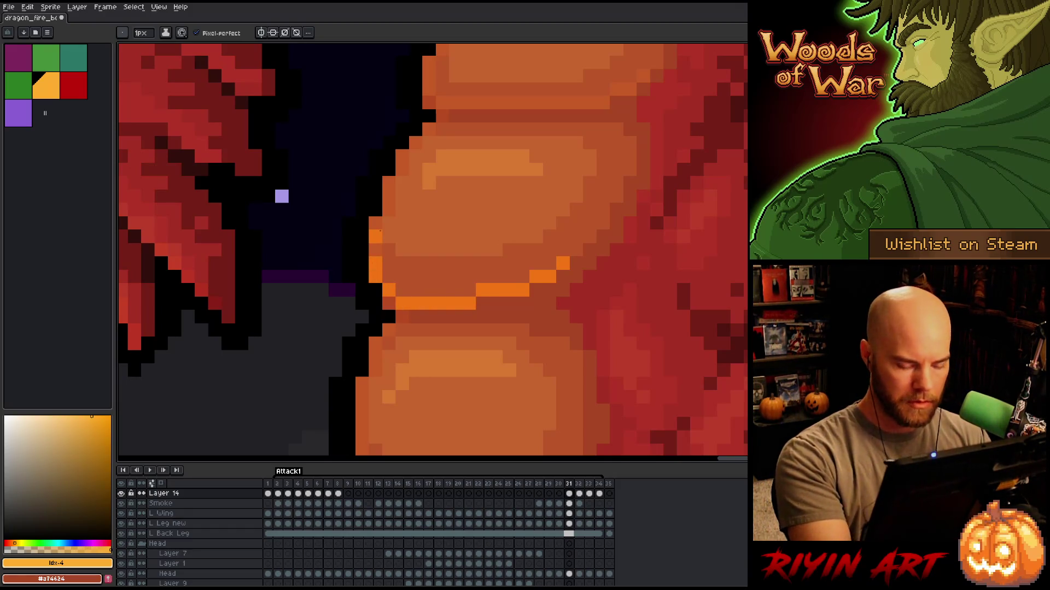
On frame 30, add an orange pixel and two orange highlight rows along the belly plate.
key("Right")
key("Left")
key("Left")
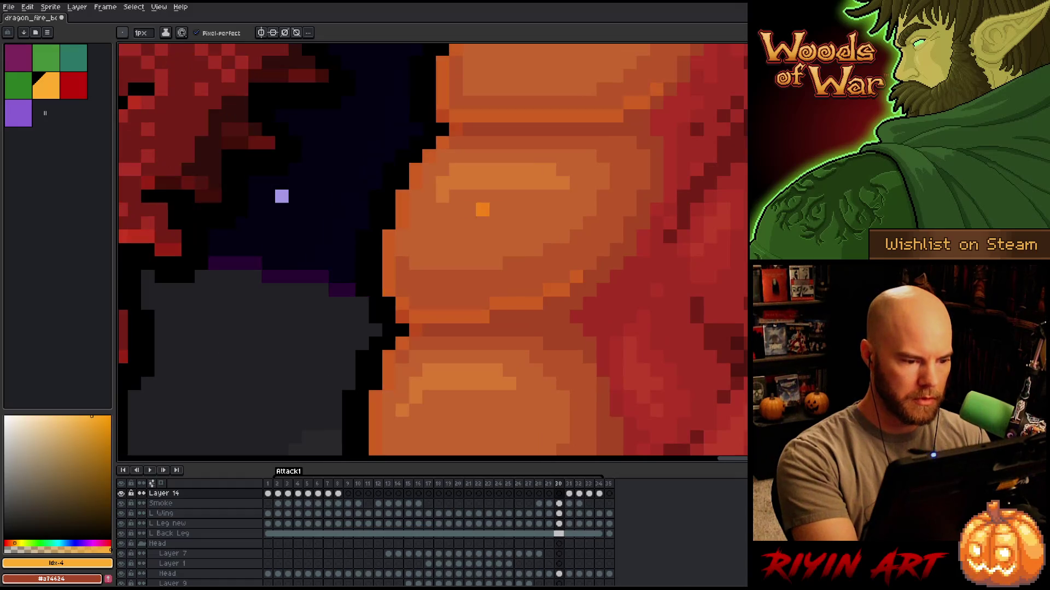
key("Right")
key("Right")
key("Left")
key("Right")
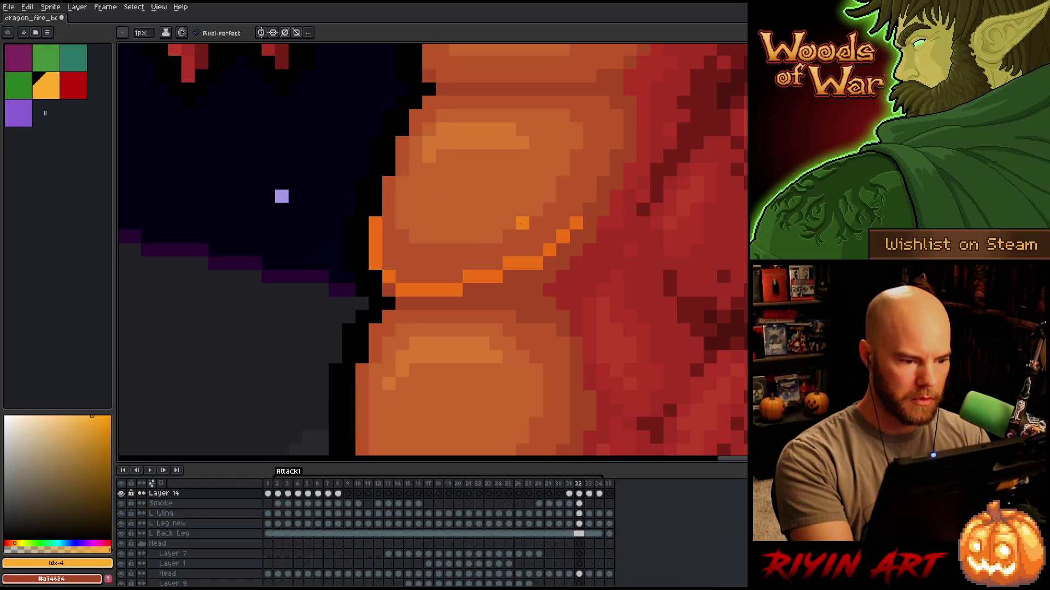
key("Left")
key("Right")
key("comma")
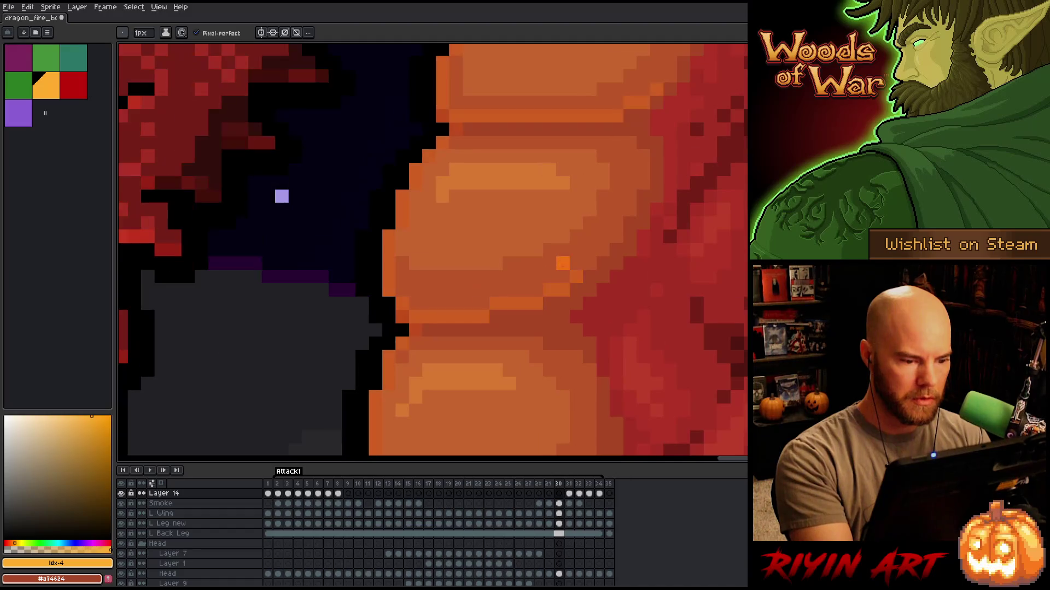
left_click(402, 303)
left_click_drag(415, 318, 483, 318)
left_click_drag(509, 304, 536, 303)
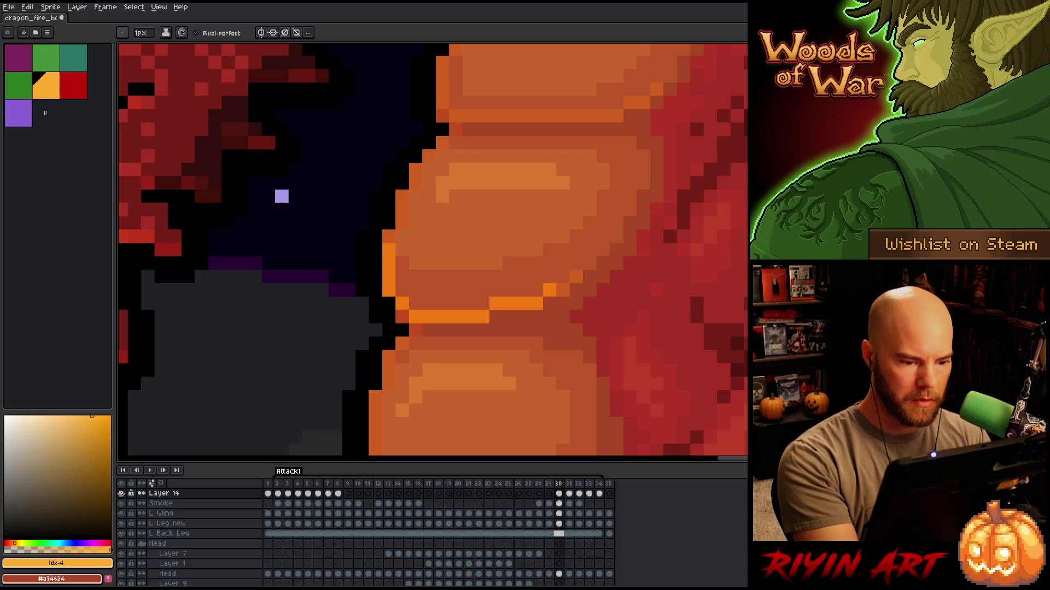
Paint an orange highlight along the belly-scale edge on the previous frame.
key("comma")
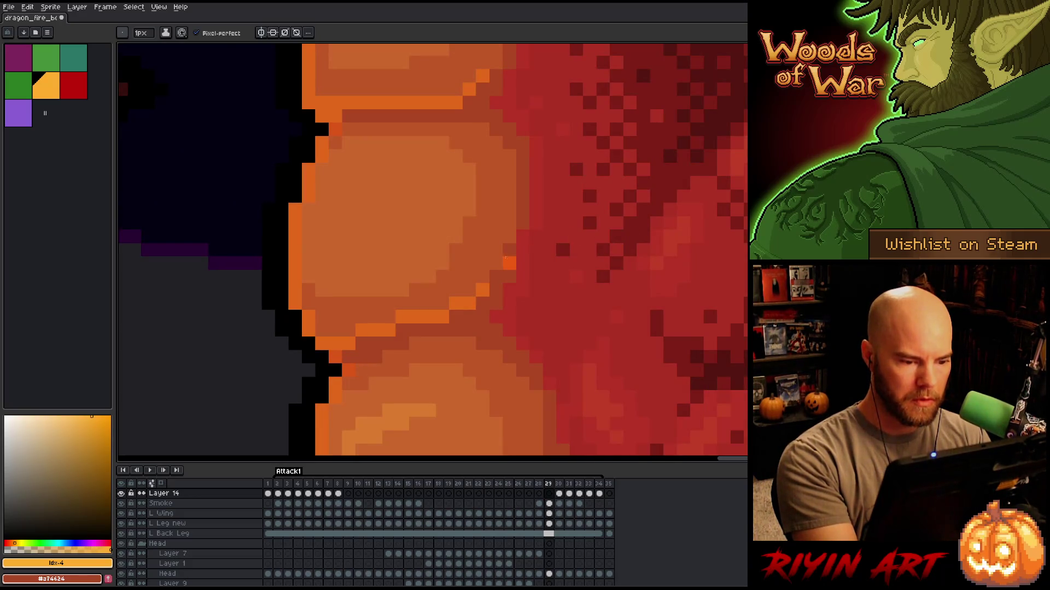
mouse_move(482, 290)
left_mouse_down()
mouse_move(441, 317)
mouse_move(402, 316)
mouse_move(389, 330)
mouse_move(325, 342)
mouse_move(309, 330)
mouse_move(295, 278)
left_mouse_up()
left_click(295, 264)
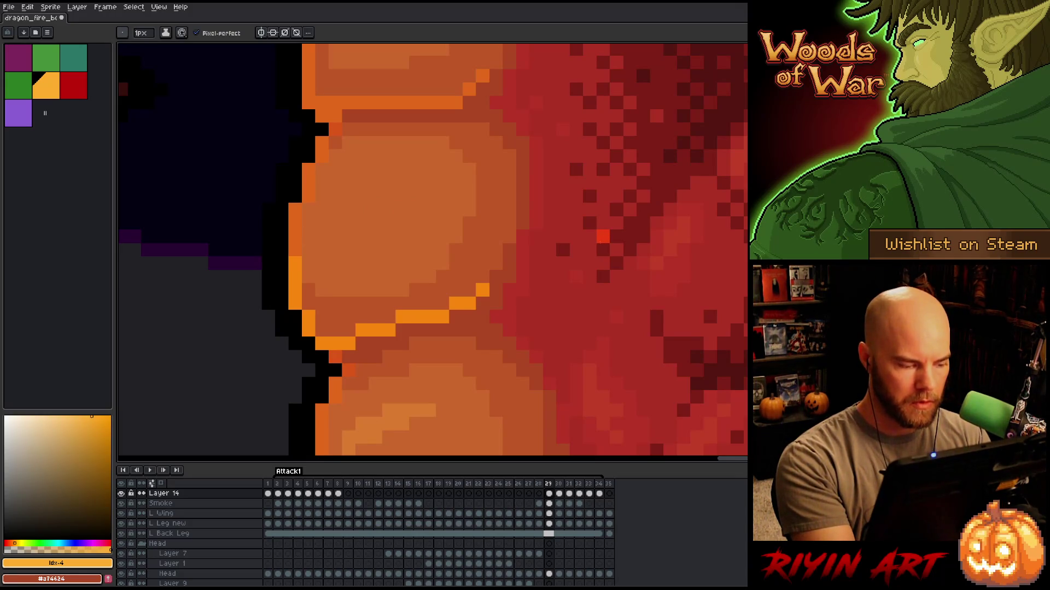
Erase two stray orange outline pixels with the Eraser.
key("period")
key("period")
key("period")
key("period")
key("comma")
key("e")
left_click_drag(563, 236, 575, 223)
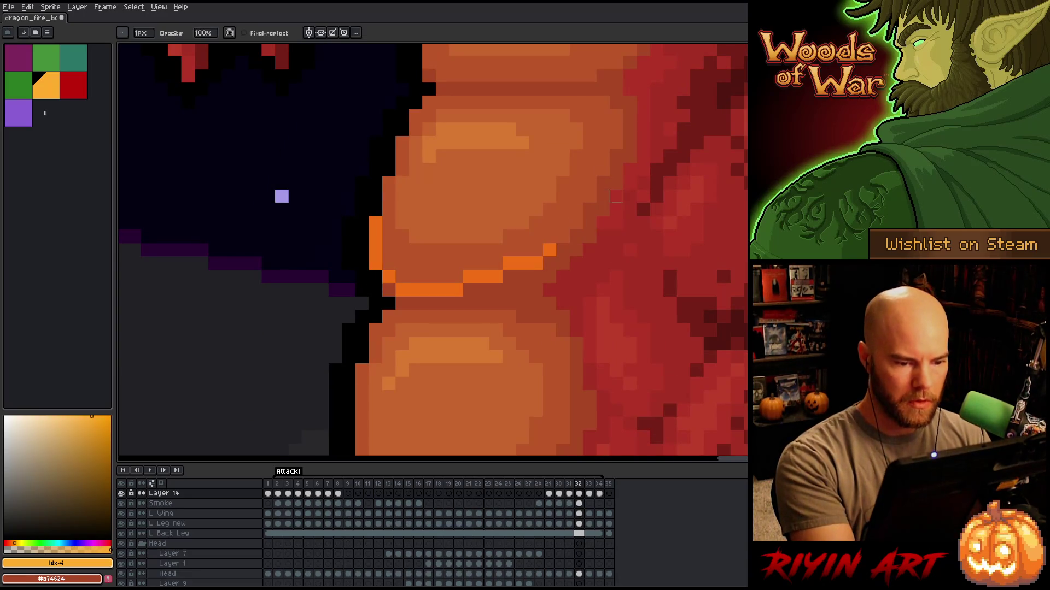
Step through the early attack frames, then play and stop the animation to review.
key("period")
key("comma")
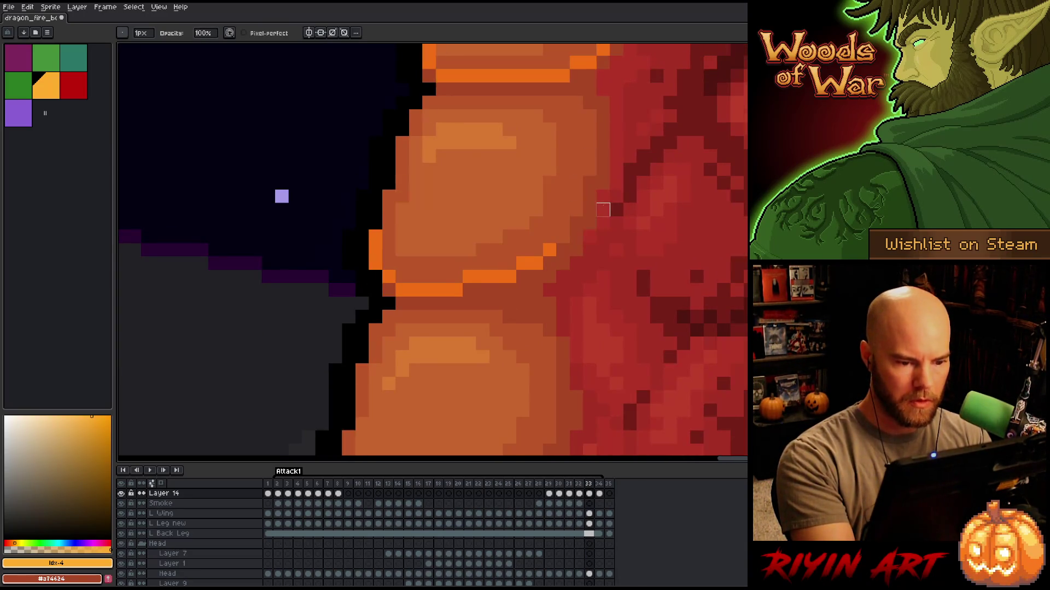
key("period")
key("period")
key("period")
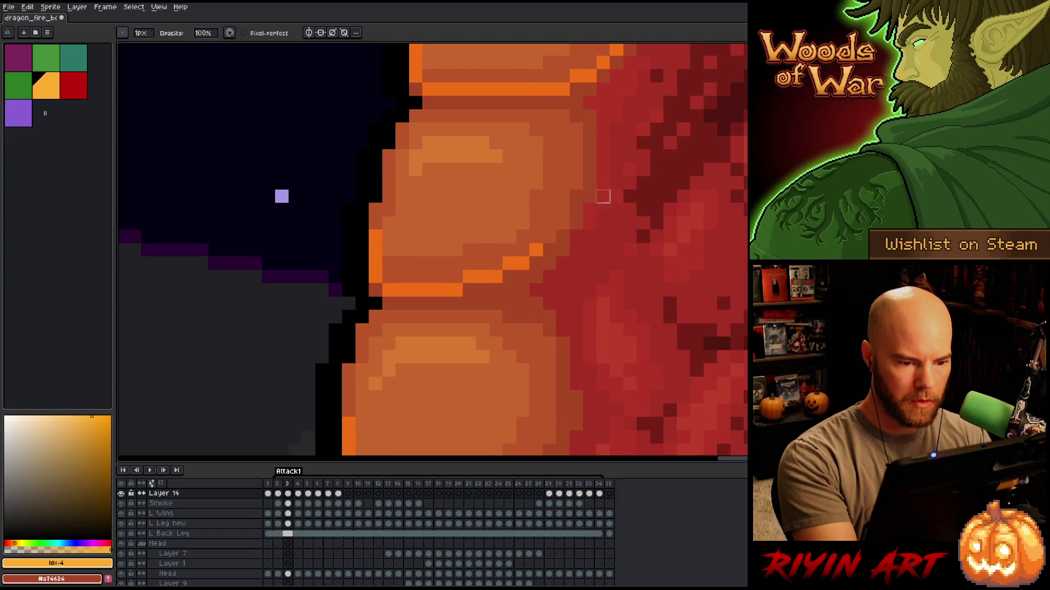
key("period")
key("period")
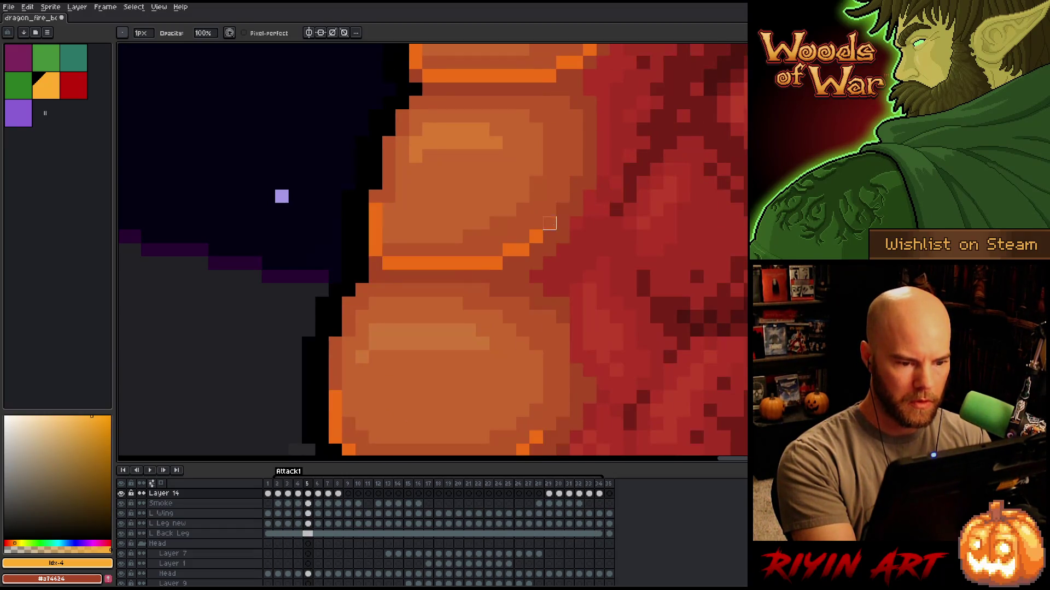
key("period")
key("comma")
key("period")
key("period")
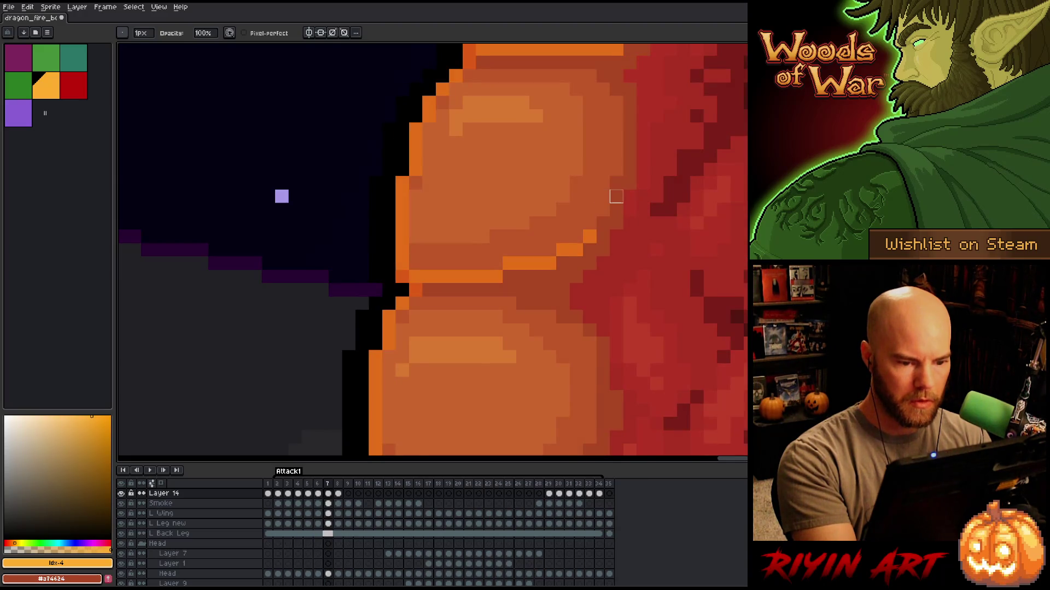
key("period")
key("period")
key("period")
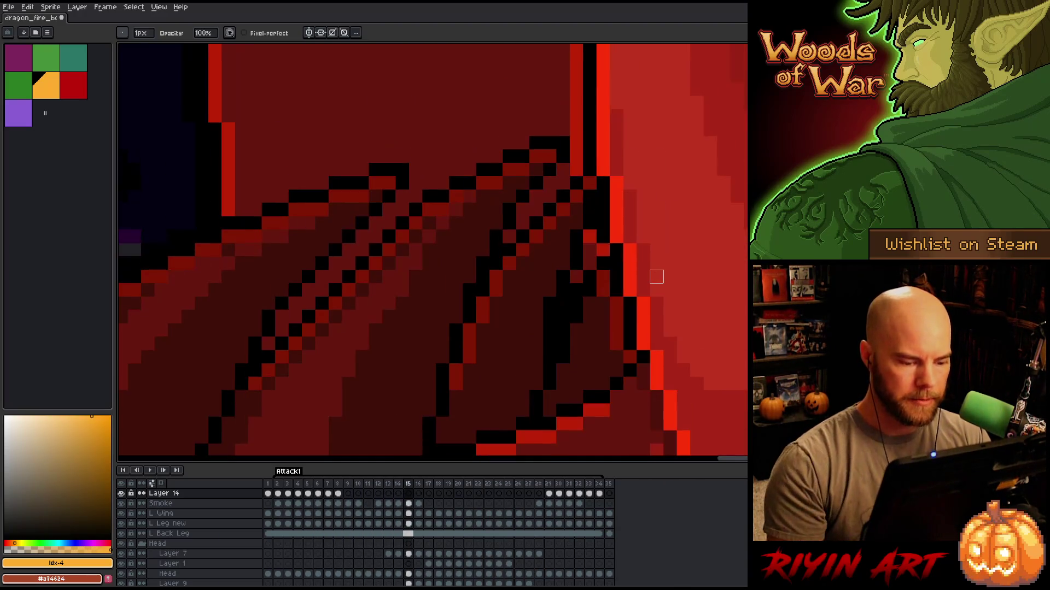
key("Return")
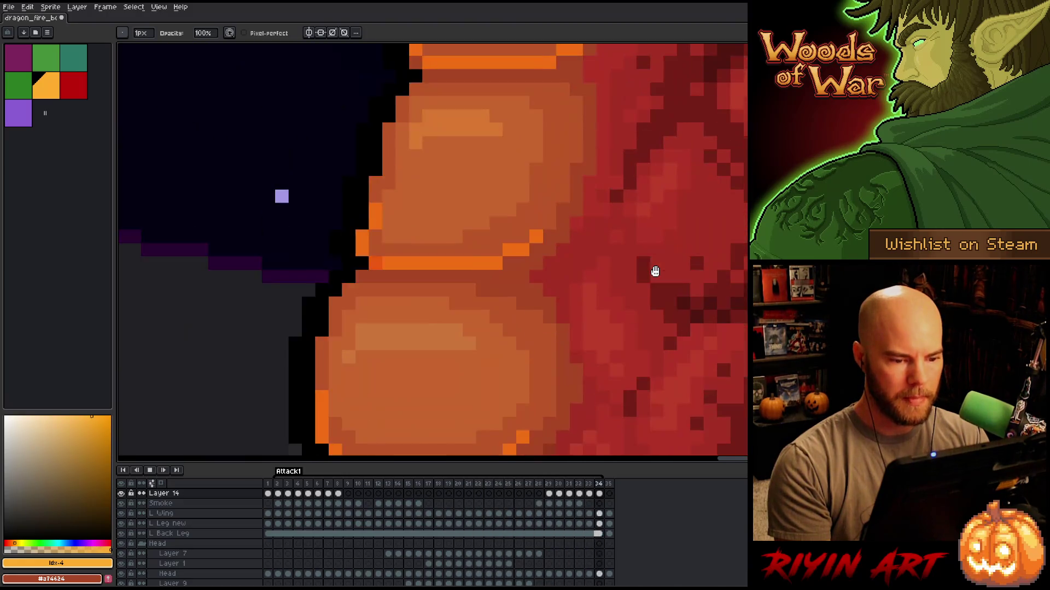
key("Return")
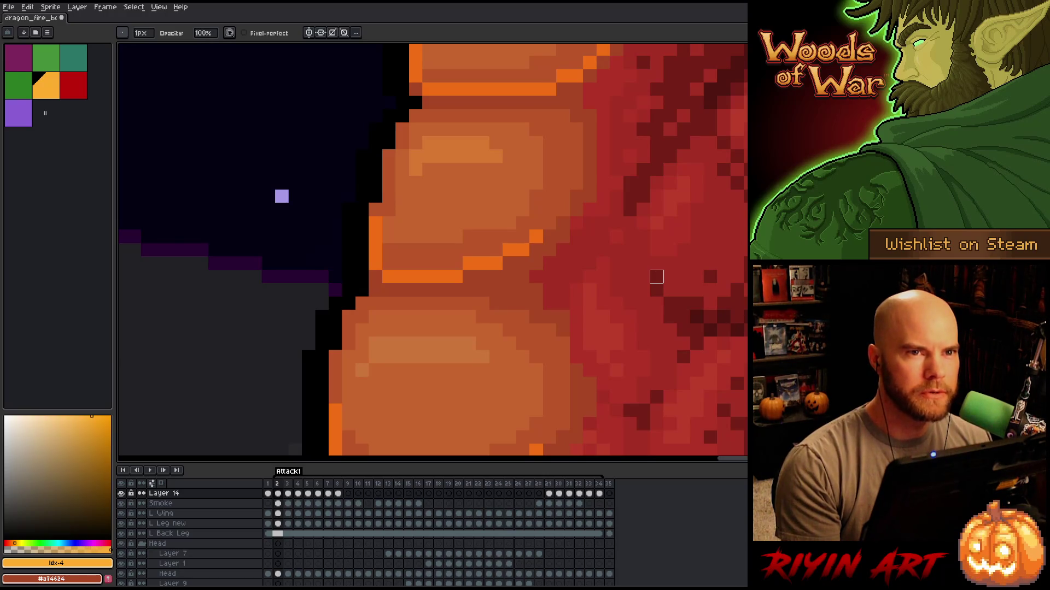
scroll(306, 291, "down", 5)
scroll(328, 360, "up", 4)
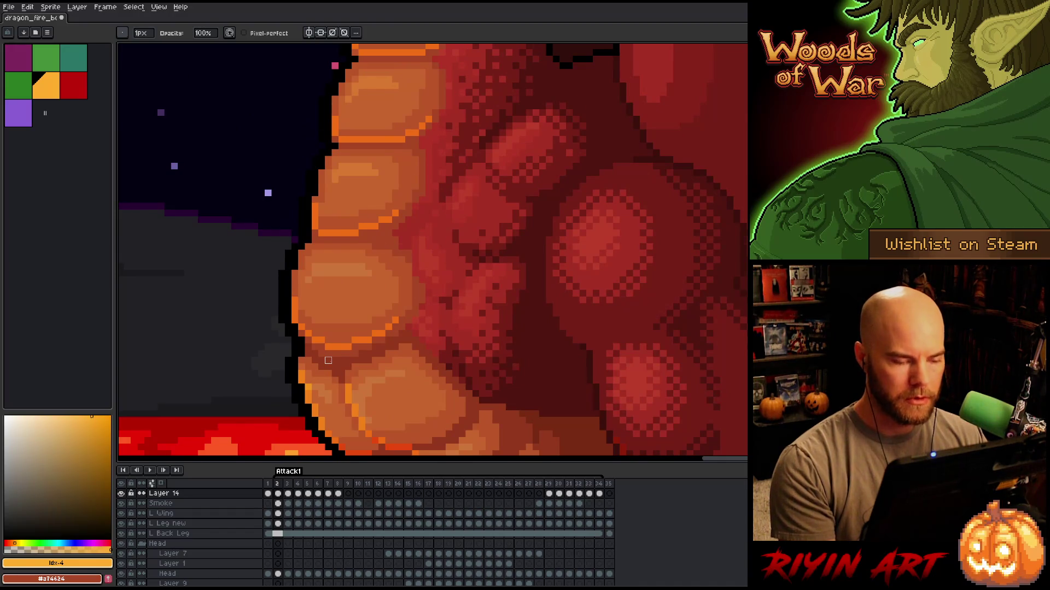
Play the Attack1 animation to review the dragon's current motion.
key("Return")
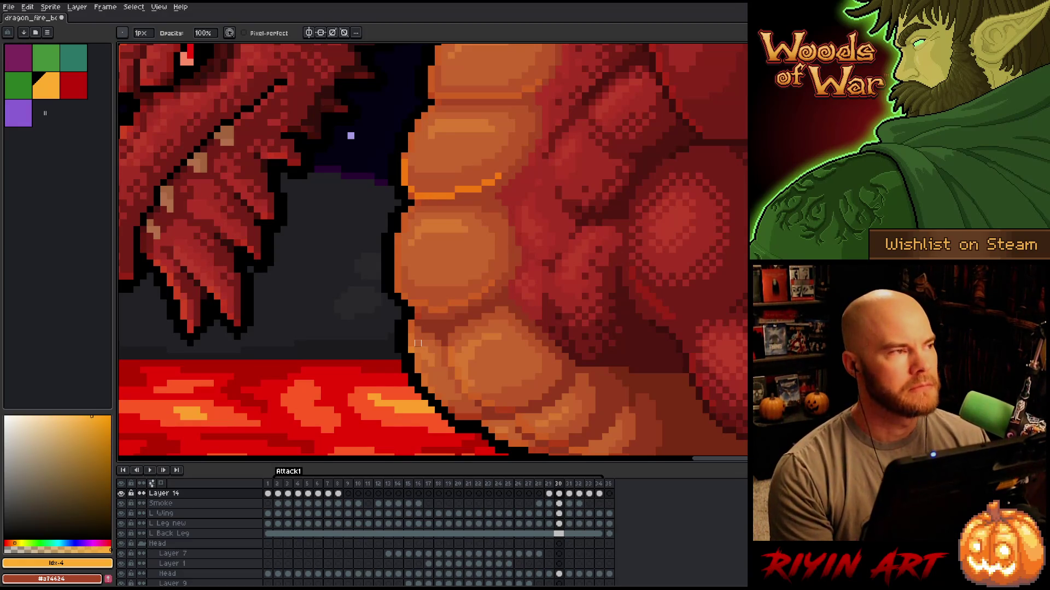
scroll(427, 348, "down", 3)
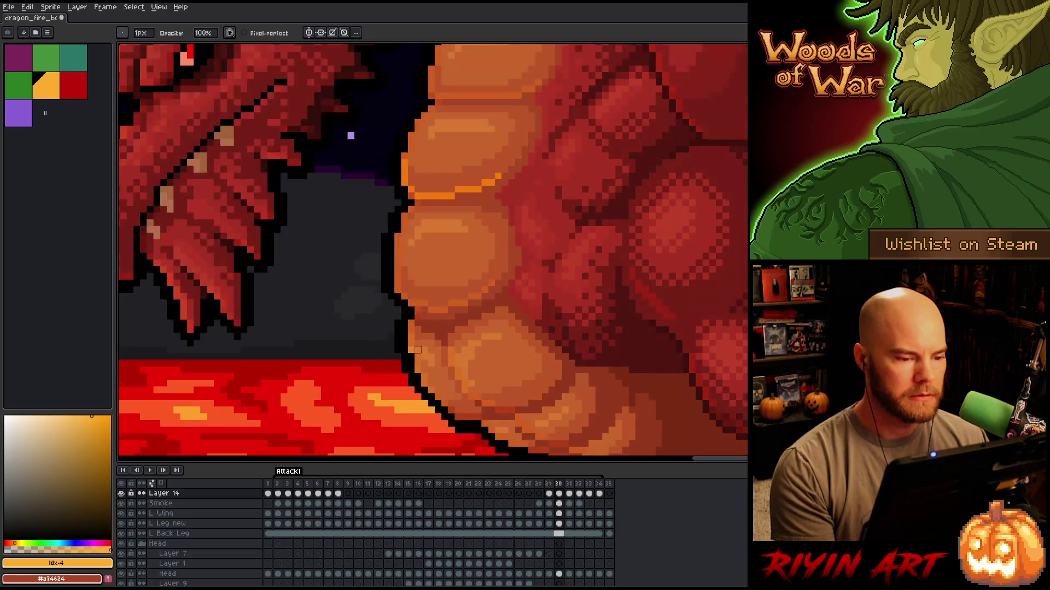
scroll(427, 348, "up", 3)
key("Return")
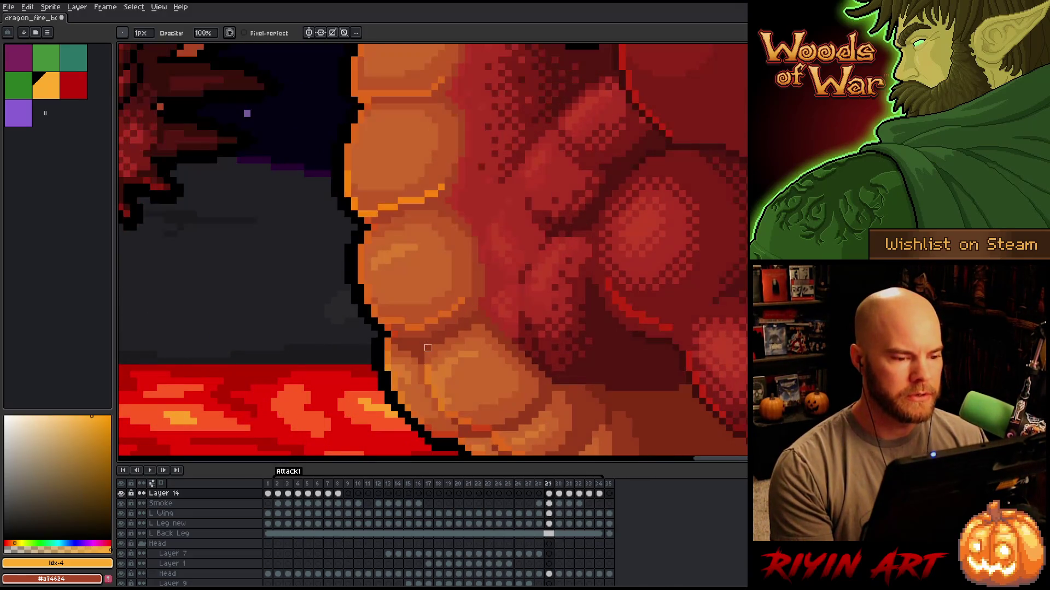
key("Return")
With the pixel-perfect pencil, paint orange along the belly segment's left outline and lower edge.
key("b")
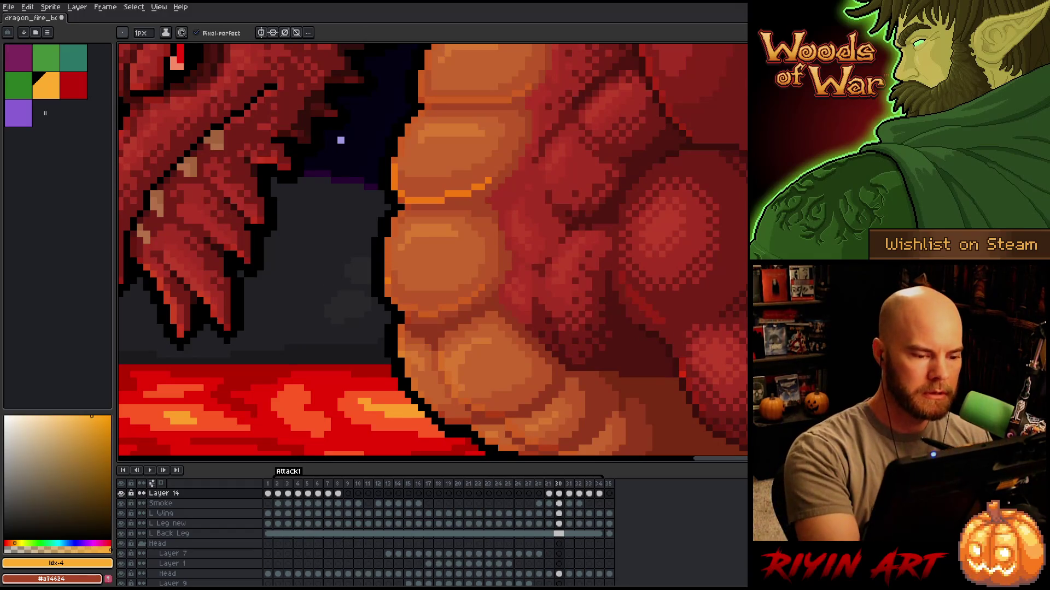
left_click(387, 293)
mouse_move(401, 307)
left_mouse_down()
mouse_move(436, 314)
mouse_move(482, 287)
left_mouse_up()
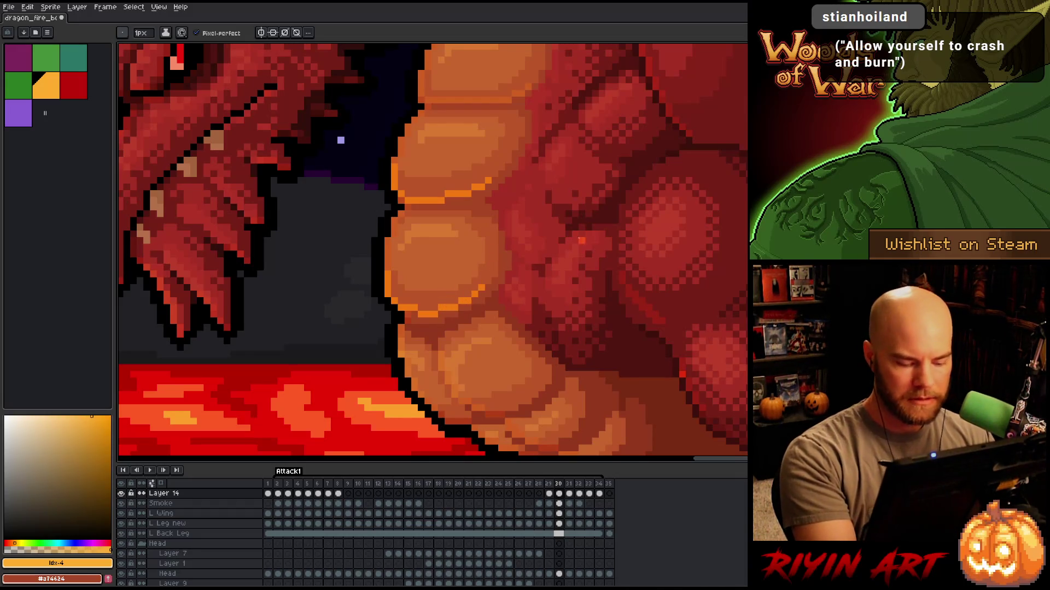
key("Right")
key("Left")
key("Left")
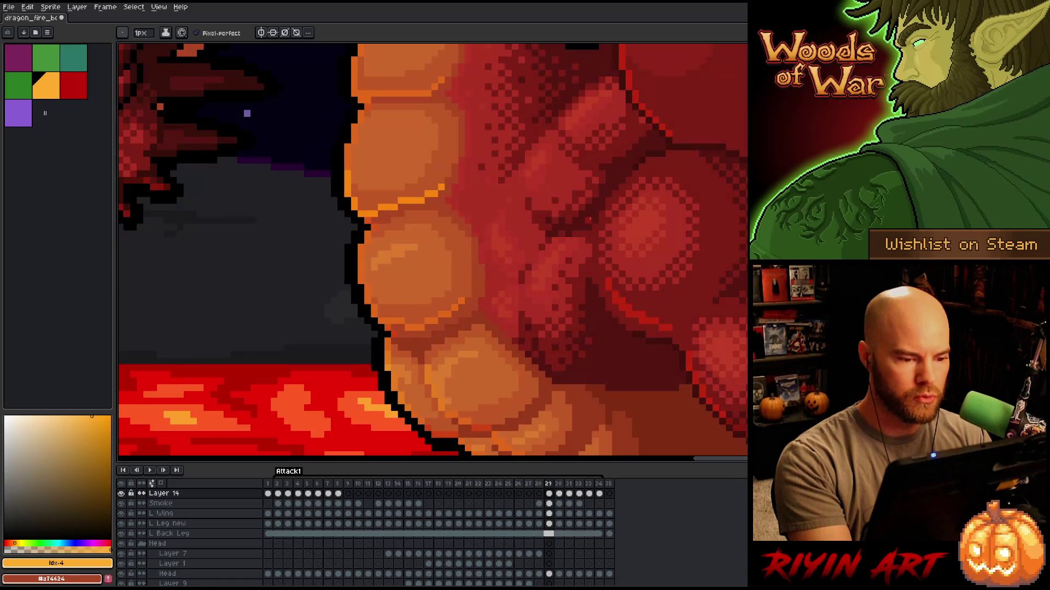
mouse_move(441, 308)
left_mouse_down()
mouse_move(419, 326)
mouse_move(394, 322)
left_mouse_up()
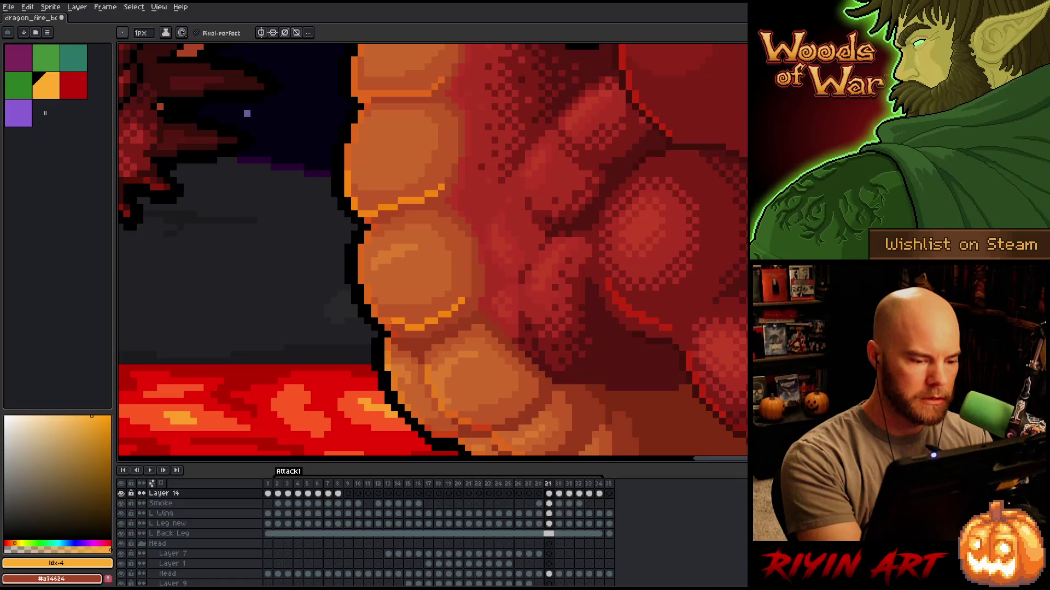
Compare frames 29–31, then draw an orange line along the next belly scale's lower edge.
key("Right")
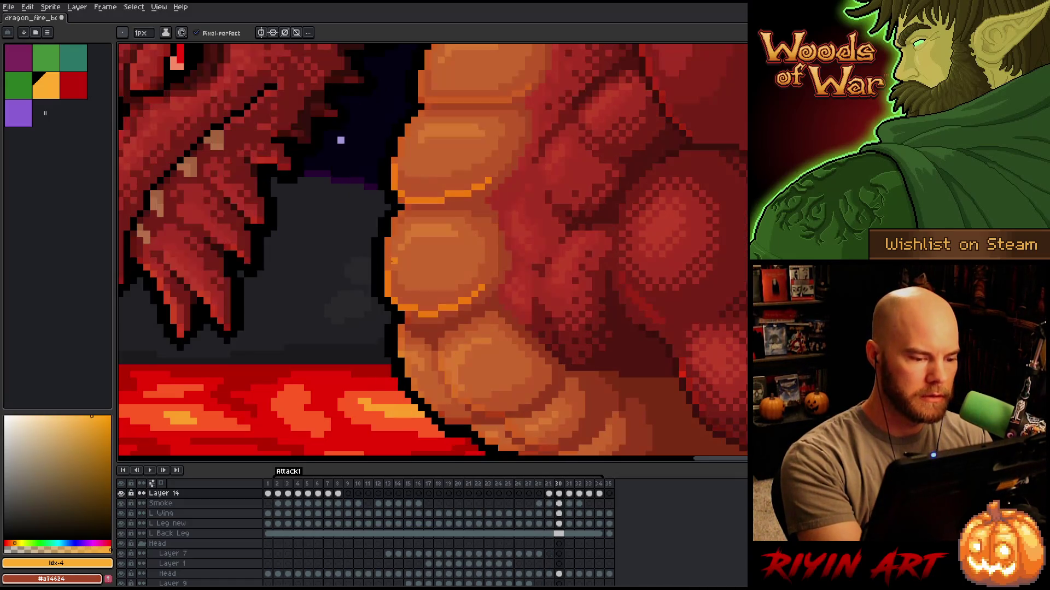
key("Left")
key("Right")
key("Right")
key("Left")
key("Right")
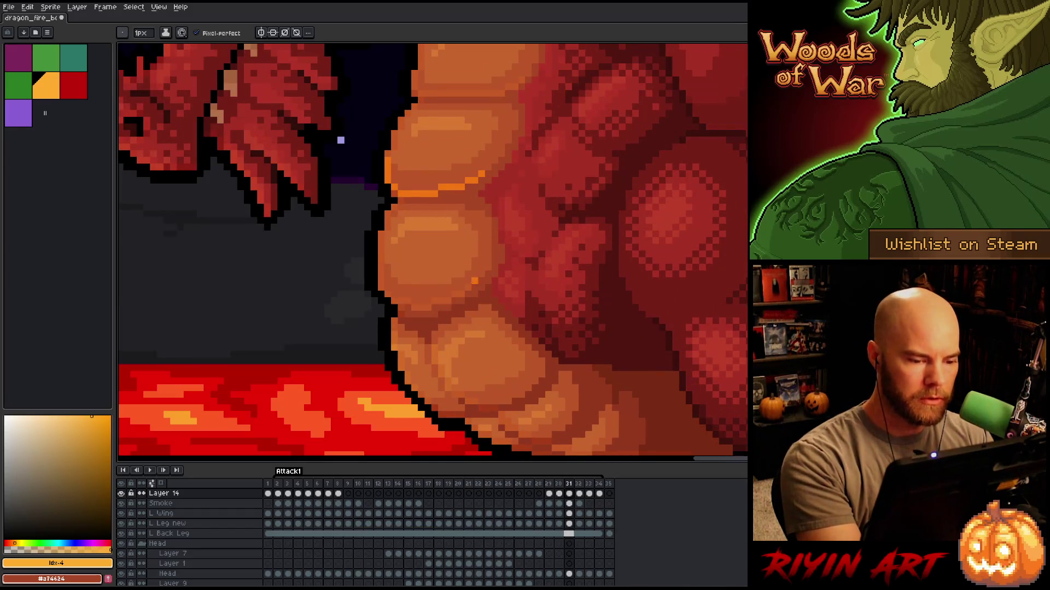
left_click_drag(449, 300, 407, 301)
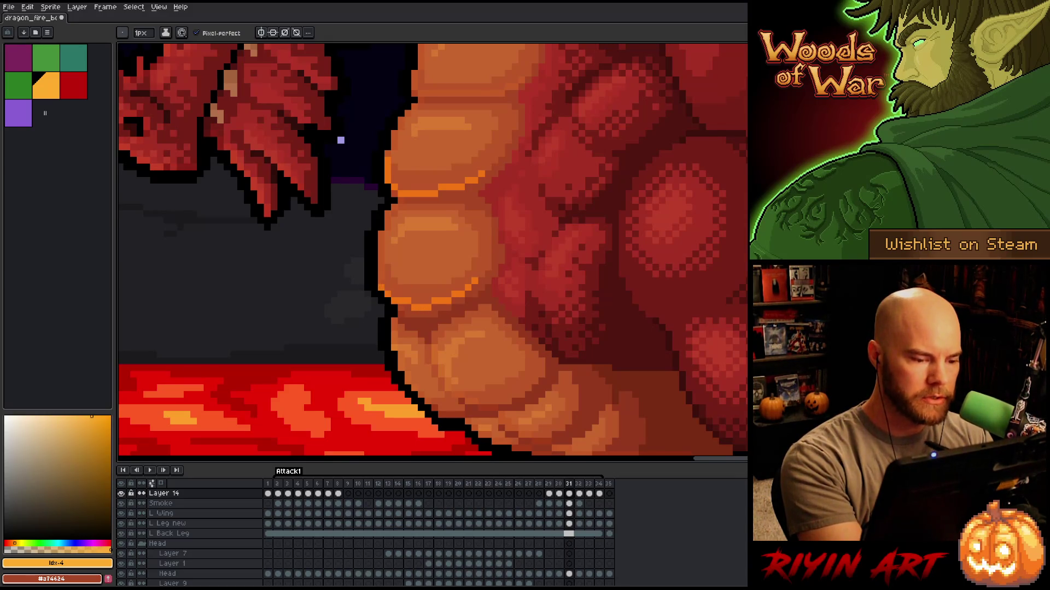
Compare frames 31 and 32, then add another orange outline segment on the belly scale.
key("Right")
key("Left")
key("Left")
key("Right")
key("Right")
key("Left")
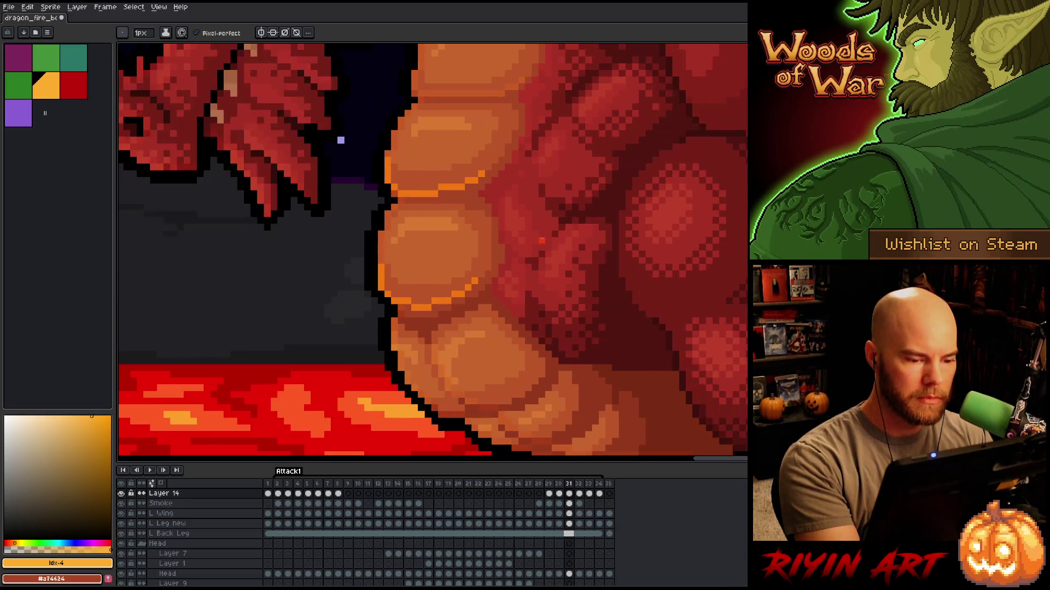
key("Left")
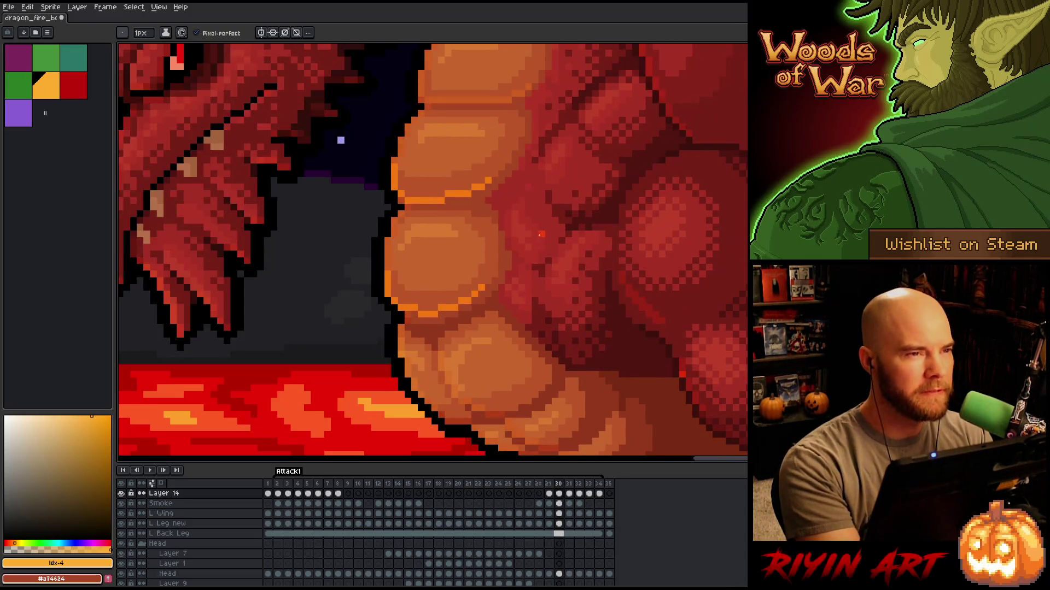
key("Right")
key("Right")
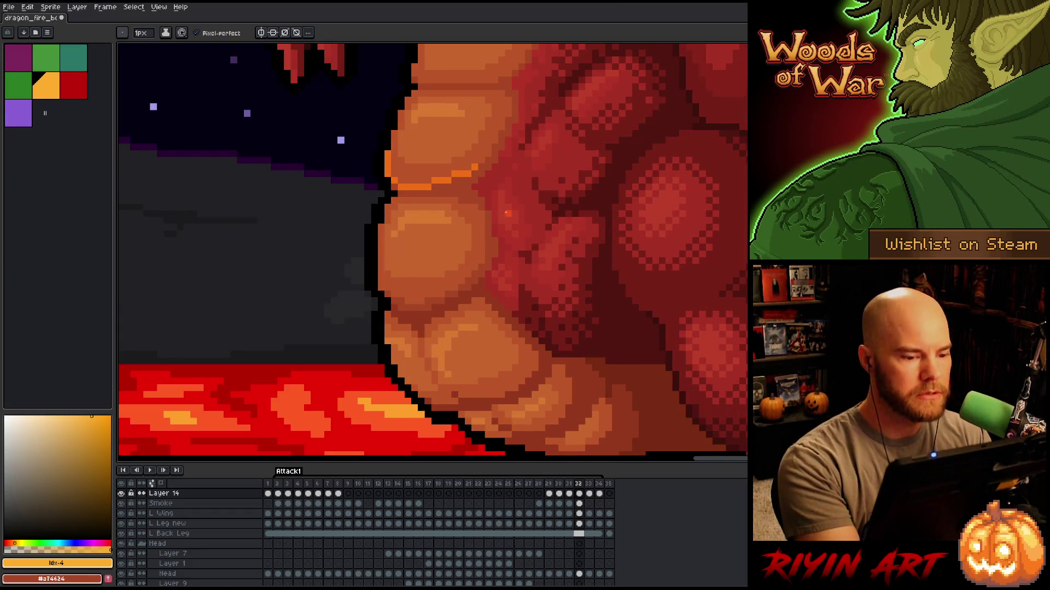
key("Left")
key("Right")
key("Left")
key("Right")
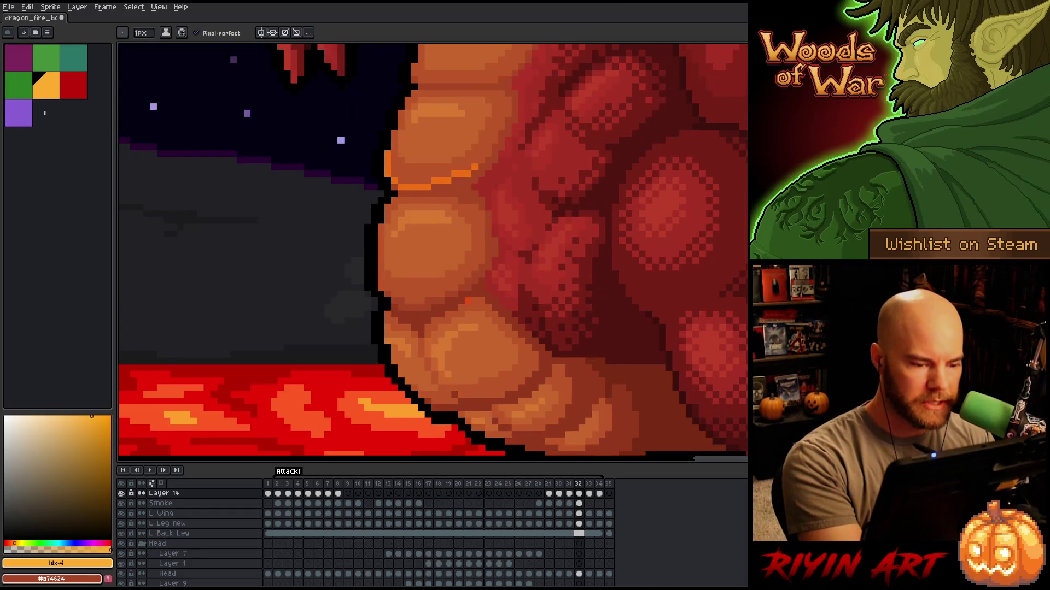
key("Left")
key("Right")
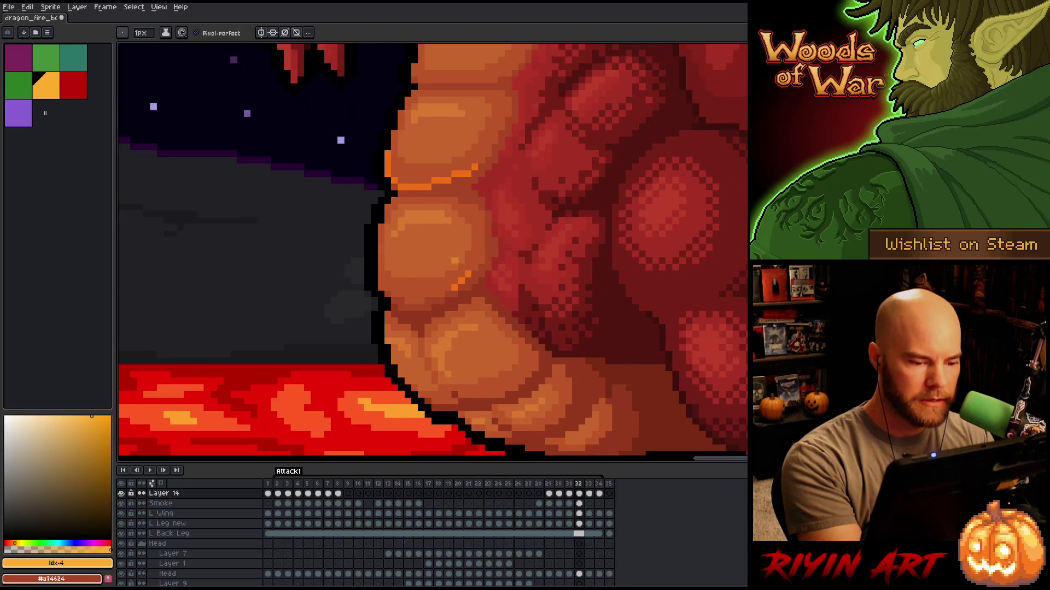
key("Left")
key("Right")
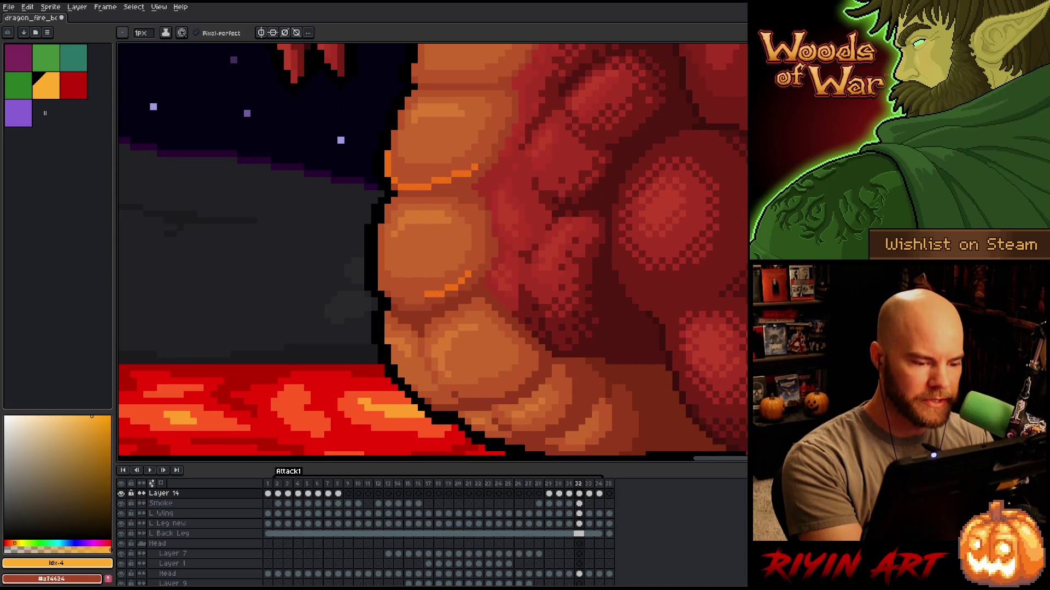
key("Right")
key("Left")
key("Left")
Add a short vertical orange stroke on the belly and erase stray pixels.
key("Right")
left_click_drag(424, 298, 385, 295)
key("Left")
key("Right")
key("Left")
key("Right")
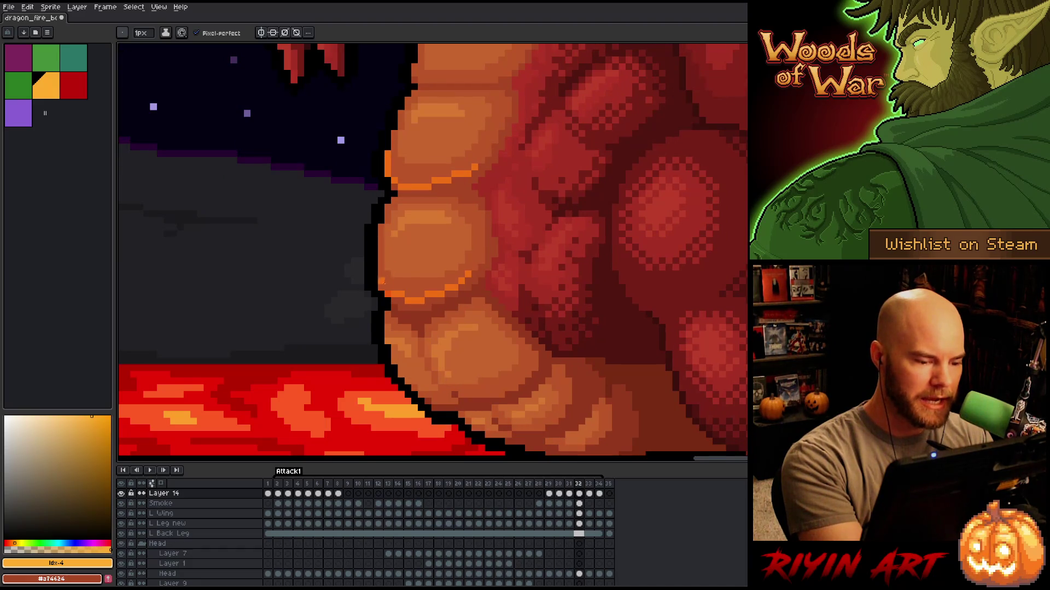
key("Left")
key("Right")
left_click_drag(385, 284, 386, 266)
key("Left")
key("Right")
key("e")
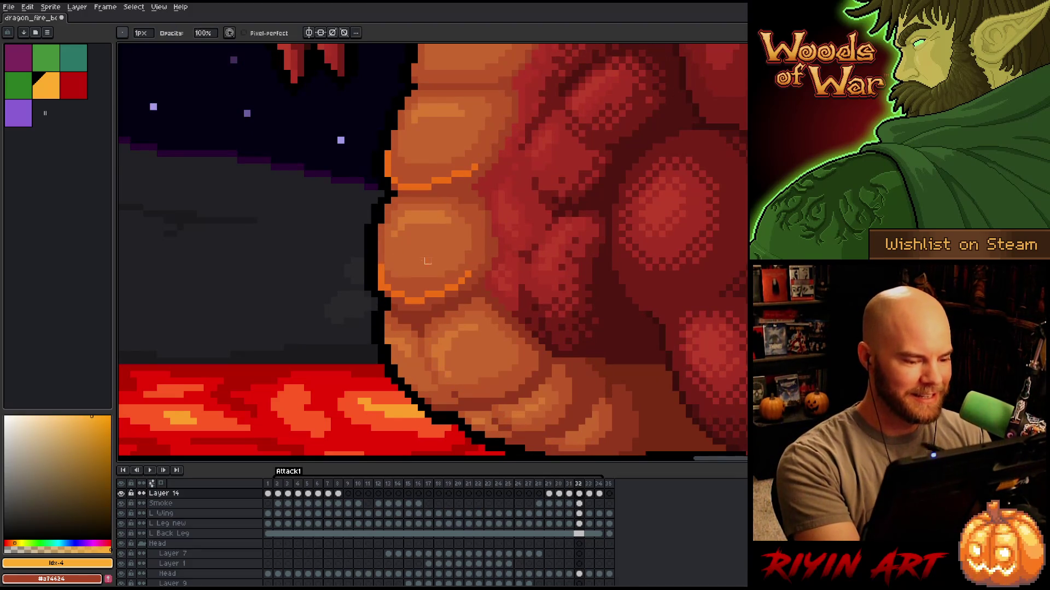
key("b")
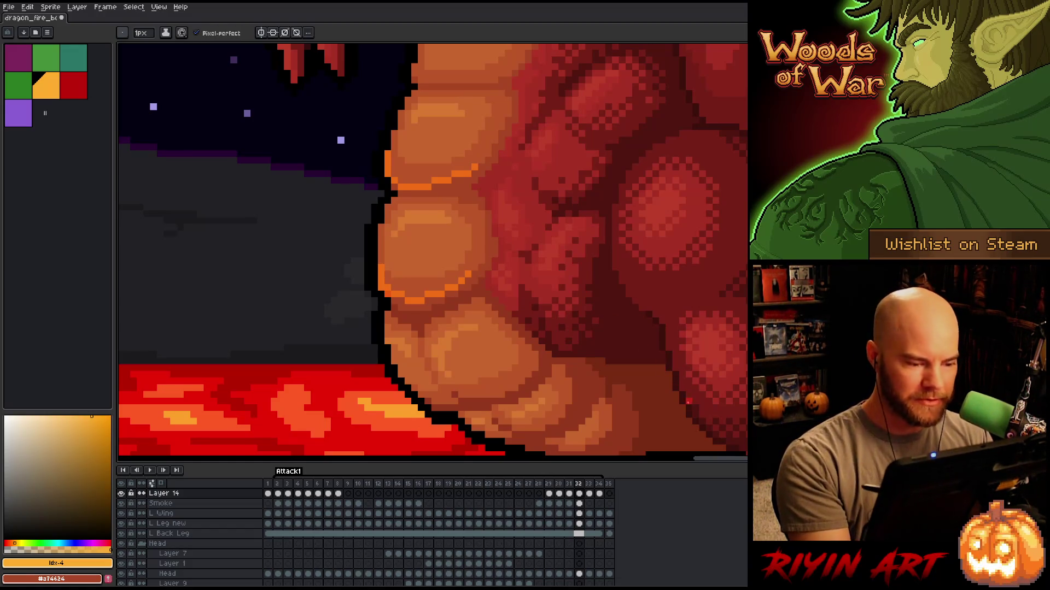
Check the highlights against the previous frame, then marquee-select an 8×12 patch of belly pixels.
key("Left")
key("Right")
key("Left")
key("Right")
key("Left")
key("Right")
key("Left")
key("Right")
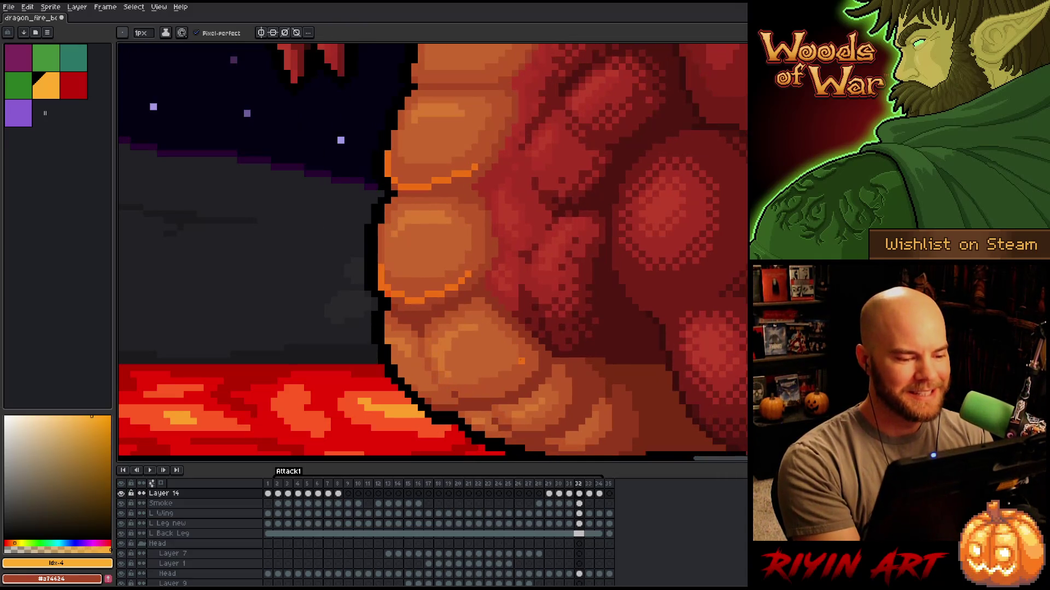
key("Left")
key("Right")
key("e")
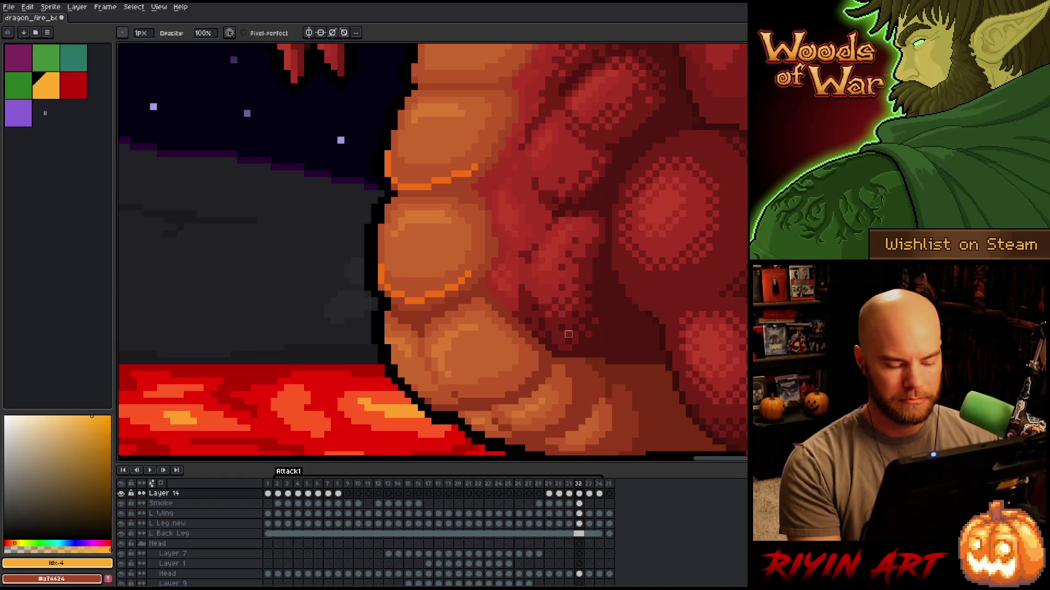
key("m")
left_click_drag(333, 236, 385, 315)
Commit the moved 8×12 belly patch and compare frames 32 and 33.
key("Return")
key("Right")
key("Left")
key("Left")
key("Right")
key("Right")
key("Left")
key("Right")
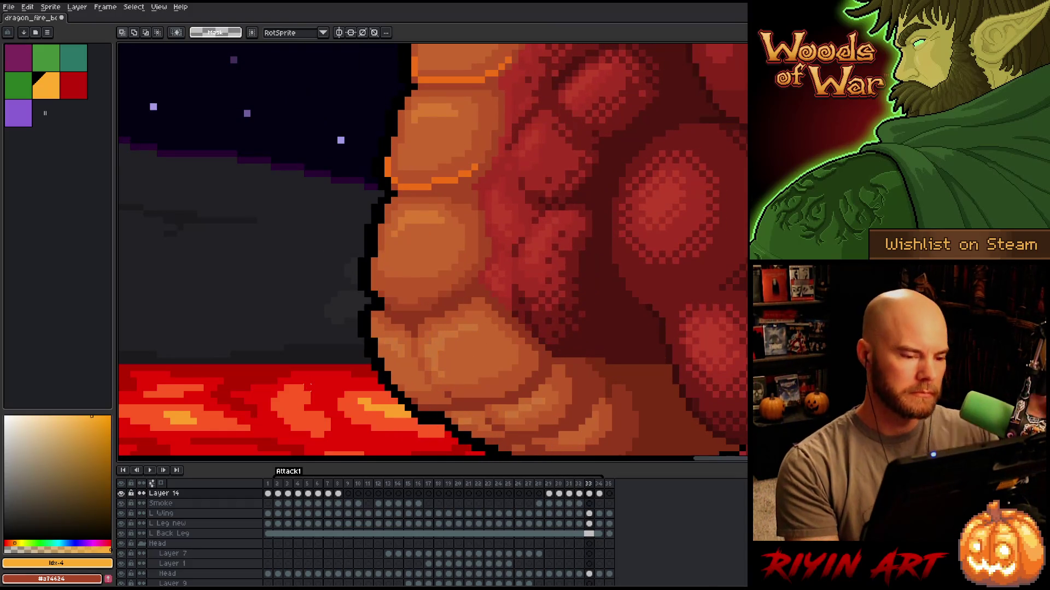
key("Left")
key("Right")
key("Left")
key("Right")
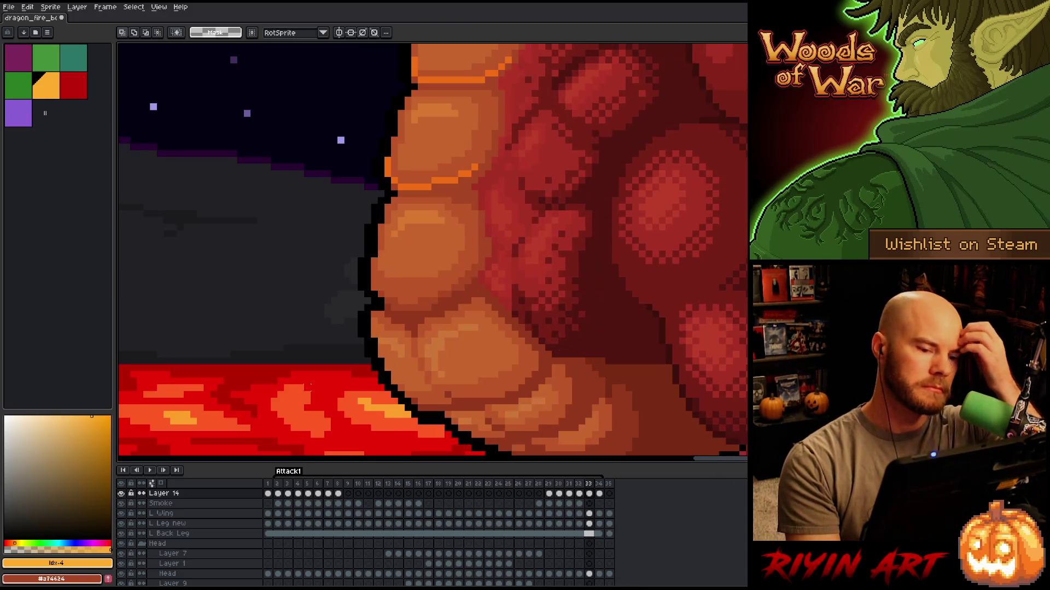
key("Left")
key("Right")
key("Left")
key("Right")
key("Left")
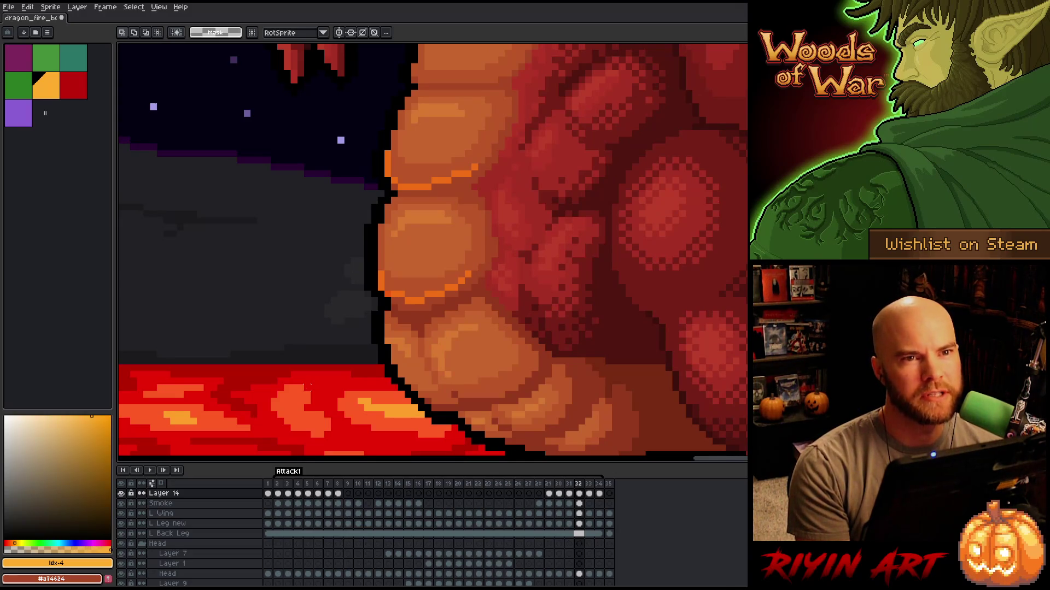
Zoom in and compare frames 31 and 32 to inspect the nudged belly pixels.
key("Right")
key("Left")
key("Right")
key("Left")
key("Left")
key("Right")
scroll(365, 327, "down", 2)
key("Left")
scroll(365, 327, "down", 1)
scroll(365, 327, "up", 3)
key("Right")
key("Left")
key("Right")
scroll(315, 346, "up", 2)
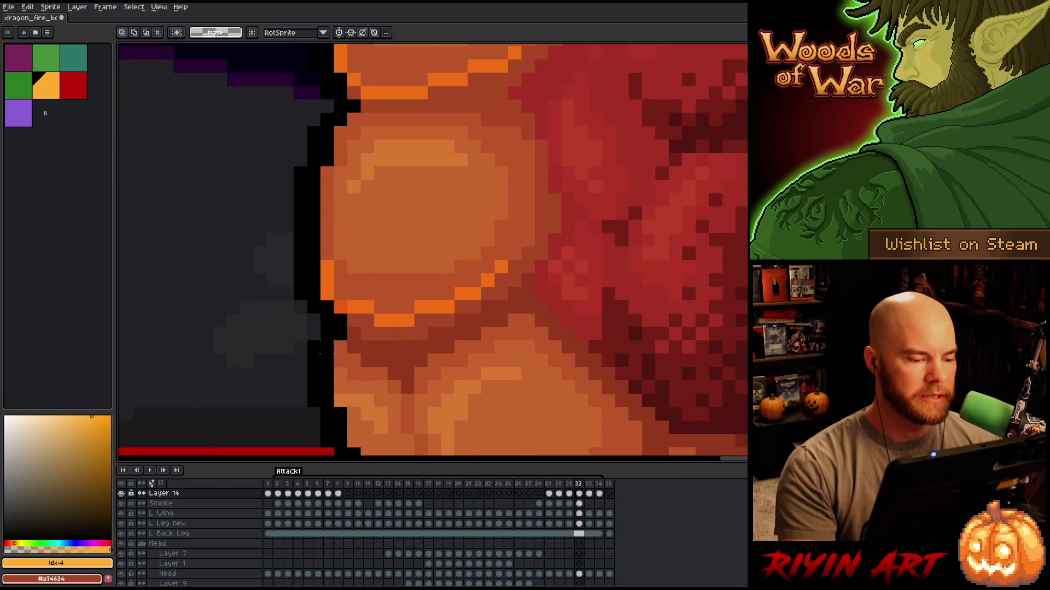
Return to the pencil and keep comparing frames 31 and 32.
key("b")
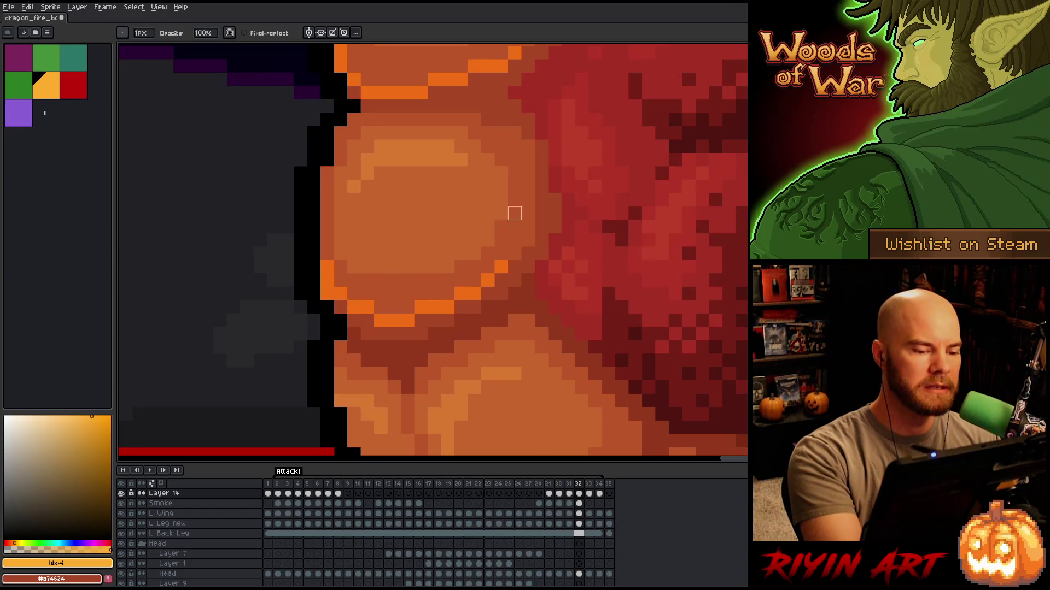
key("Left")
key("Right")
key("Left")
key("Right")
key("Left")
key("Right")
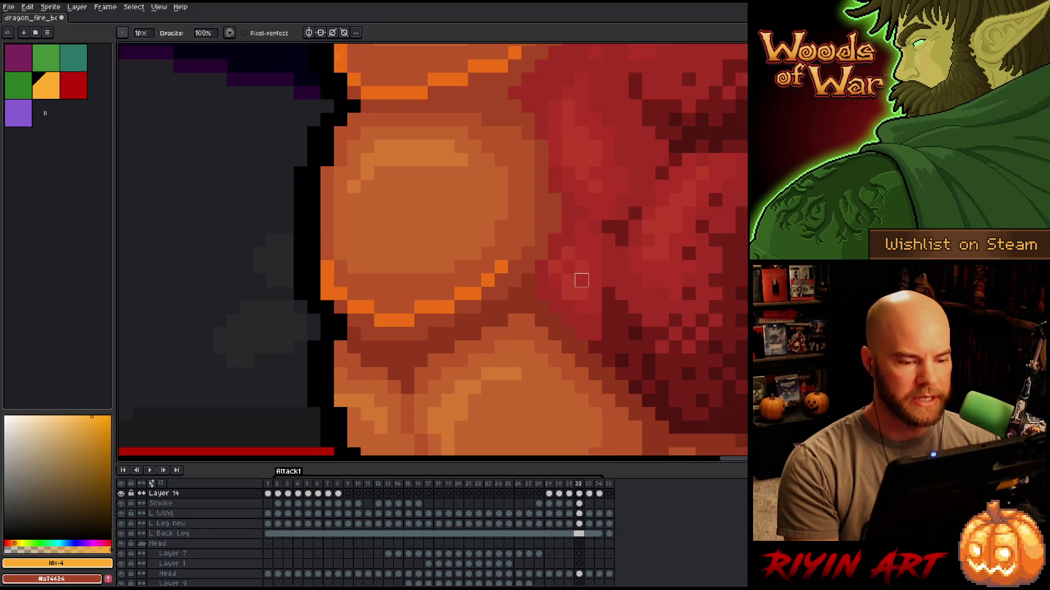
scroll(527, 266, "down", 3)
key("Left")
key("Right")
key("Left")
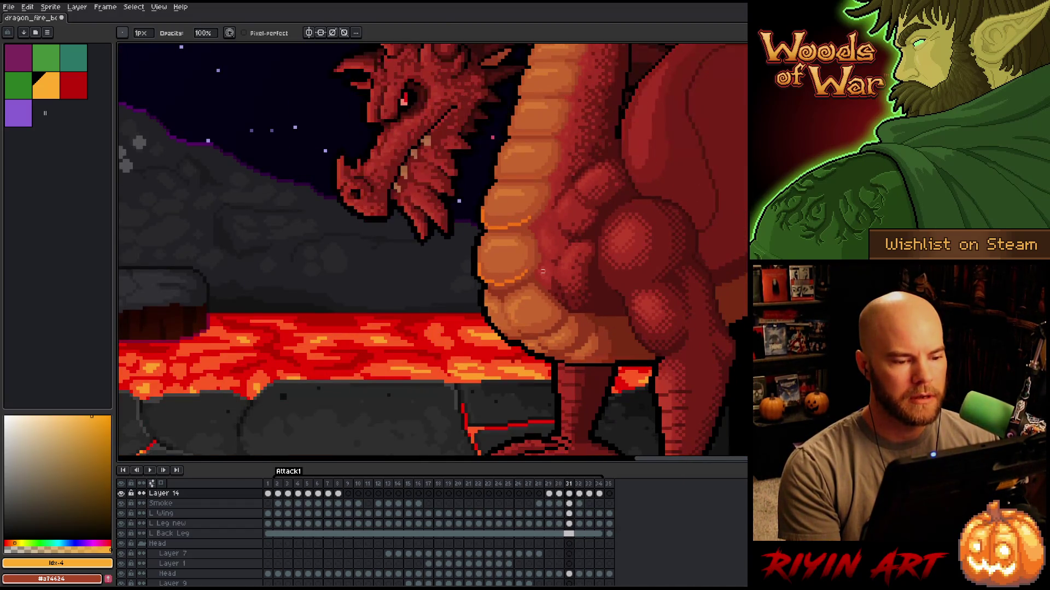
Flip between frames 31 and 32 to compare the dragon's poses.
key("Right")
scroll(512, 234, "up", 2)
scroll(512, 234, "up", 1)
key("Left")
key("Right")
key("Left")
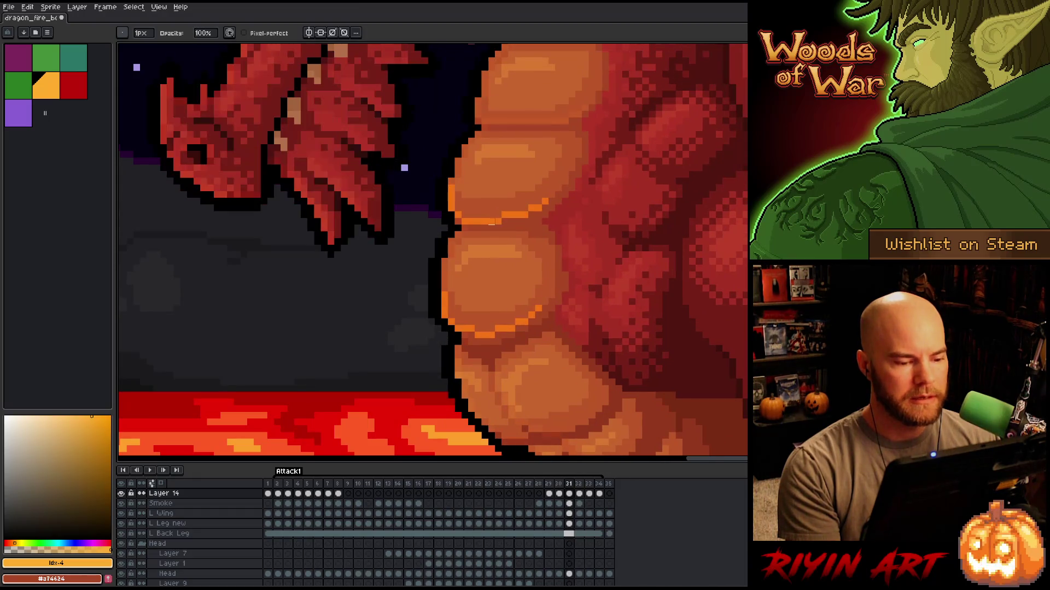
key("Right")
key("e")
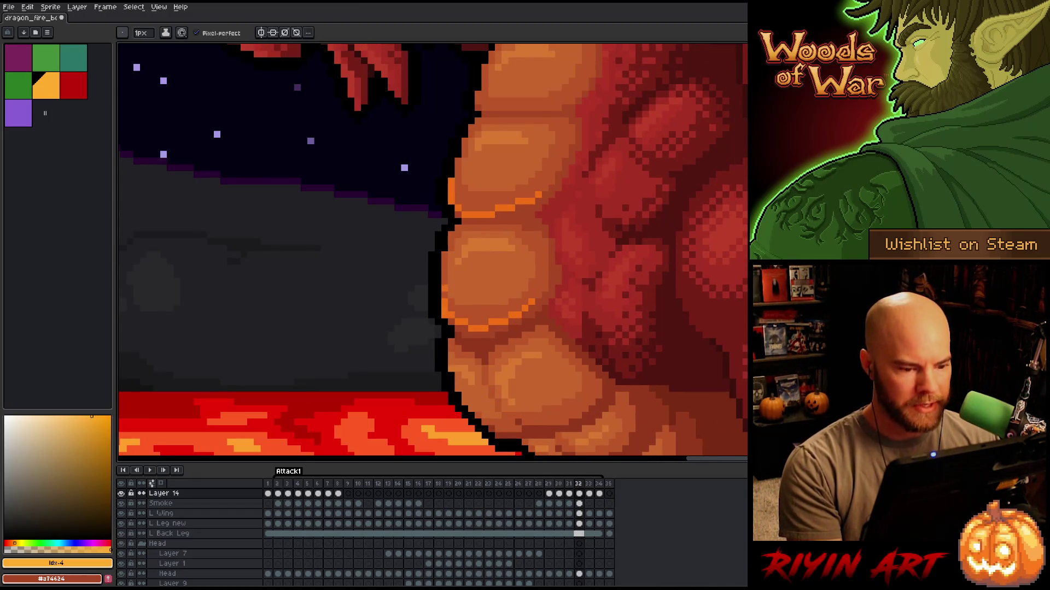
key("Left")
key("Right")
key("Left")
key("Right")
key("b")
key("Left")
key("Right")
key("Left")
key("Right")
key("b")
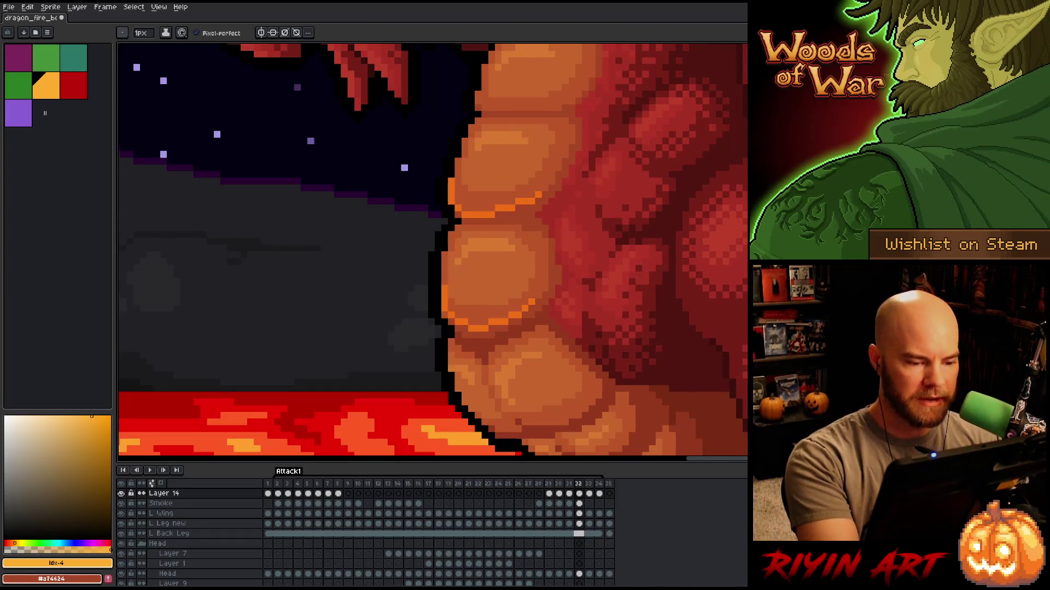
key("Left")
key("Right")
Step through frames 30 to 32 and advance to frame 33.
key("Left")
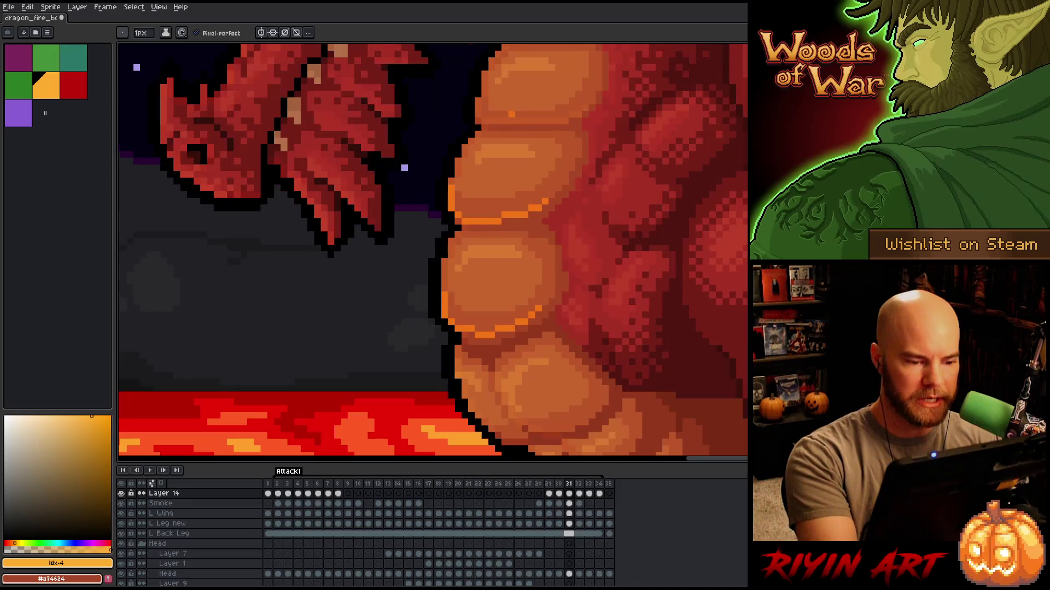
key("Right")
key("Left")
key("Left")
key("Right")
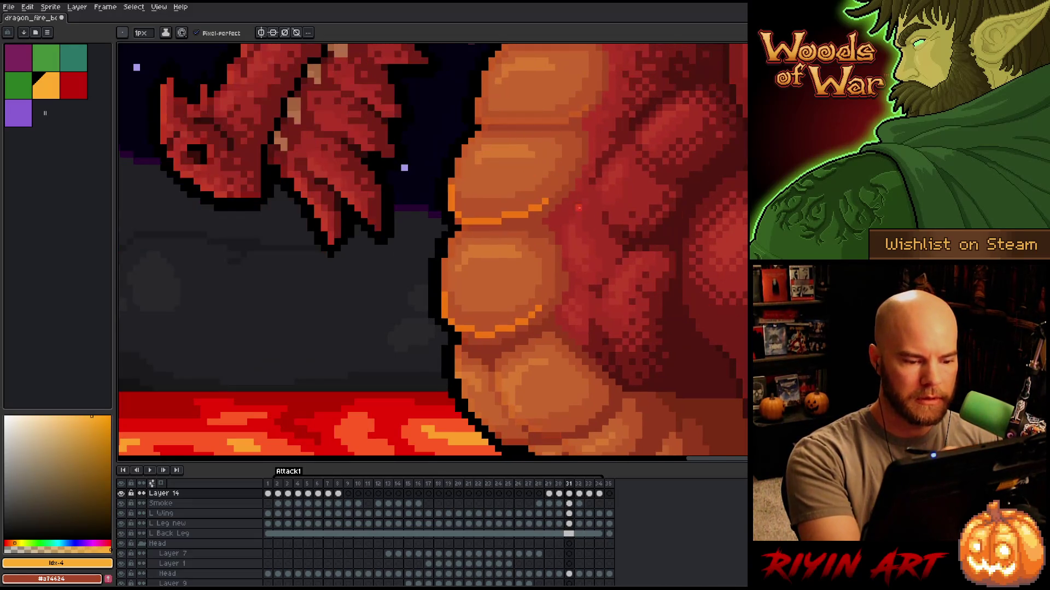
key("Right")
key("Left")
key("Right")
key("Left")
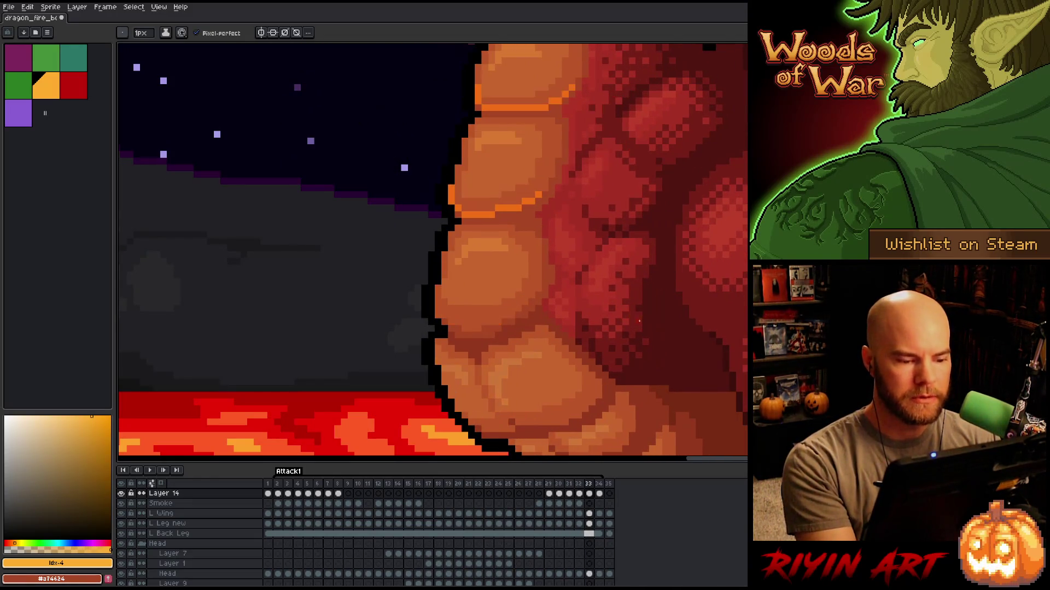
key("Right")
key("Left")
key("Right")
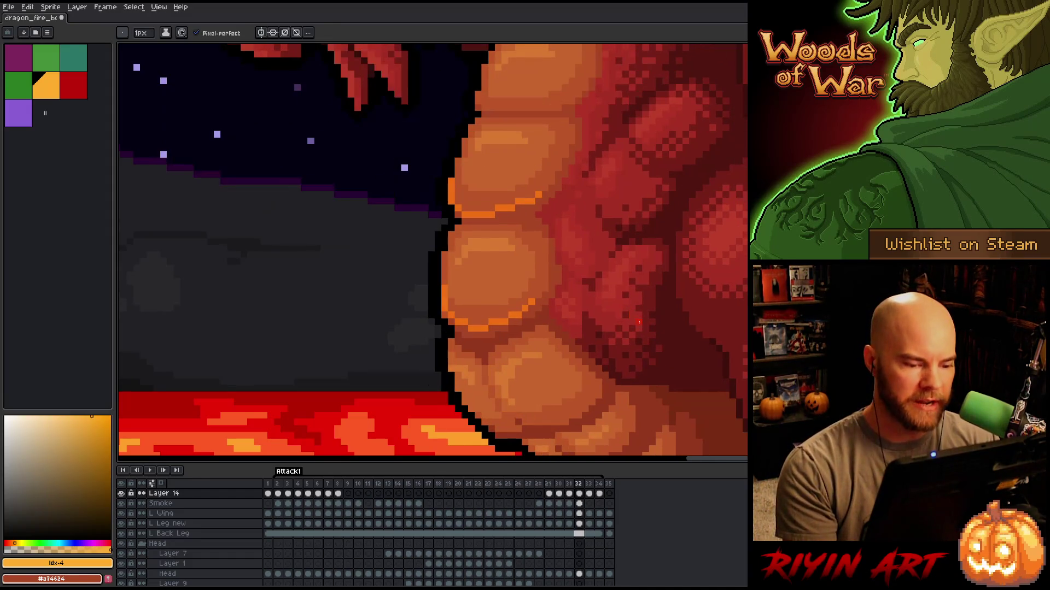
key("Right")
key("Left")
key("Right")
Draw an orange rim line along the belly's left outline on frame 33.
left_click_drag(438, 287, 438, 315)
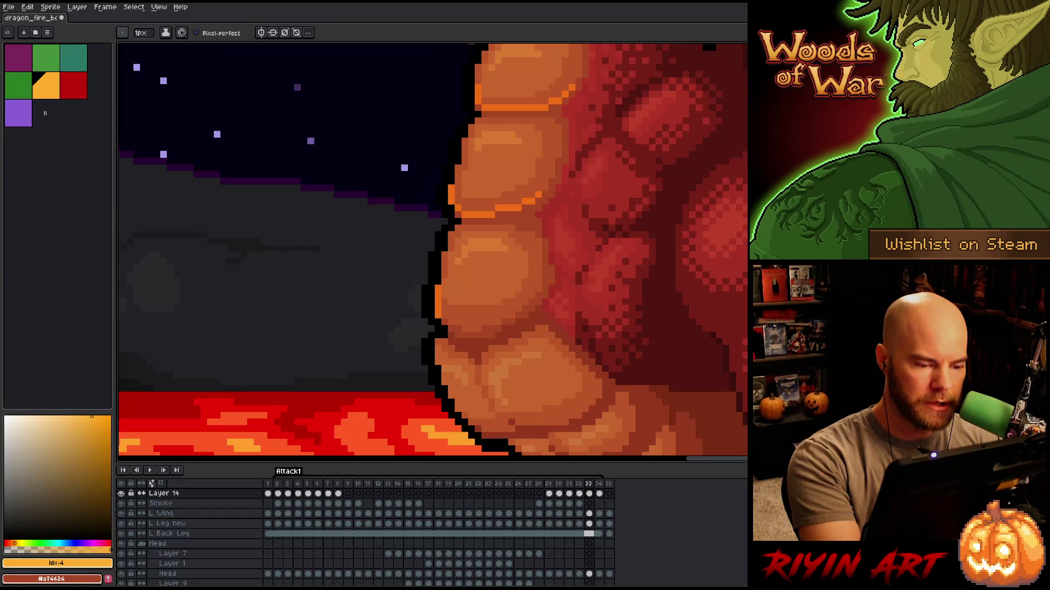
key("ctrl+z")
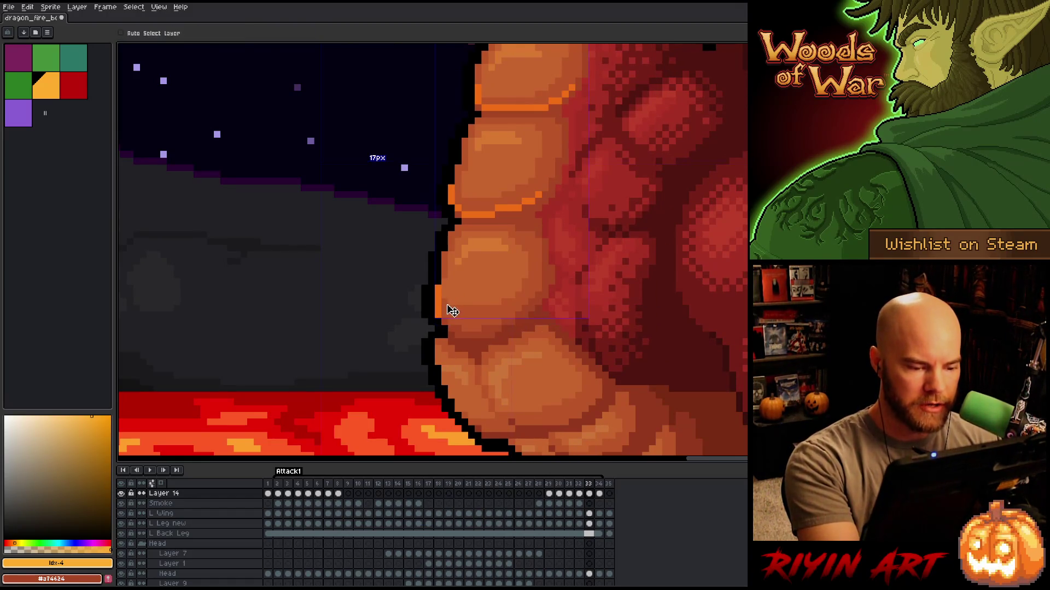
mouse_move(438, 285)
left_mouse_down()
mouse_move(444, 315)
mouse_move(462, 326)
mouse_move(519, 309)
left_mouse_up()
Flip between frames 33 and 34 to check the new rim line.
key("Right")
key("Left")
key("Right")
key("Left")
key("Right")
key("Left")
key("Right")
key("Left")
key("Right")
key("Left")
key("Right")
Review the frames around 30 to 34, then play the animation.
key("Right")
key("Right")
key("Right")
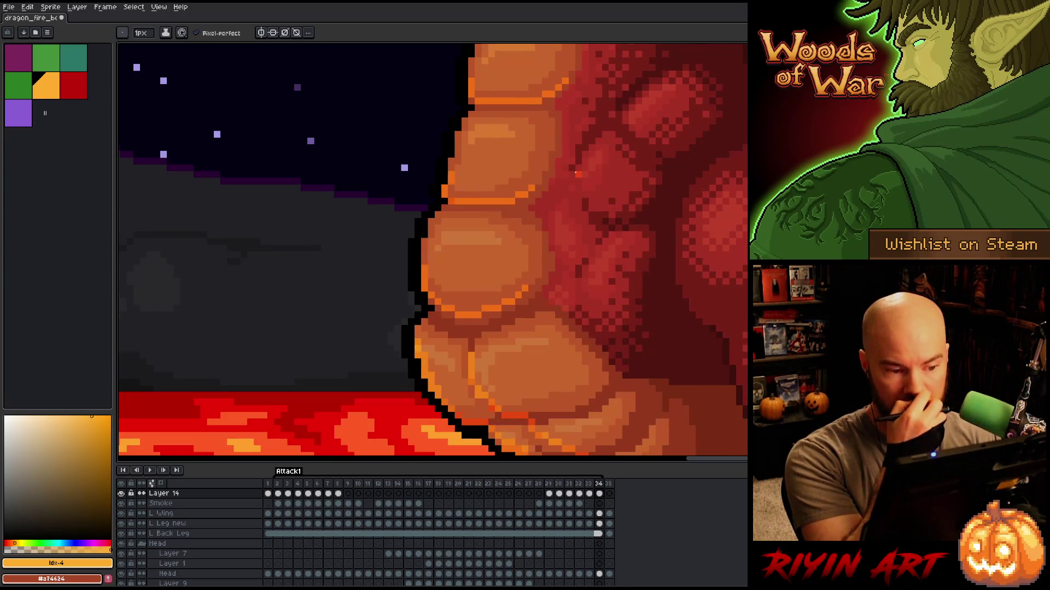
key("Right")
key("Left")
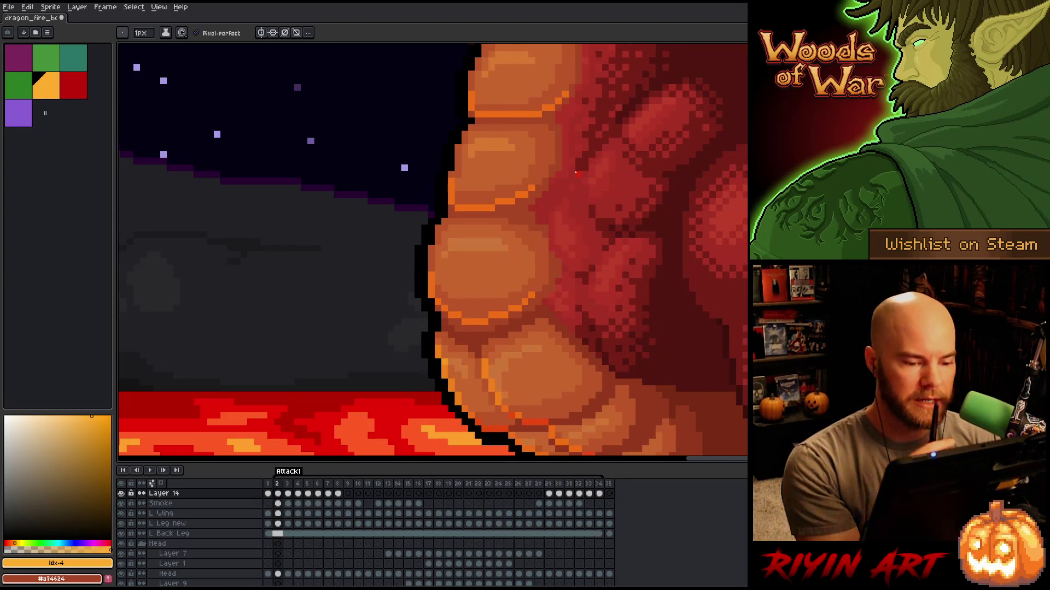
key("Left")
key("Left")
key("Left")
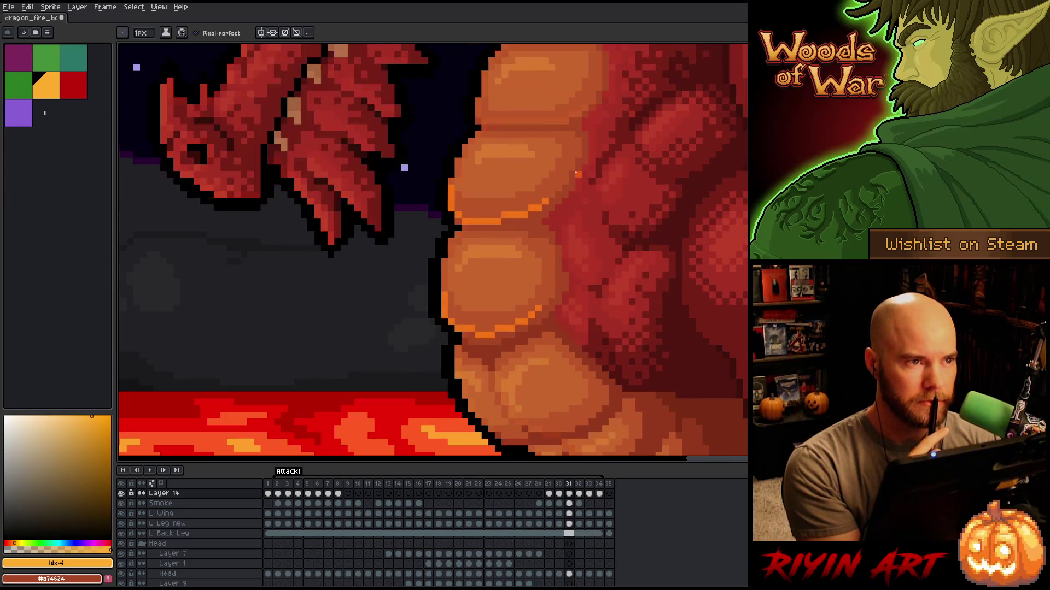
key("Right")
key("Right")
key("Right")
key("Left")
key("Left")
key("Left")
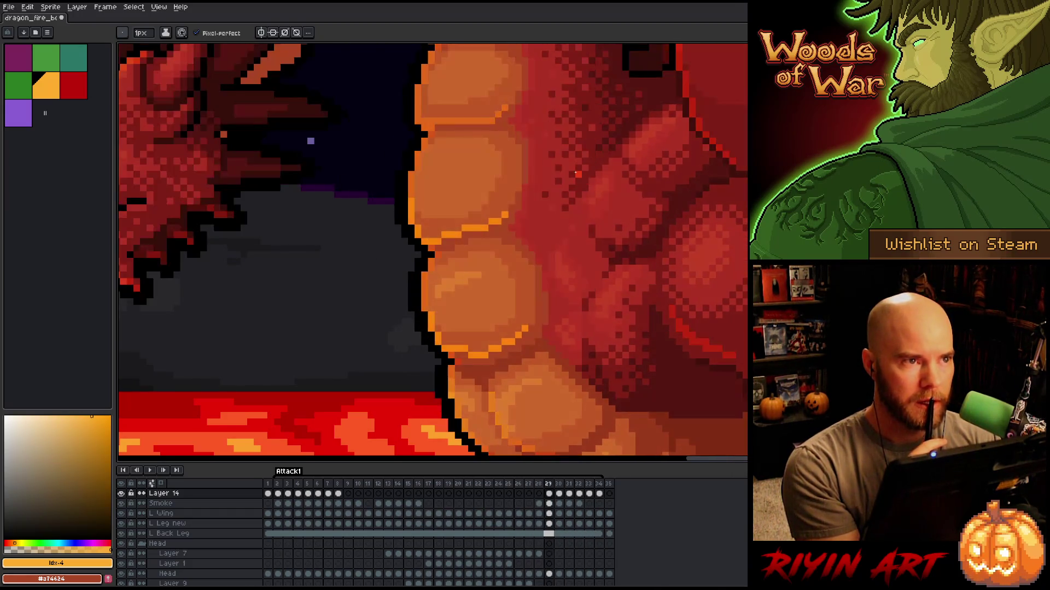
key("Right")
key("Right")
key("Right")
key("Left")
key("Left")
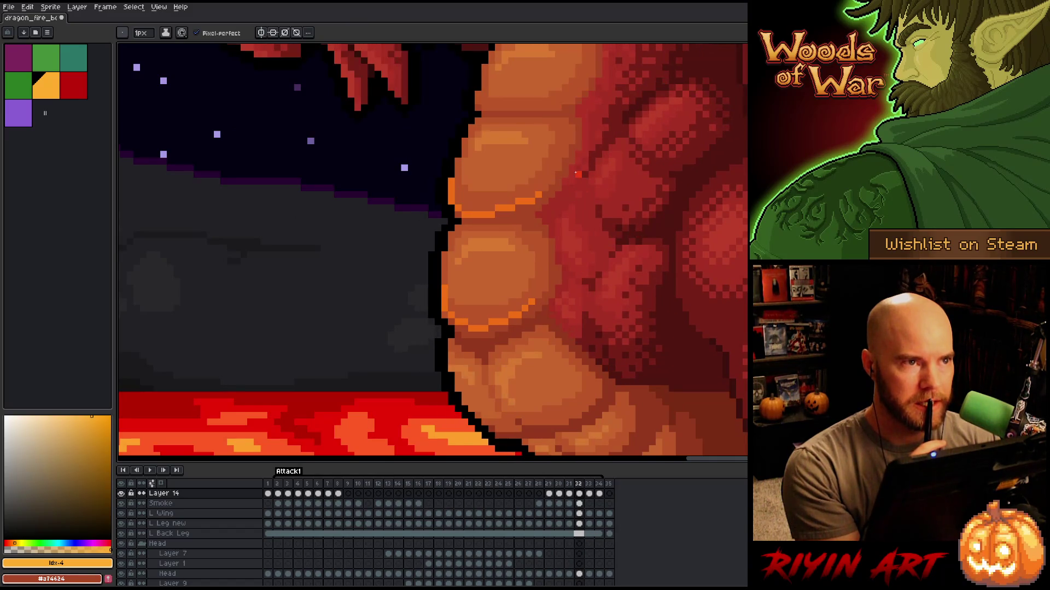
key("Right")
key("Right")
key("Right")
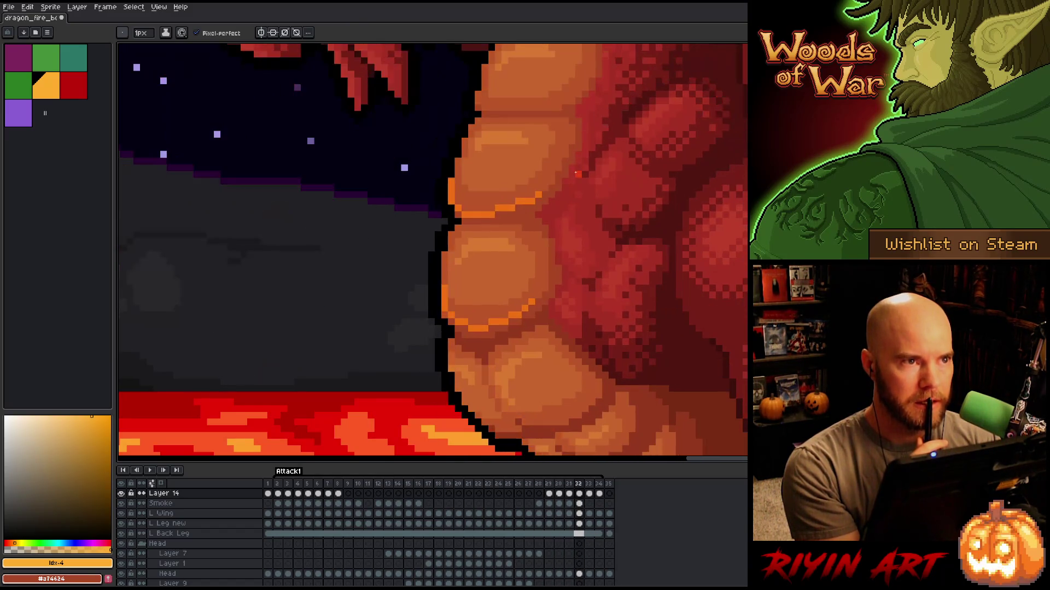
key("Return")
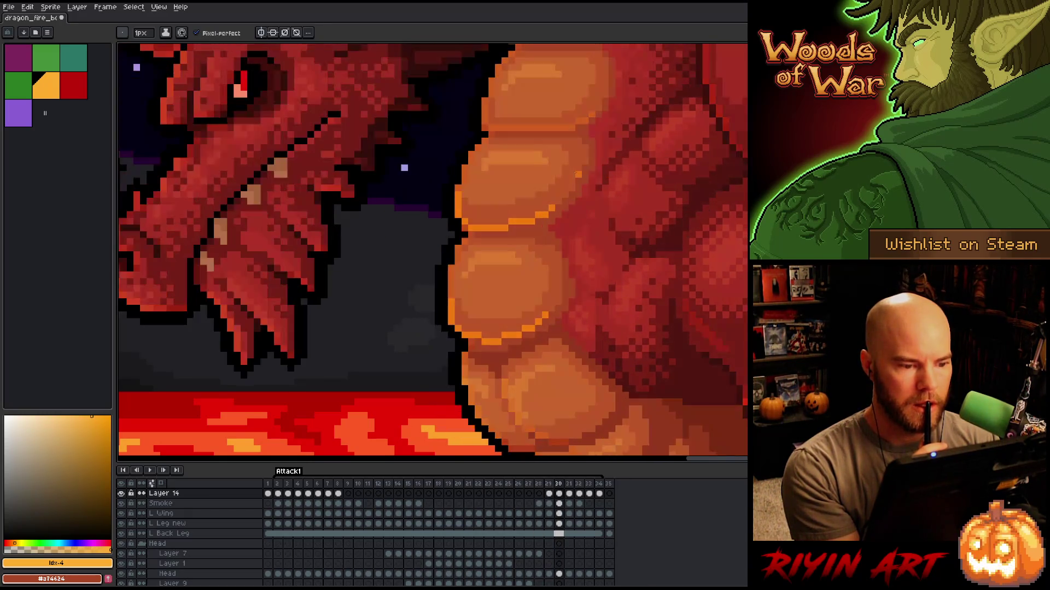
Erase a stray pixel on the dragon's belly in frame 29.
key("Left")
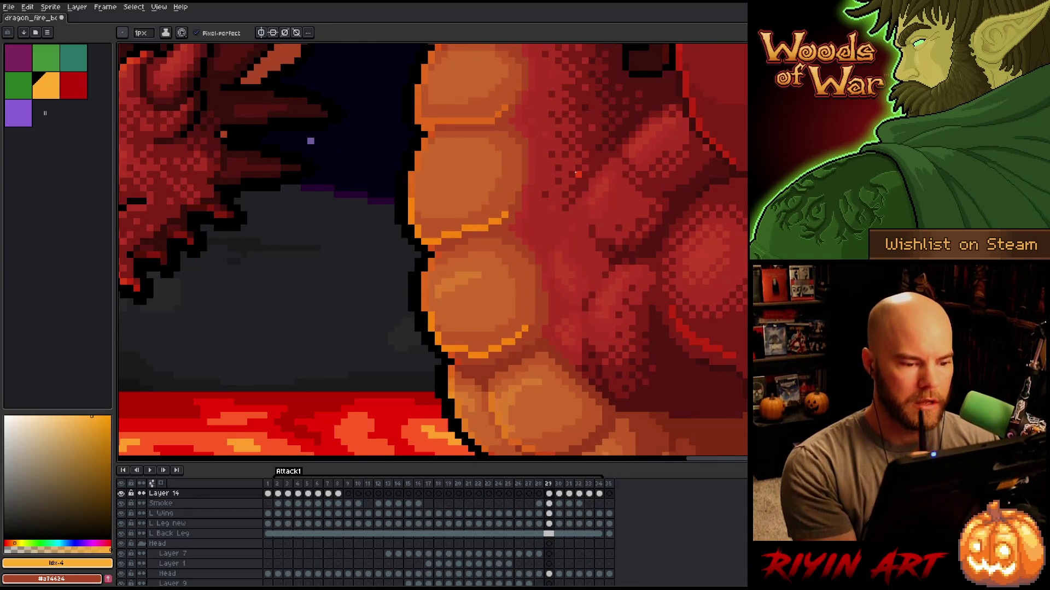
key("e")
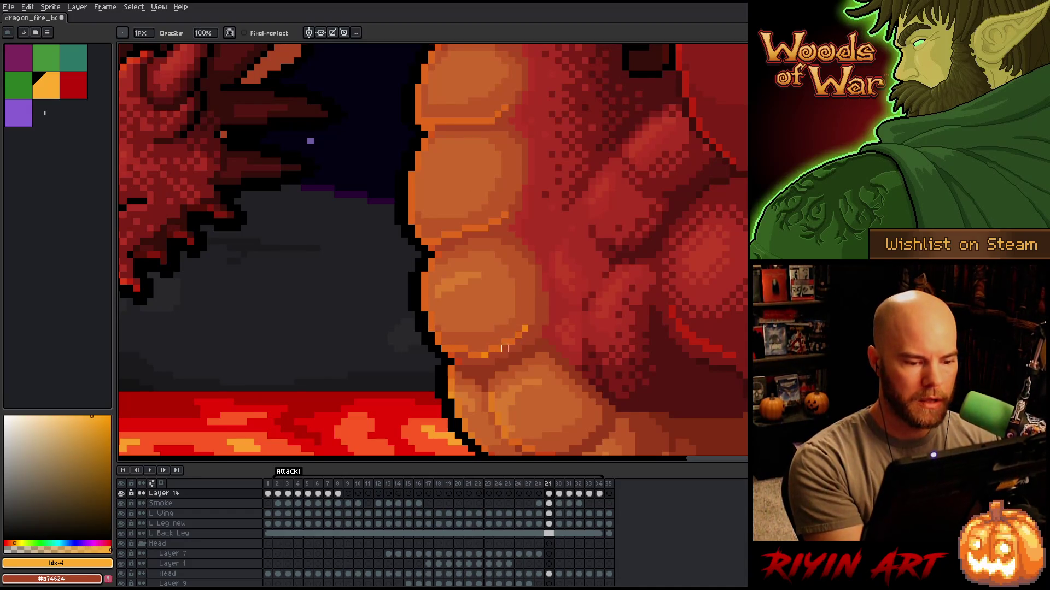
left_click(525, 322)
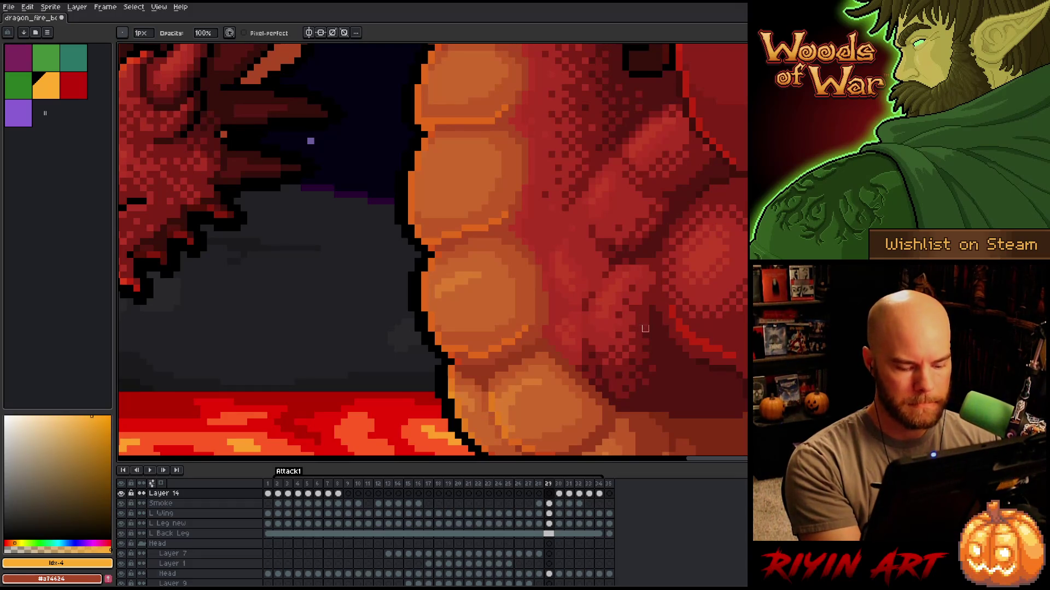
Compare poses across frames 30 to 33 and settle on frame 32.
key("Right")
key("Right")
key("Right")
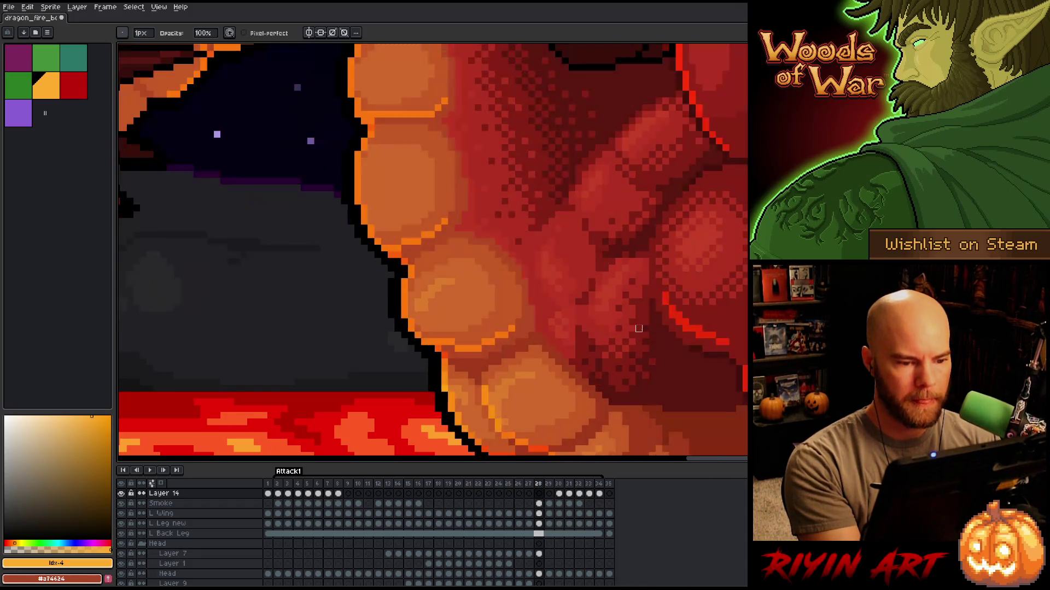
key("Left")
key("Left")
key("Right")
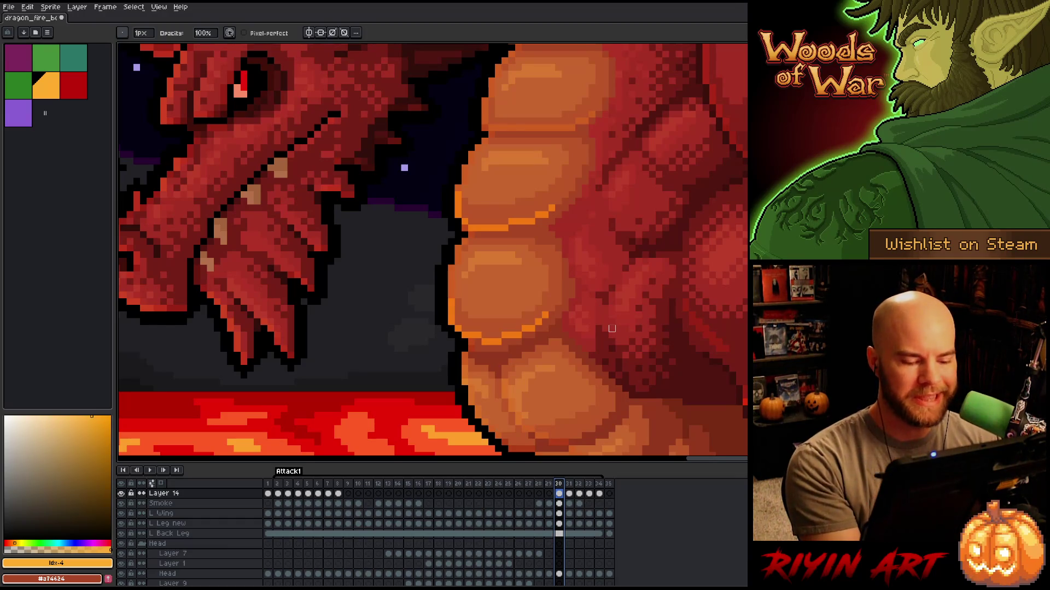
left_click_drag(561, 318, 490, 374)
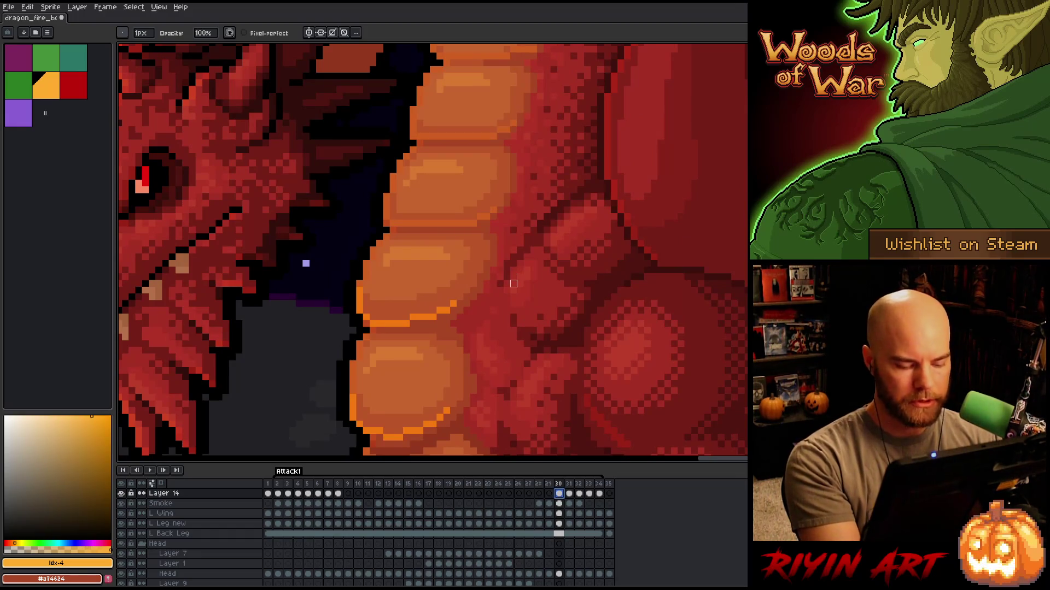
key("Left")
key("Right")
key("Right")
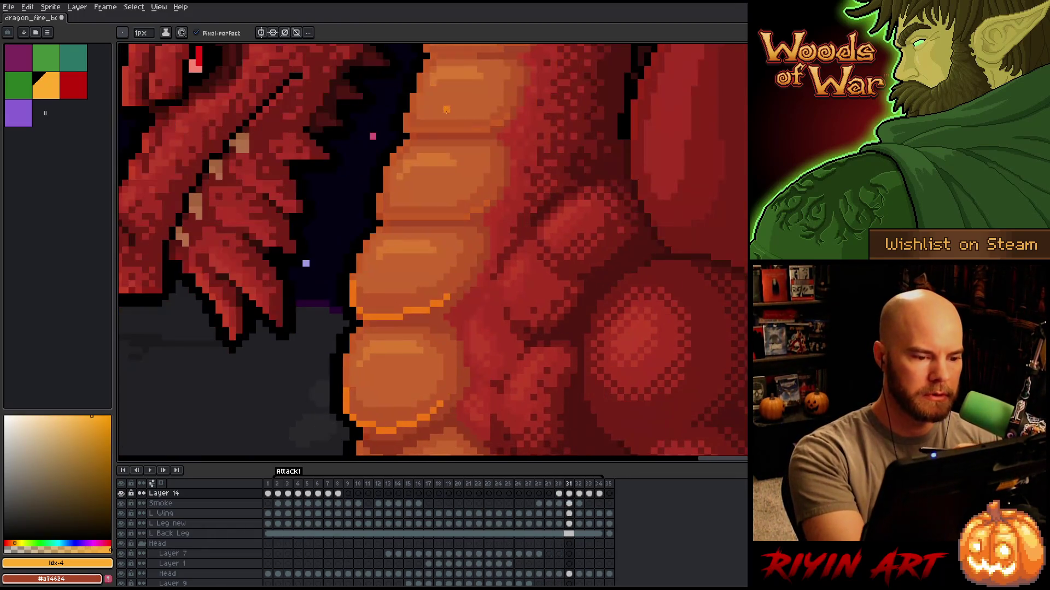
key("Right")
key("Right")
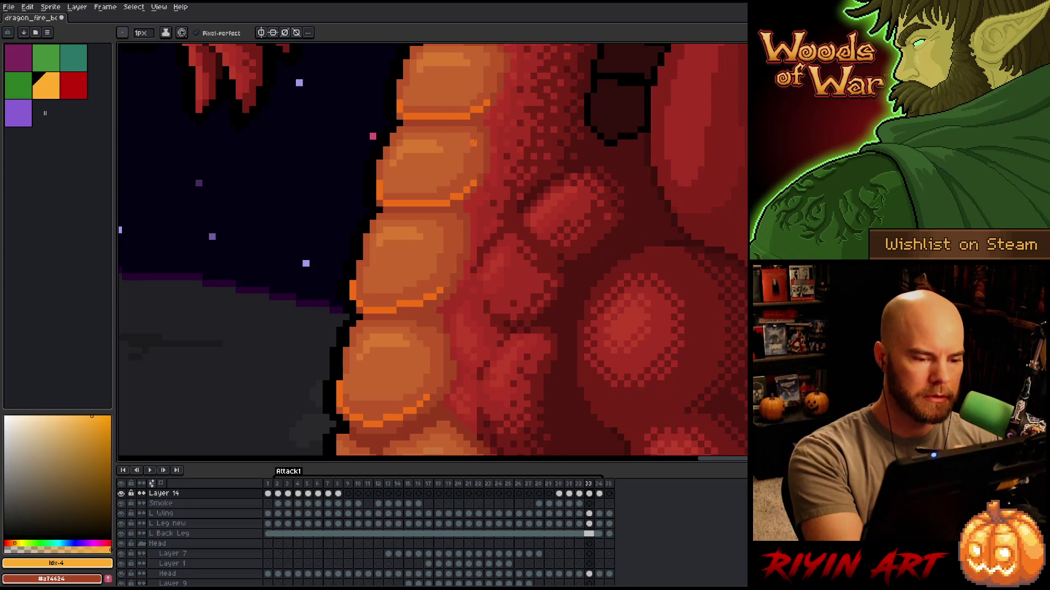
key("Left")
key("Right")
key("Left")
Draw an orange line along the belly plate's lower edge on frame 32.
left_click(485, 184)
key("Right")
key("Left")
key("Left")
key("Right")
left_click(460, 203)
mouse_move(458, 203)
left_mouse_down()
mouse_move(386, 203)
mouse_move(379, 189)
left_mouse_up()
key("Right")
key("Left")
key("Right")
key("Left")
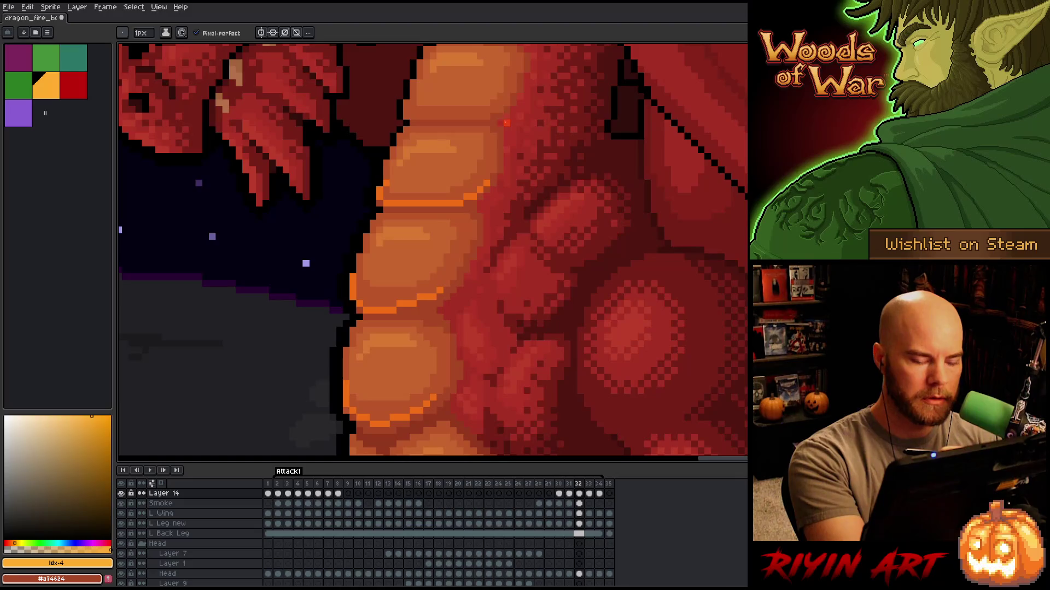
Draw an orange curve along the belly plate on frame 31.
key("Left")
mouse_move(486, 203)
left_mouse_down()
mouse_move(464, 215)
mouse_move(389, 217)
mouse_move(382, 185)
left_mouse_up()
key("Right")
key("Left")
key("Right")
key("Left")
key("e")
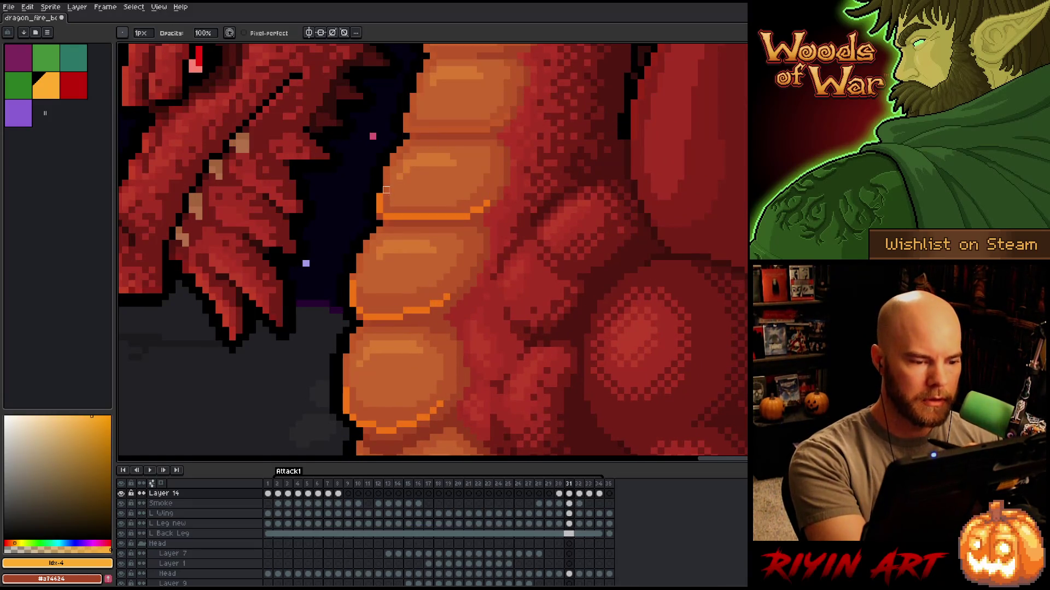
Draw an orange edge line under the belly plate on frame 30.
key("Left")
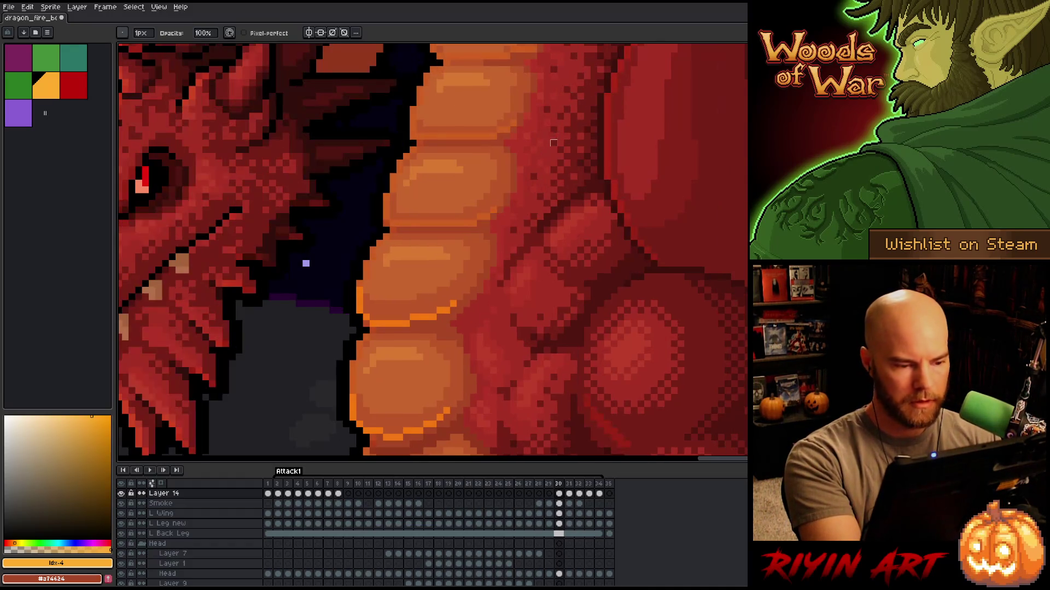
key("b")
mouse_move(491, 209)
left_mouse_down()
mouse_move(469, 223)
mouse_move(389, 219)
mouse_move(385, 209)
left_mouse_up()
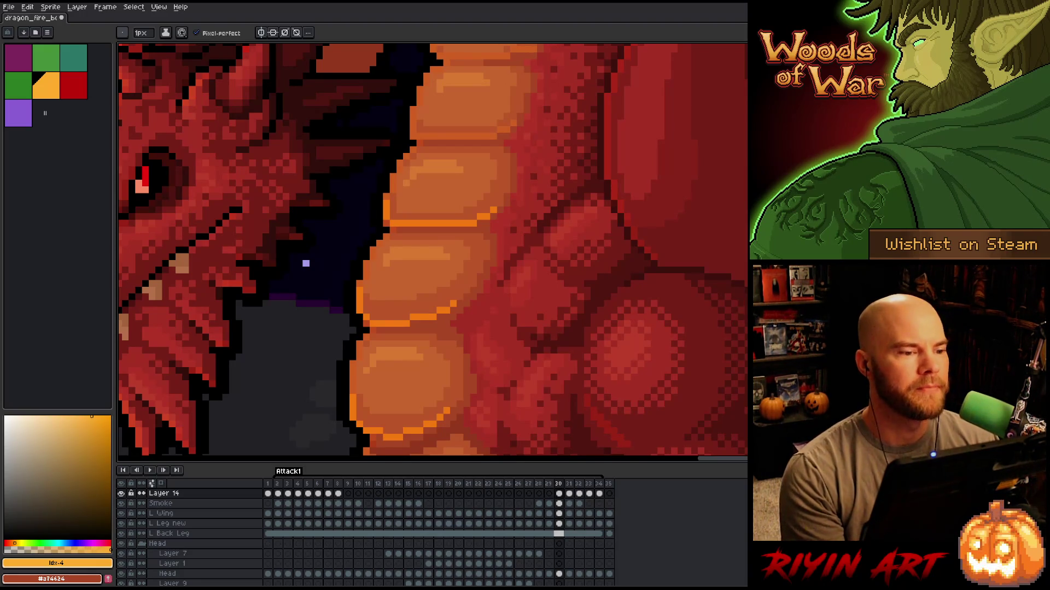
scroll(403, 301, "down", 3)
Compare poses across frames 29 to 32 with the lower belly plates in view.
scroll(426, 300, "up", 3)
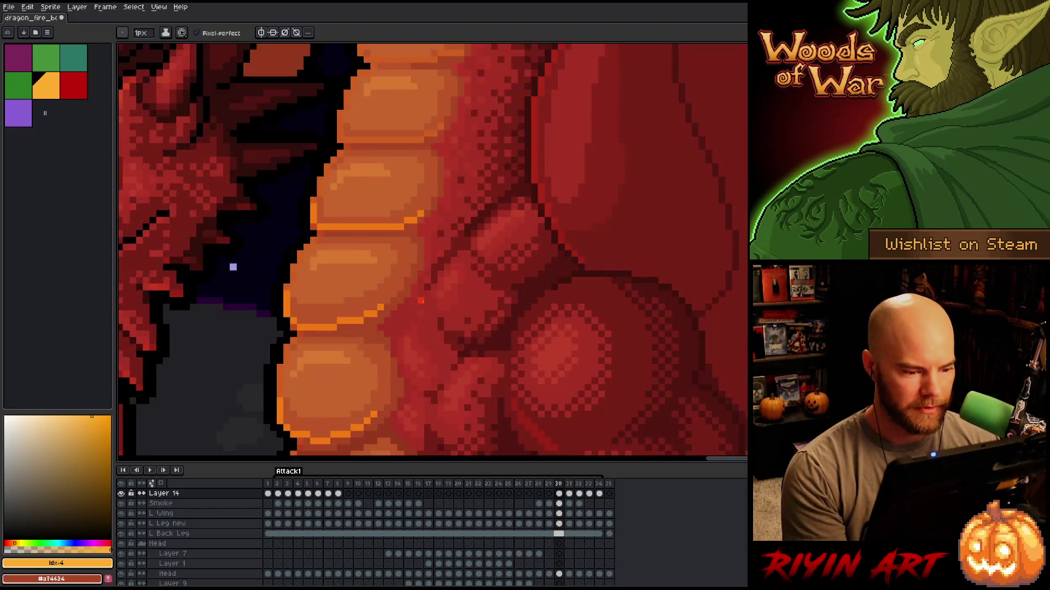
scroll(327, 266, "up", 1)
scroll(297, 257, "down", 1)
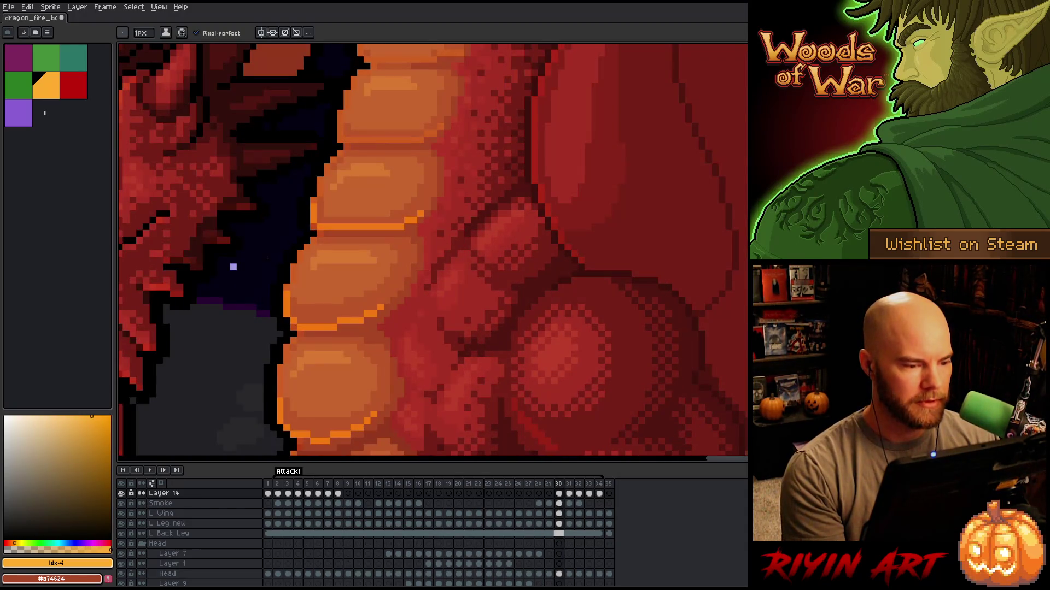
key("Left")
key("Right")
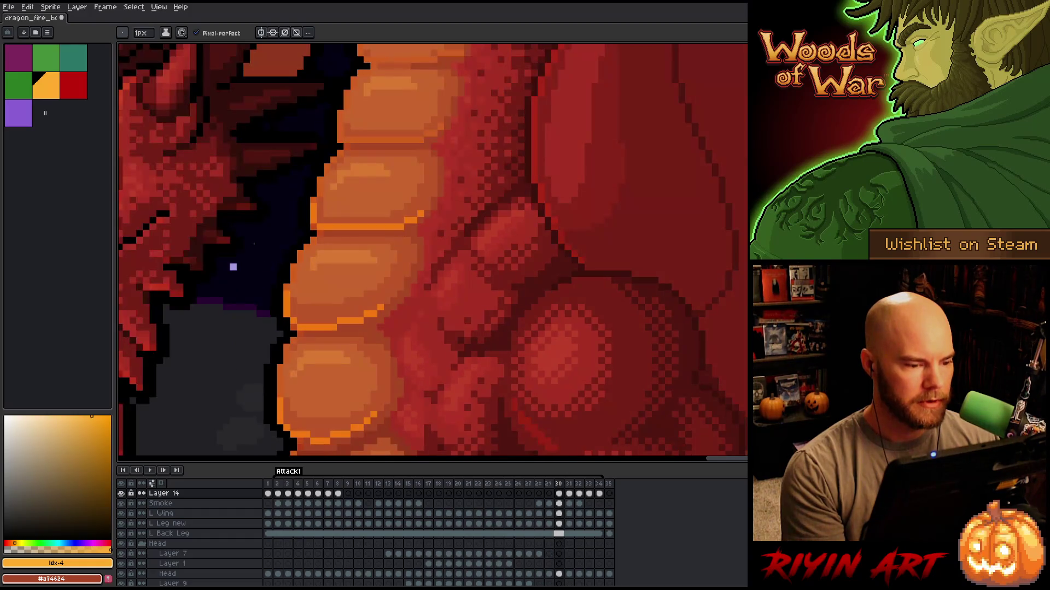
left_click_drag(269, 215, 295, 274)
key("Right")
key("Left")
key("Right")
key("Right")
key("Left")
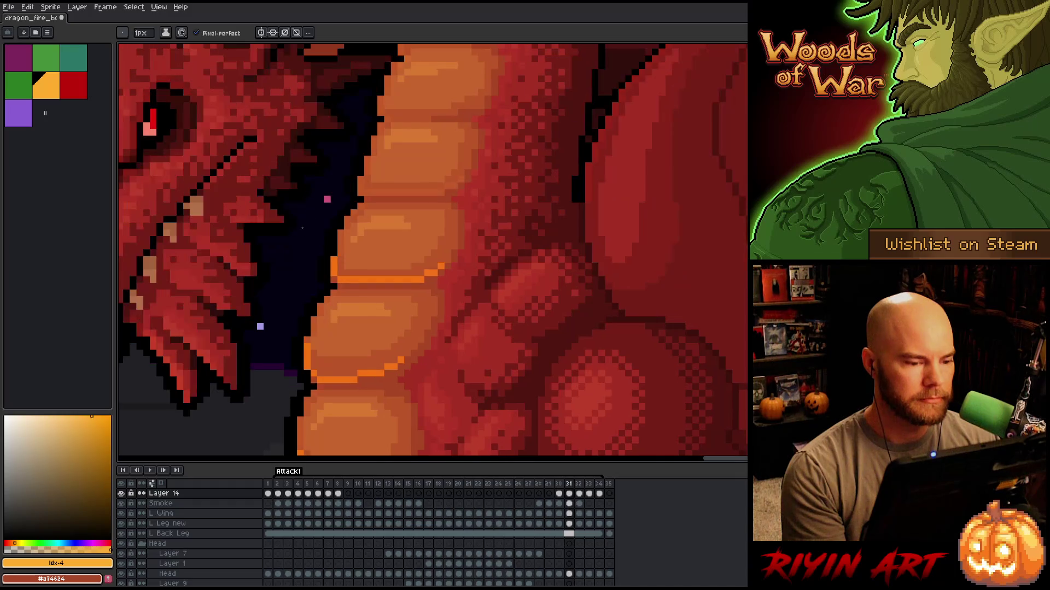
key("Right")
left_click_drag(374, 205, 389, 265)
key("Left")
key("Right")
Redraw the orange plate-edge line on frame 31, extending it to the right.
key("Left")
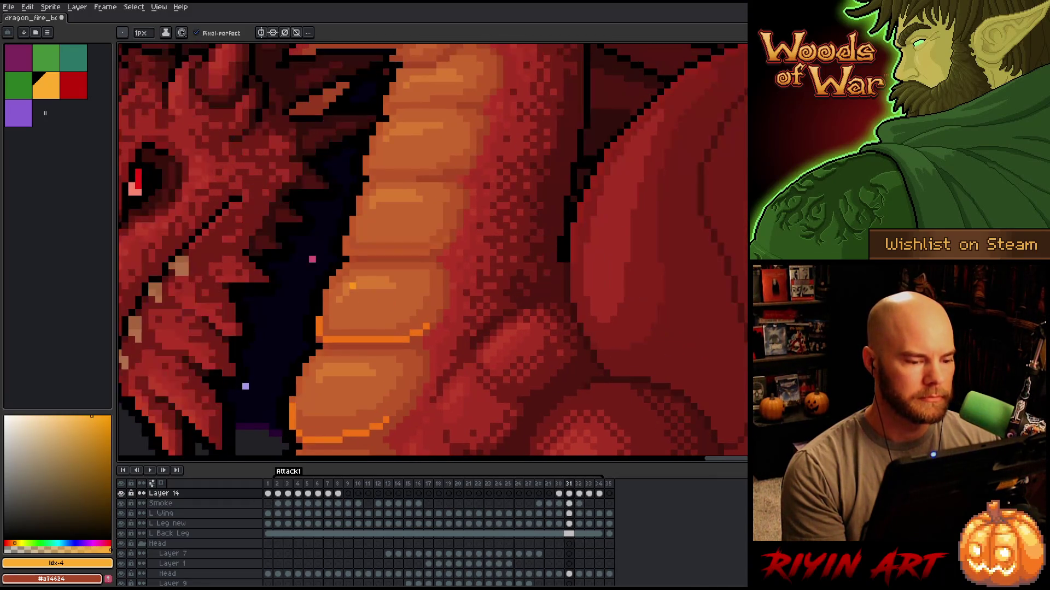
mouse_move(429, 252)
left_mouse_down()
mouse_move(344, 252)
mouse_move(345, 237)
left_mouse_up()
left_click_drag(433, 246, 440, 246)
key("period")
key("comma")
Redraw the orange plate-edge line on frame 32.
key("period")
key("comma")
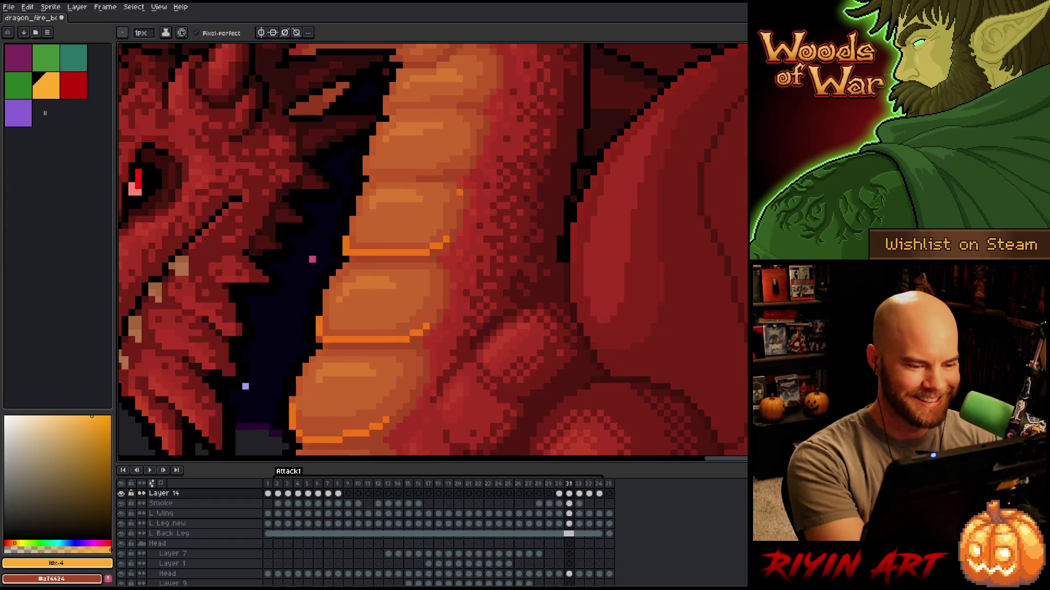
key("period")
mouse_move(426, 236)
left_mouse_down()
mouse_move(353, 240)
mouse_move(351, 218)
left_mouse_up()
key("comma")
key("period")
key("comma")
key("period")
Draw an orange line under the rib segment on frame 30.
key("e")
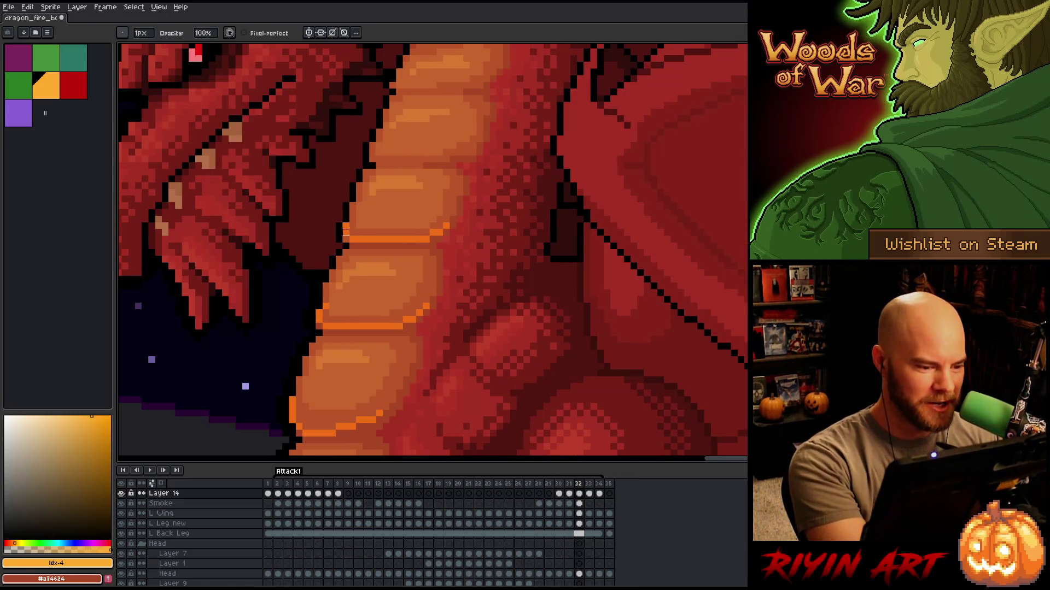
key("period")
key("comma")
key("comma")
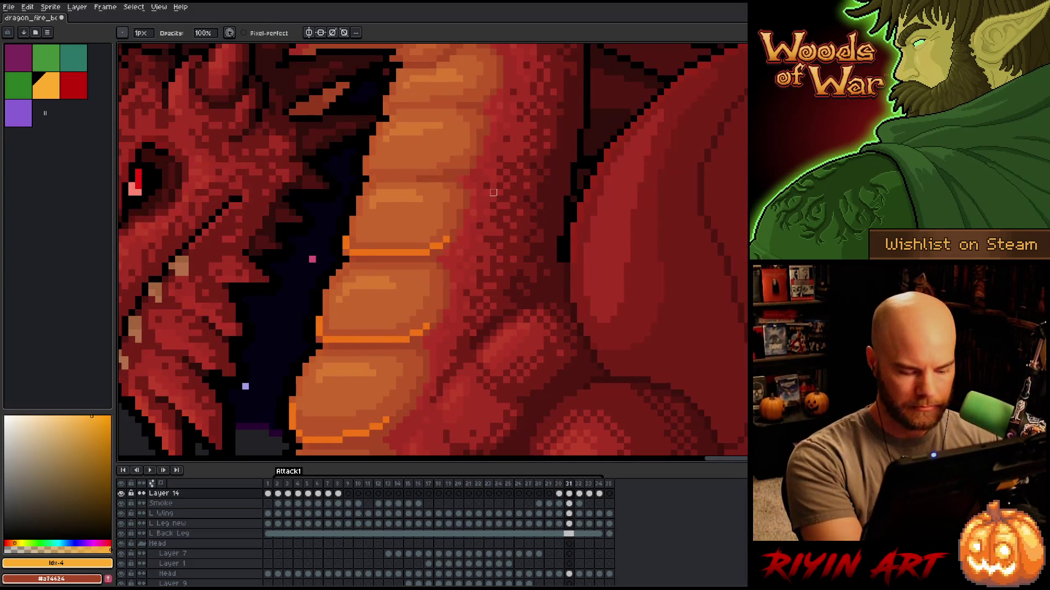
key("comma")
key("b")
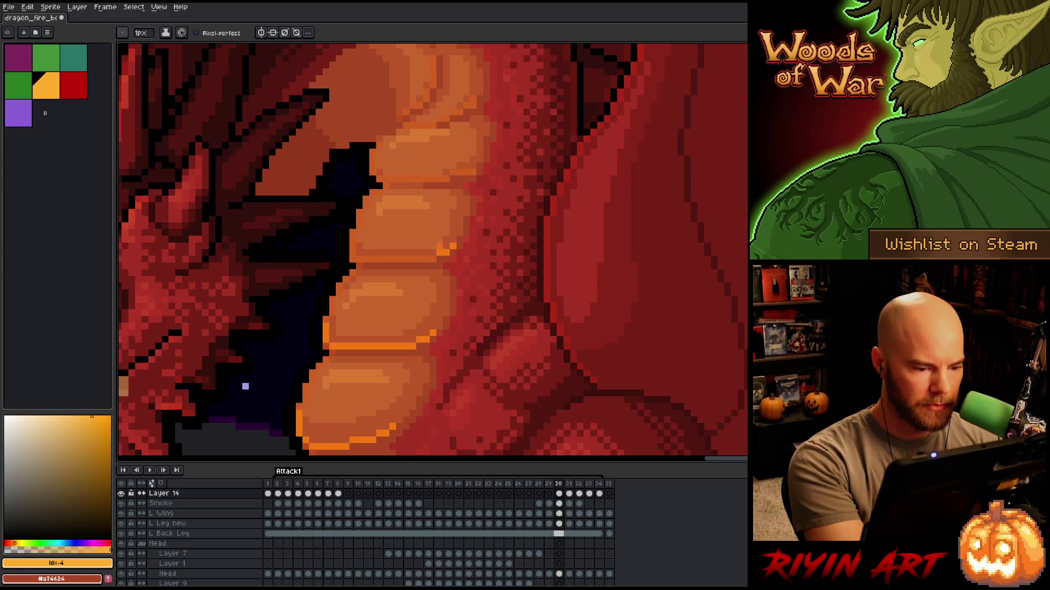
left_click_drag(424, 259, 364, 259)
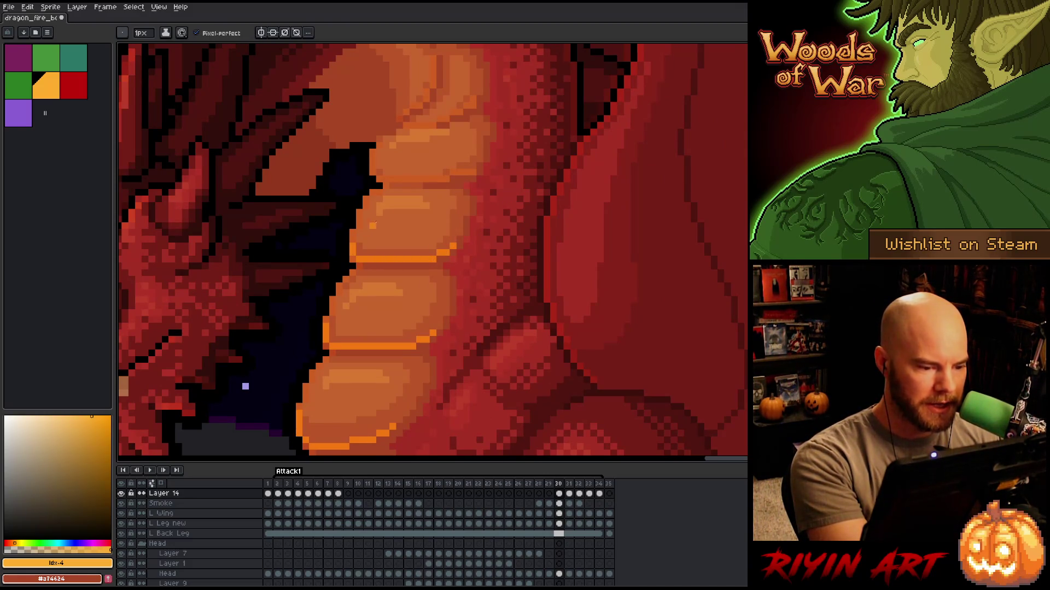
key("comma")
key("period")
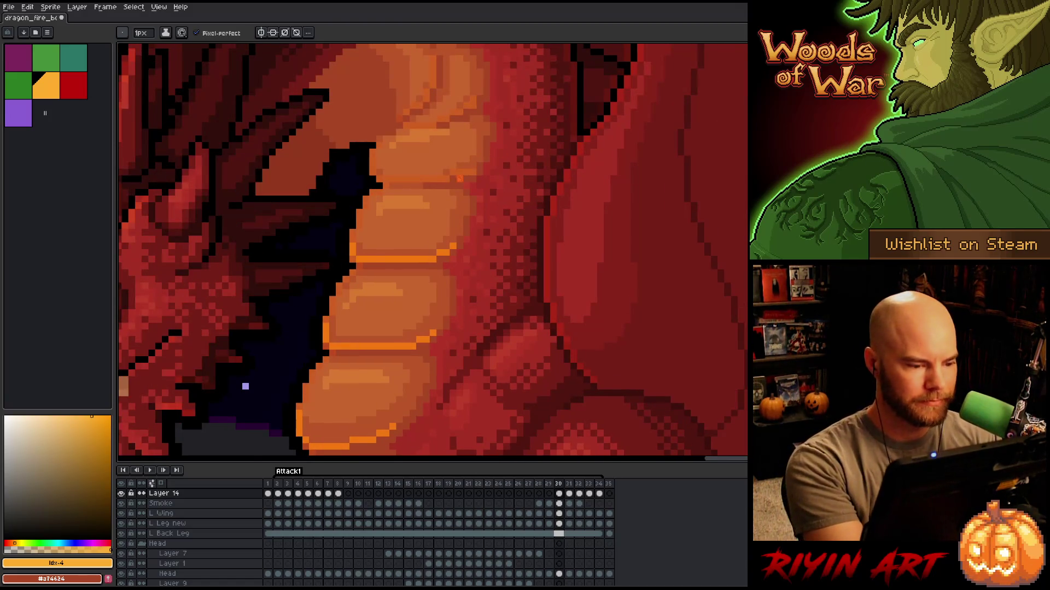
Step from frame 29 forward through the loop to frame 3 to review.
key("comma")
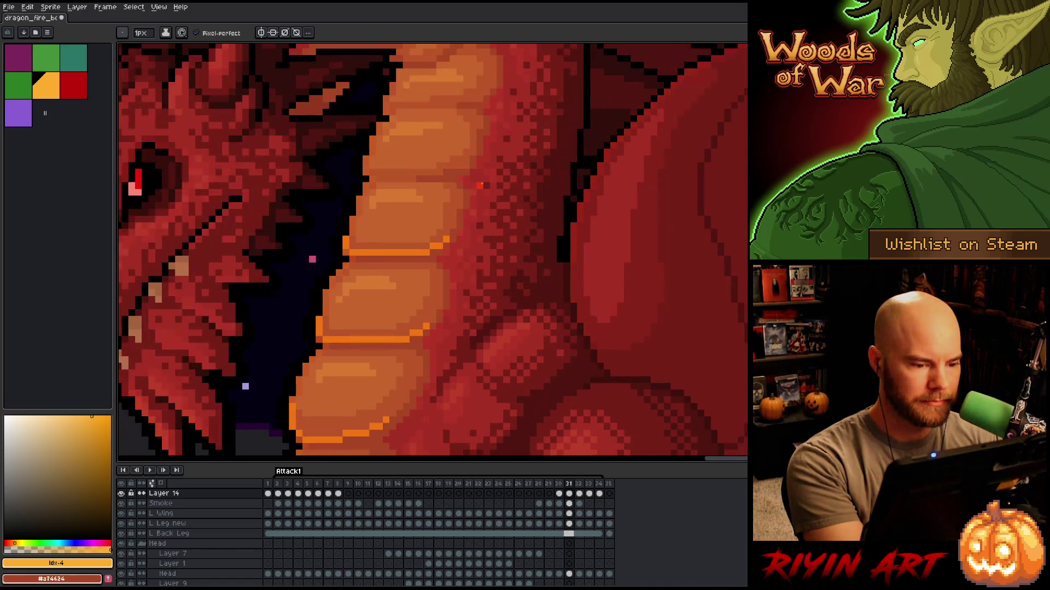
key("period")
key("period")
key("period")
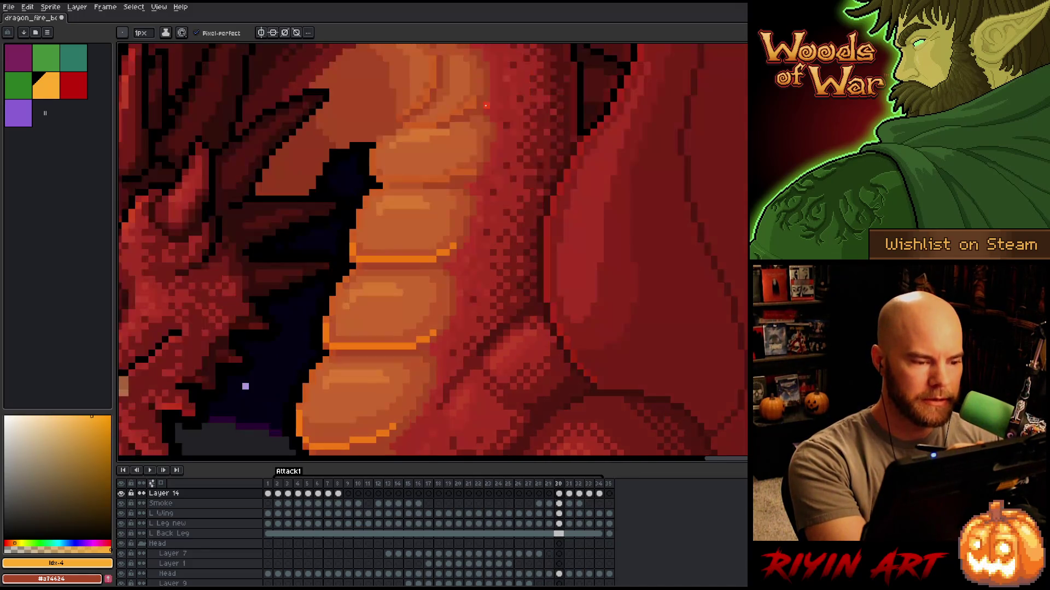
key("period")
key("period")
key("period")
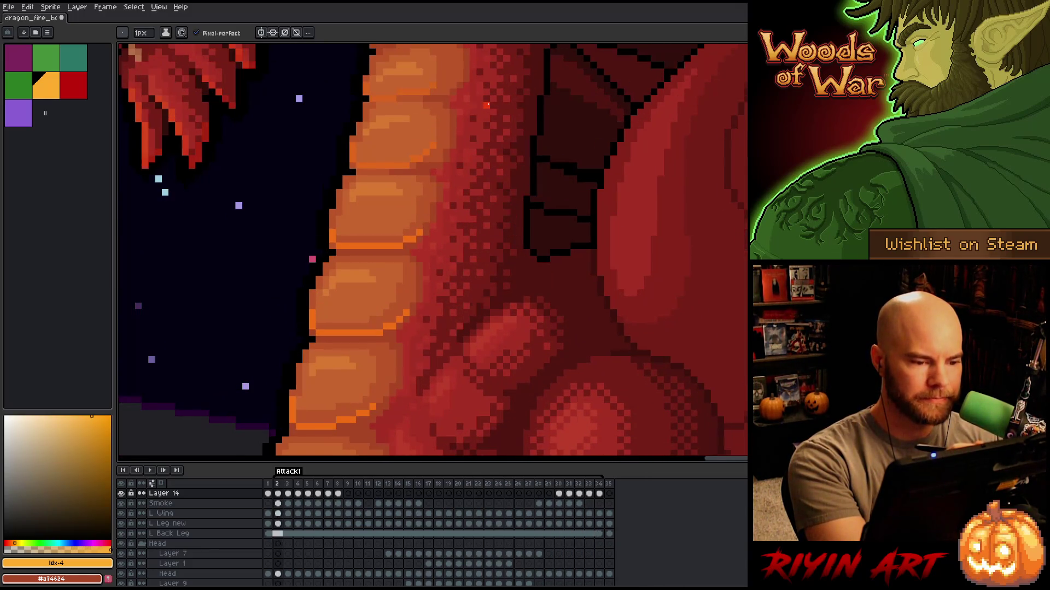
On frame 2, eyedrop the light orange #fdac2d from Layer 14 shown alone, then show all layers.
key("comma")
mouse_move(486, 112)
left_mouse_down()
mouse_move(469, 293)
mouse_move(488, 320)
left_mouse_up()
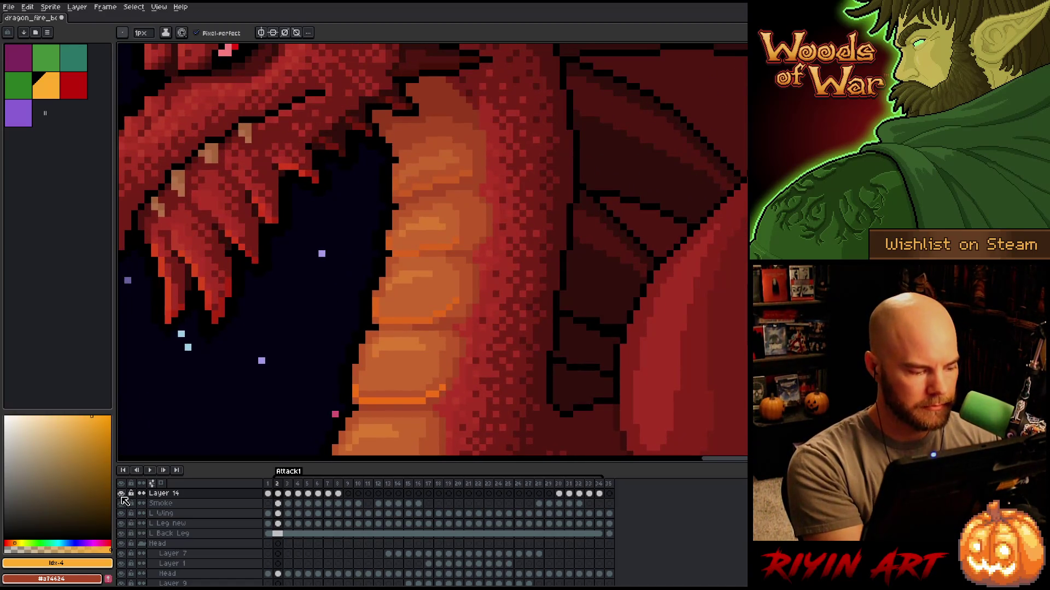
left_click(121, 494, "alt")
left_click(406, 326, "alt")
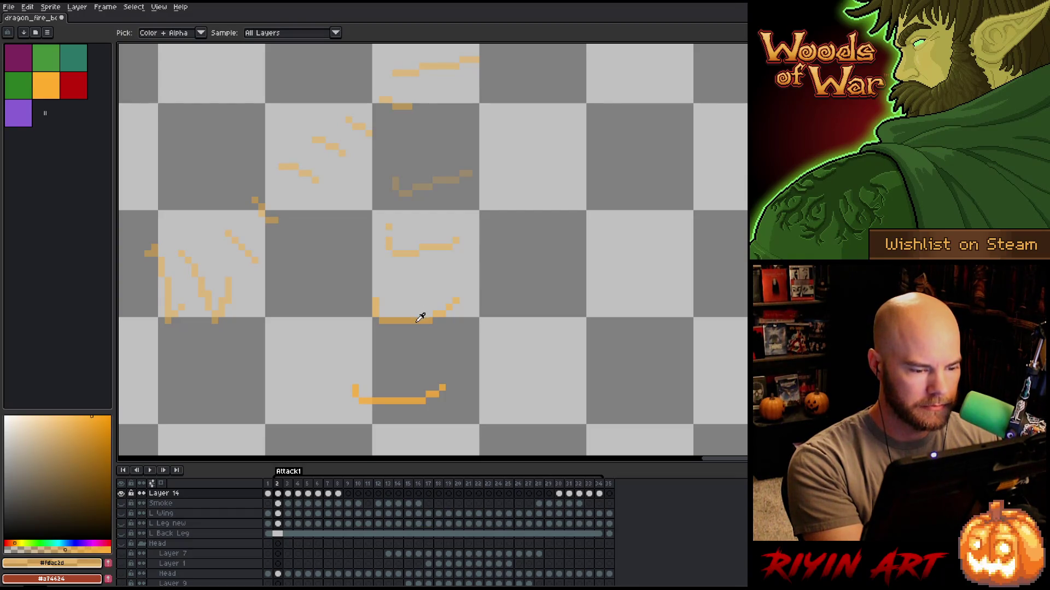
left_click(122, 494, "alt")
Paint and erase light-orange strips along frame 2's belly plates, then move to frame 3.
key("e")
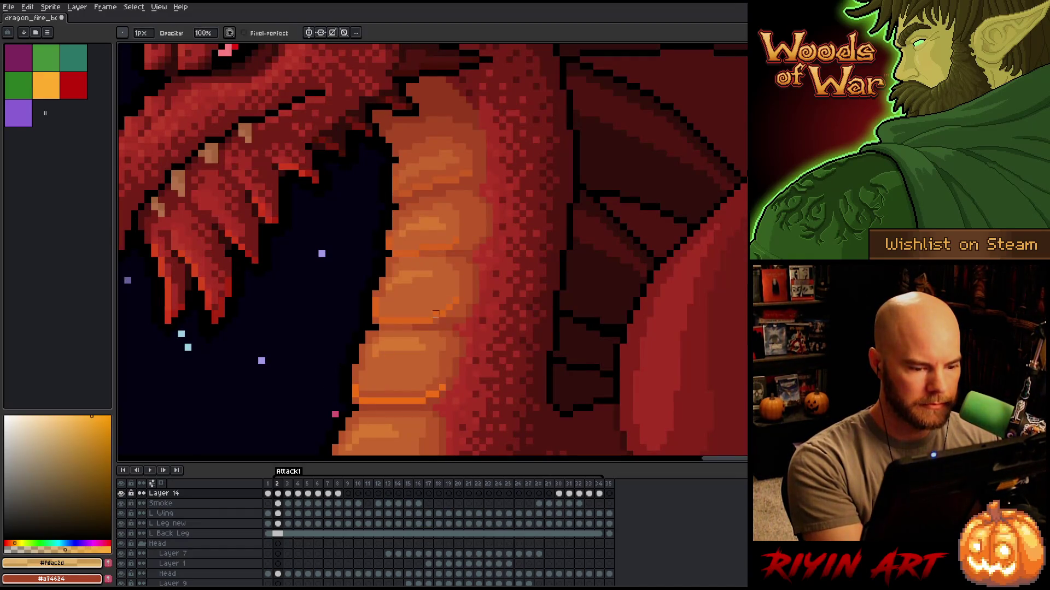
key("b")
left_click_drag(462, 315, 442, 315)
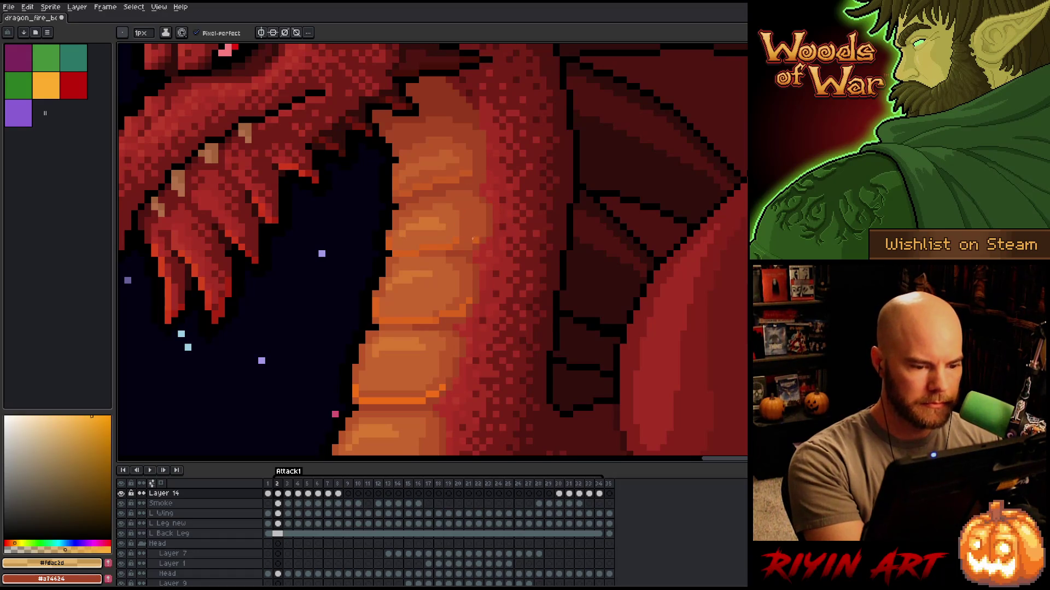
key("e")
left_click_drag(447, 246, 420, 254)
key("b")
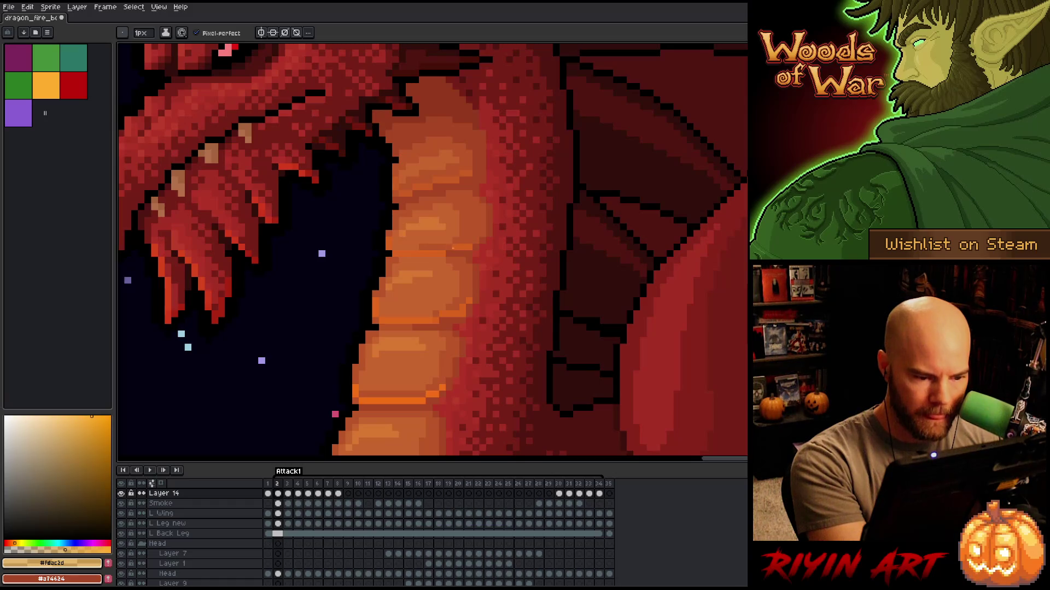
left_click_drag(480, 235, 483, 234)
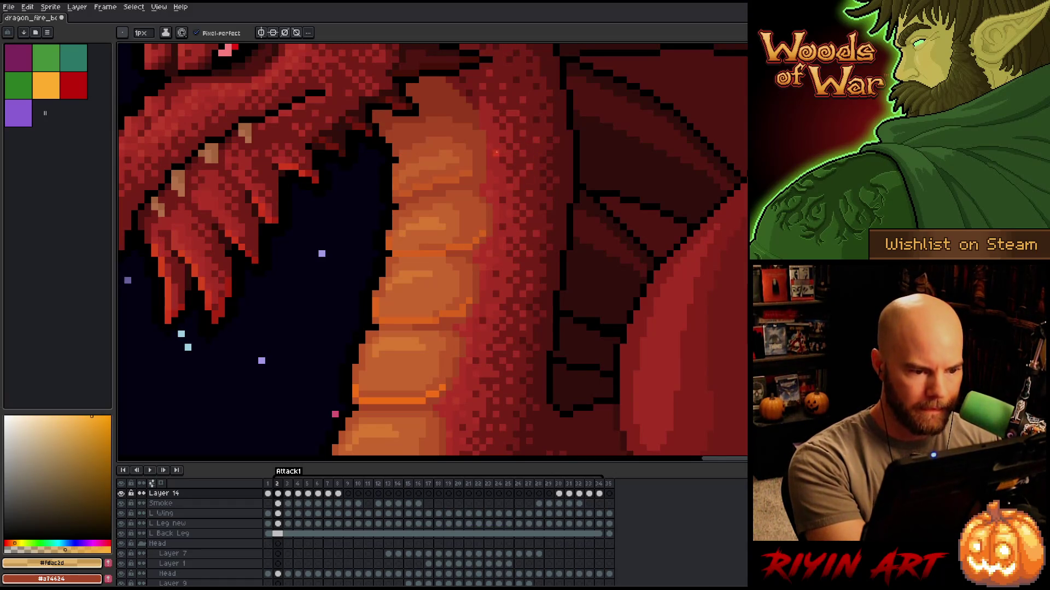
key("Right")
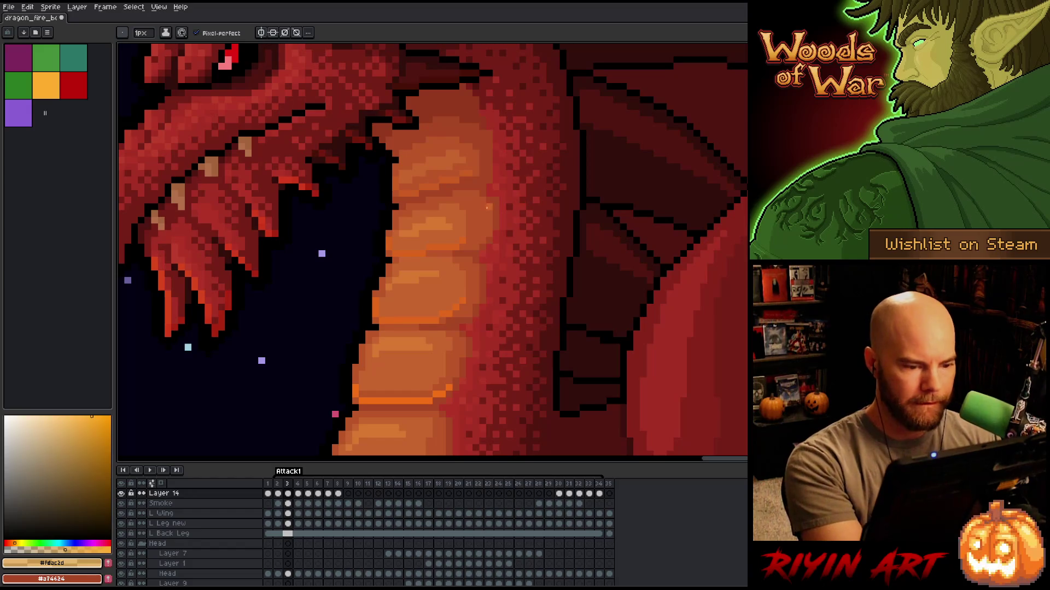
Paint brighter orange pixels along a plate edge on frame 3, comparing against frame 2.
key("e")
key("b")
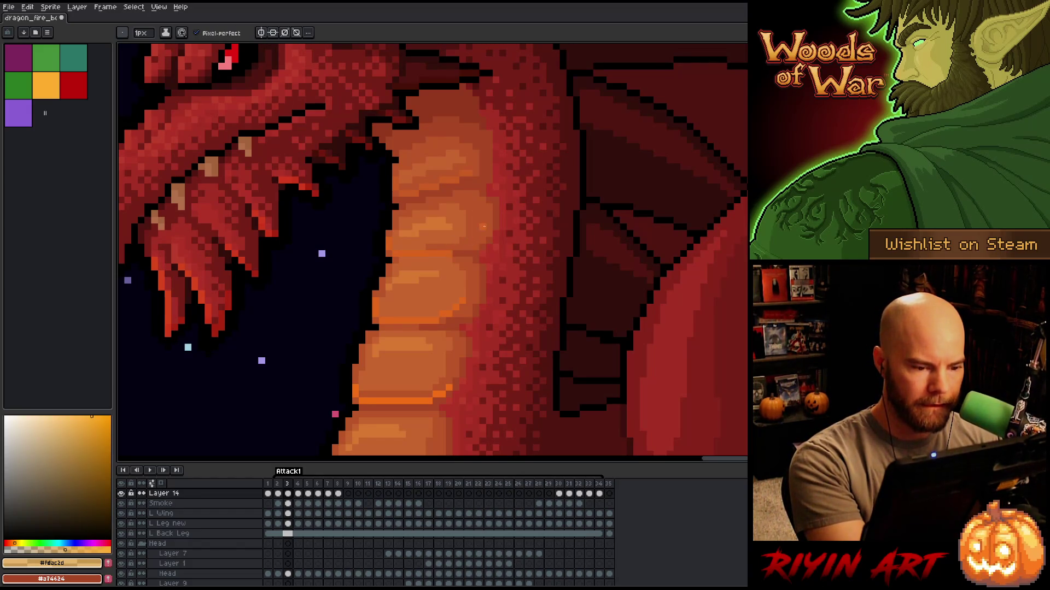
left_click_drag(476, 247, 462, 247)
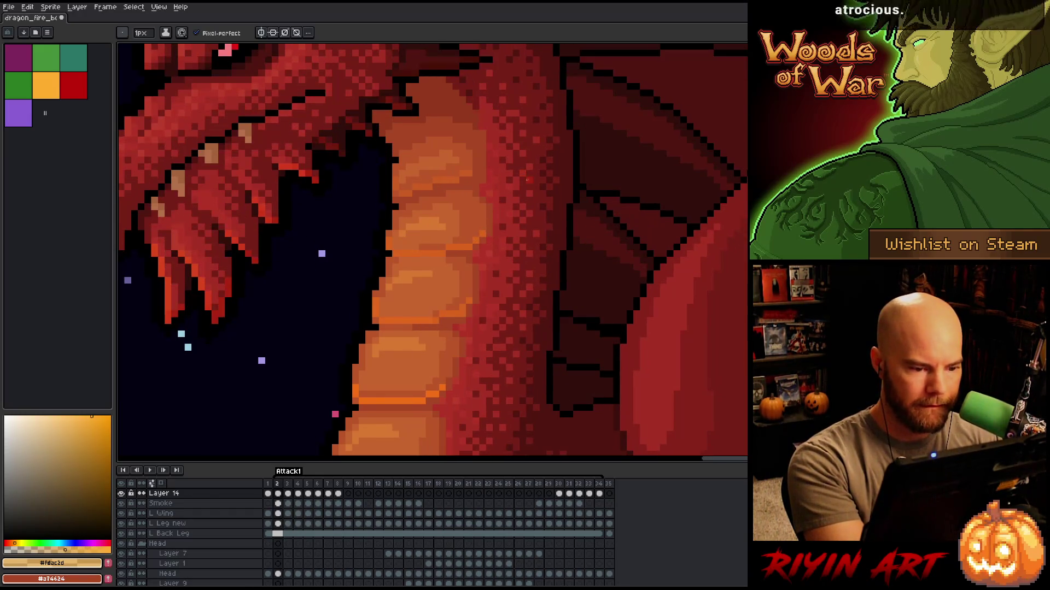
key("comma")
key("period")
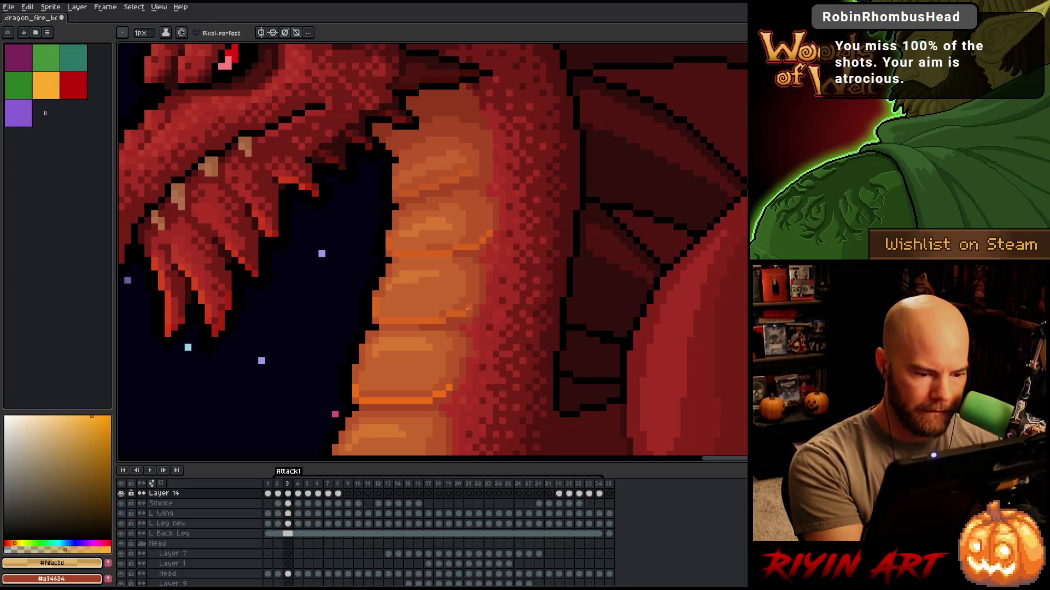
key("comma")
key("period")
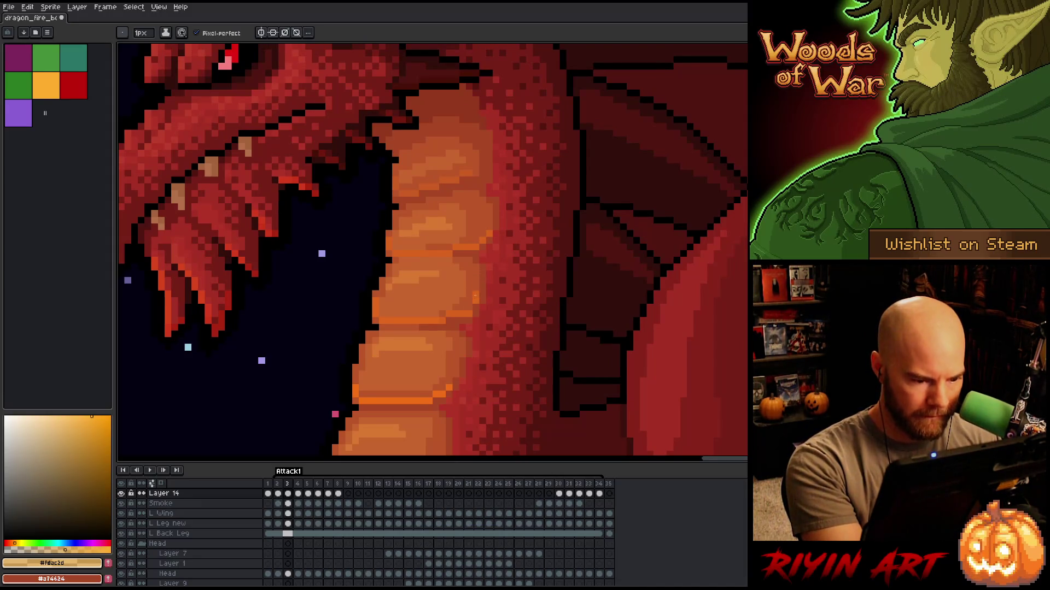
Touch up the orange belly highlights on frames 3 and 4 with pencil and eraser.
key("e")
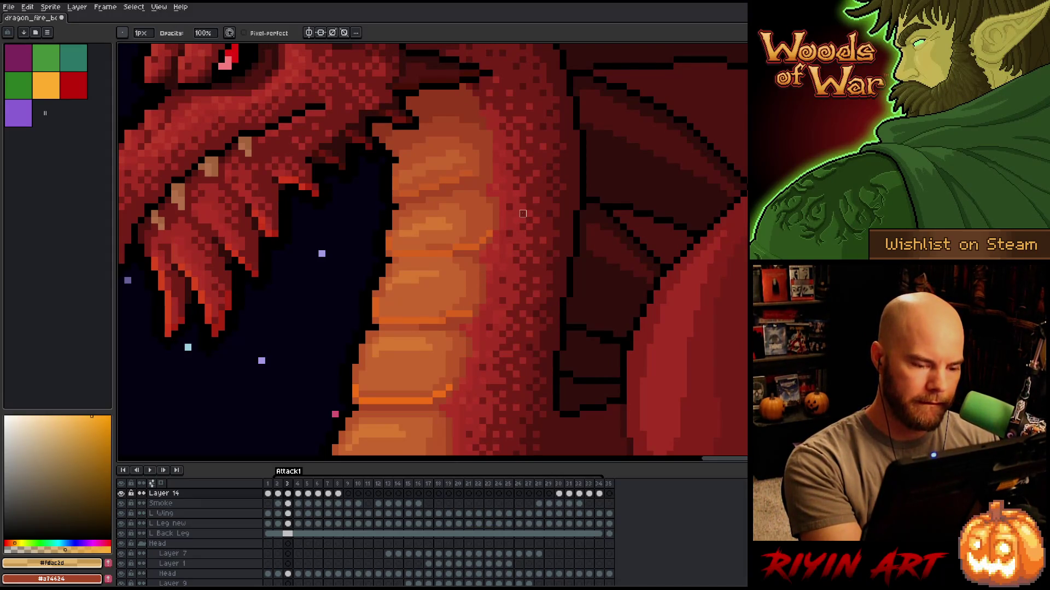
key("b")
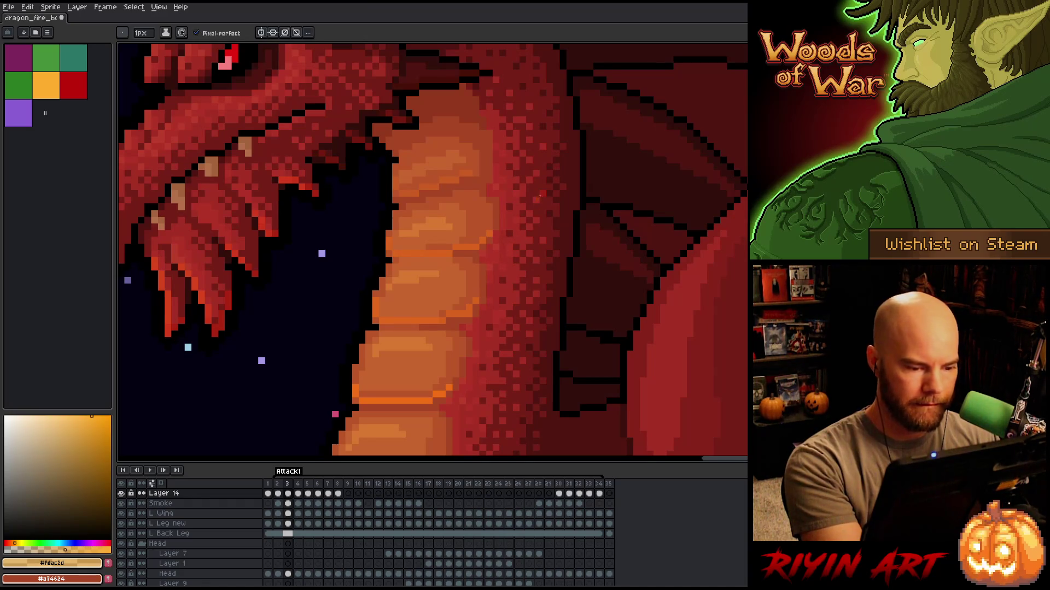
key("comma")
key("period")
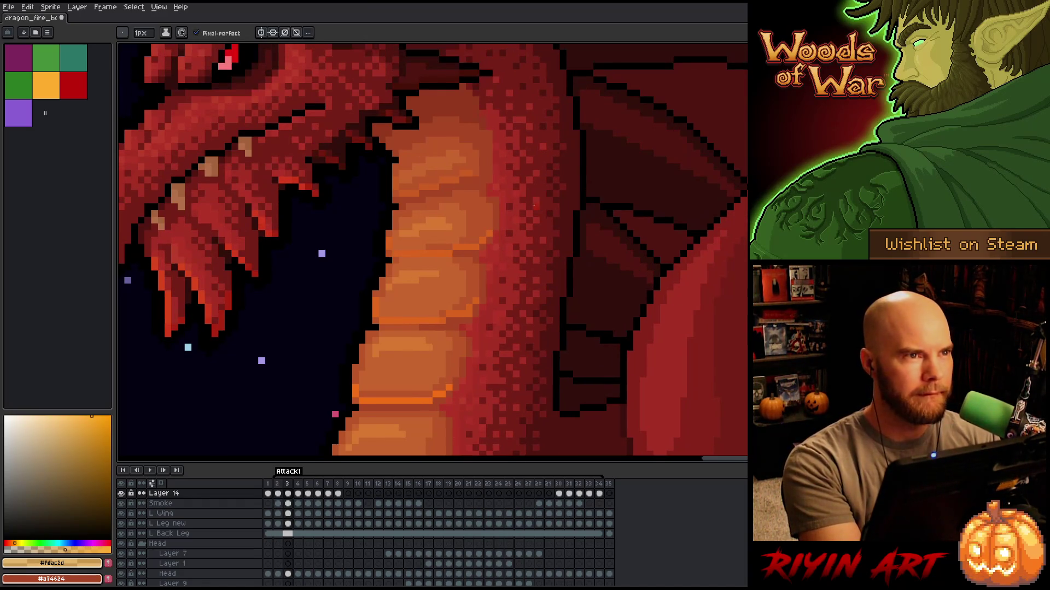
key("period")
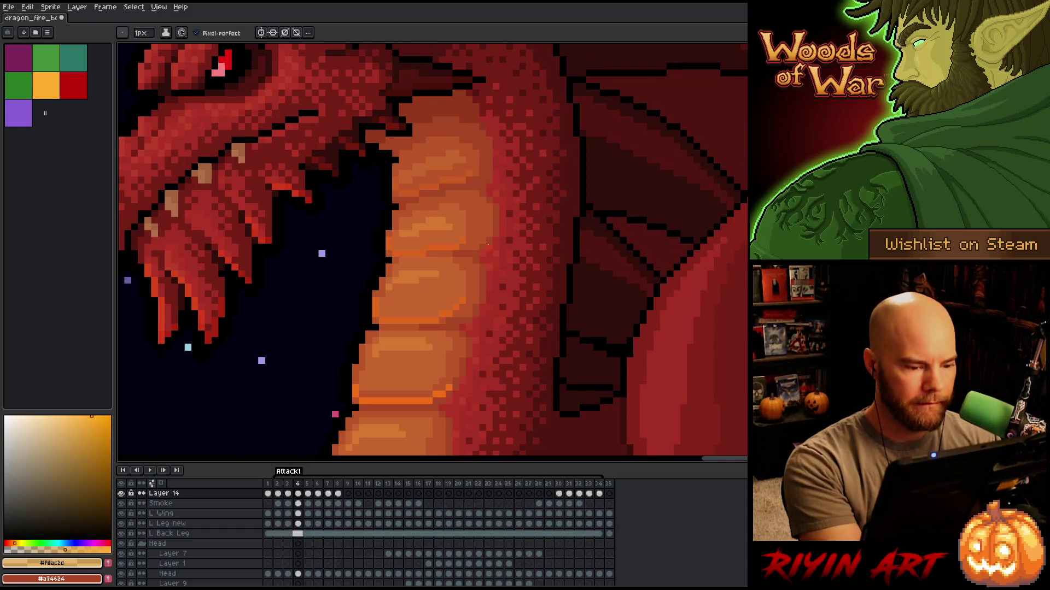
key("e")
key("b")
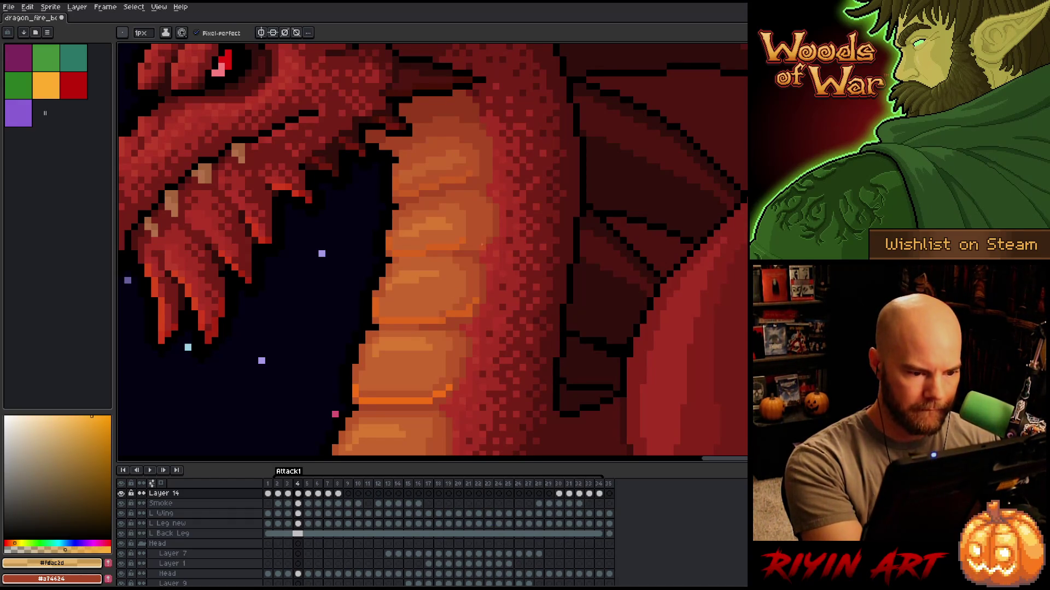
key("e")
key("b")
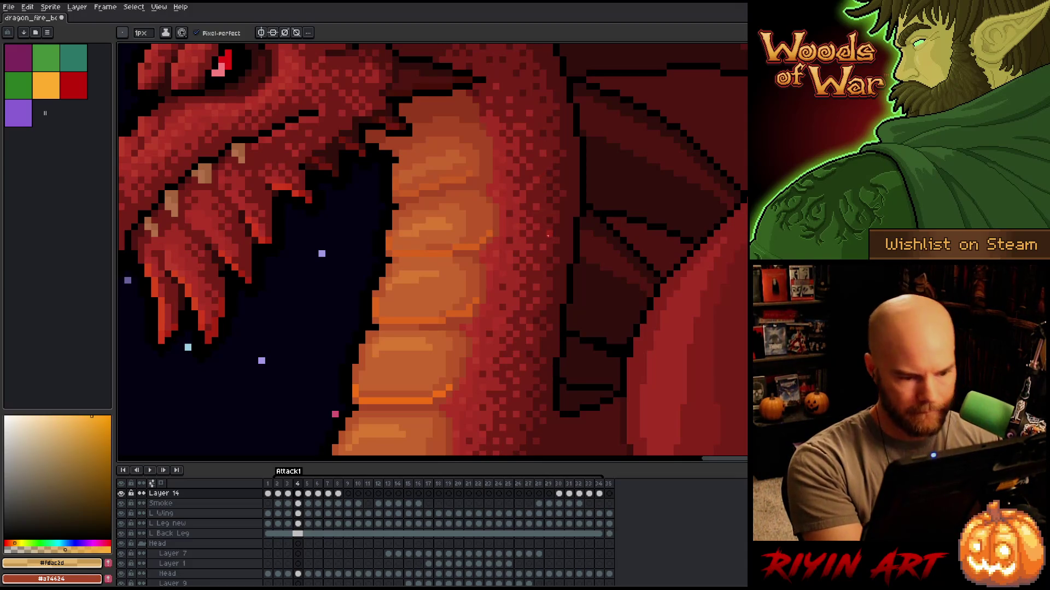
Flip between frames 3 and 4 to check the highlights flow, ending on frame 5.
key("e")
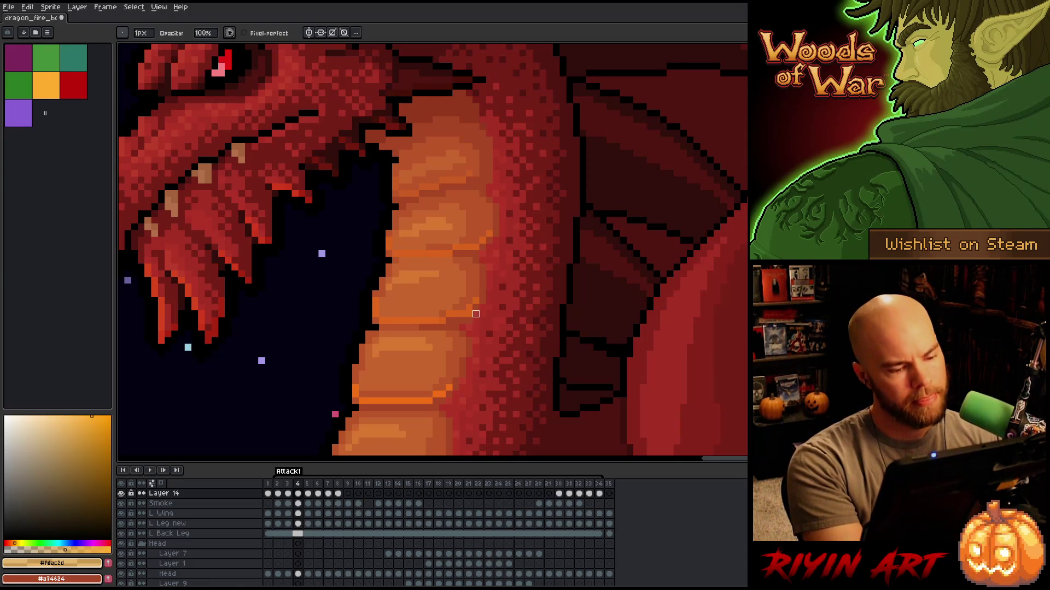
key("Left")
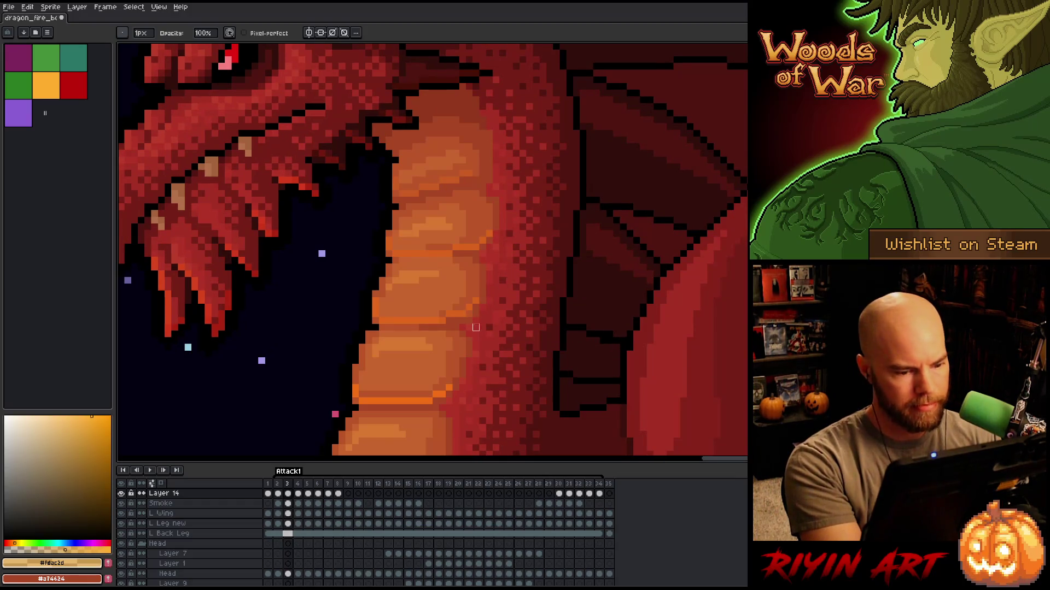
key("Right")
key("Left")
key("Right")
key("Left")
key("Right")
key("Right")
key("Left")
key("Left")
key("Right")
key("Right")
key("Left")
key("Right")
Place an orange highlight pixel on frame 5's belly and repaint part of the line darker red.
key("e")
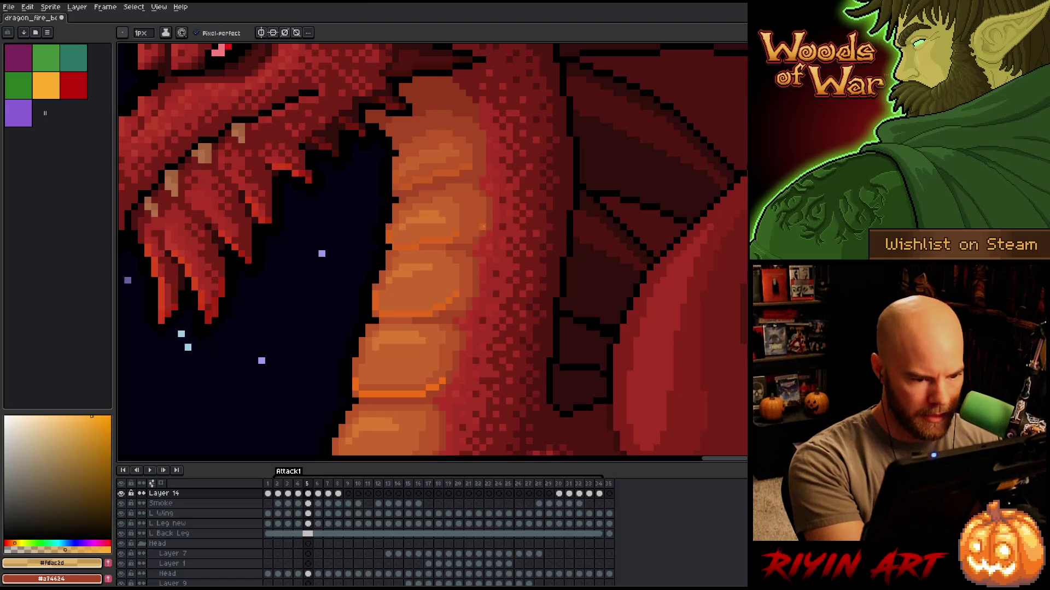
left_click(469, 240)
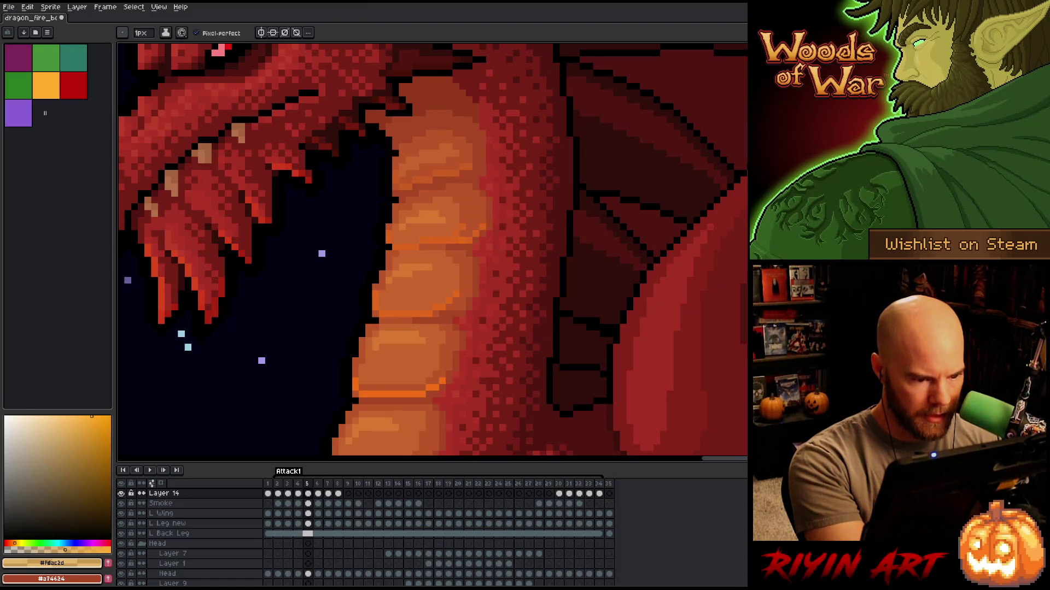
mouse_move(459, 239)
left_mouse_down()
mouse_move(419, 245)
mouse_move(447, 241)
left_mouse_up()
key("b")
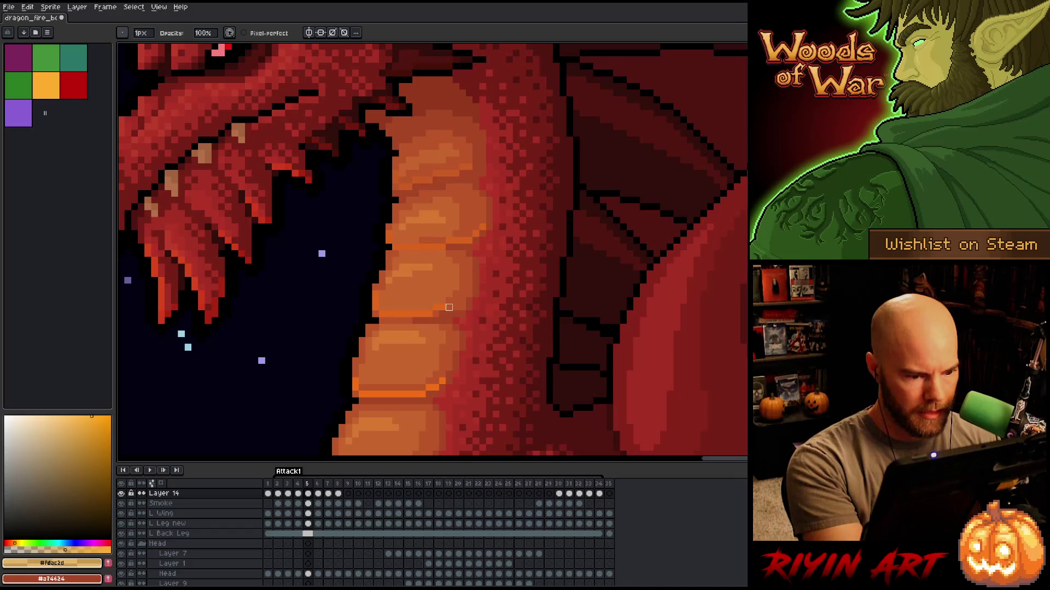
key("e")
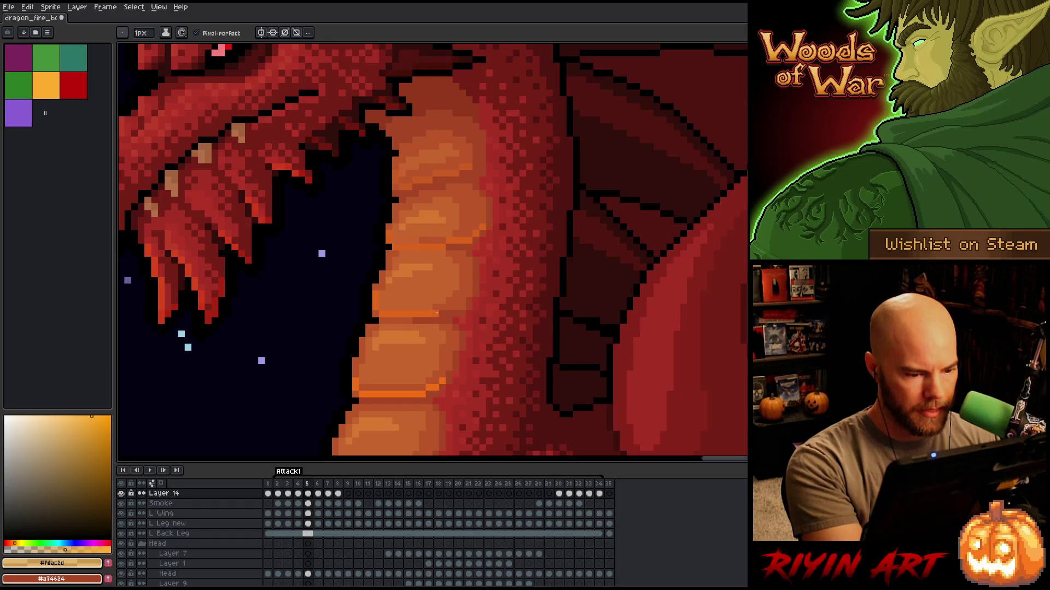
Pick the orange colour from Layer 14 shown alone, then show all layers again.
left_click(121, 493, "alt")
key("i")
key("b")
left_click(120, 493, "alt")
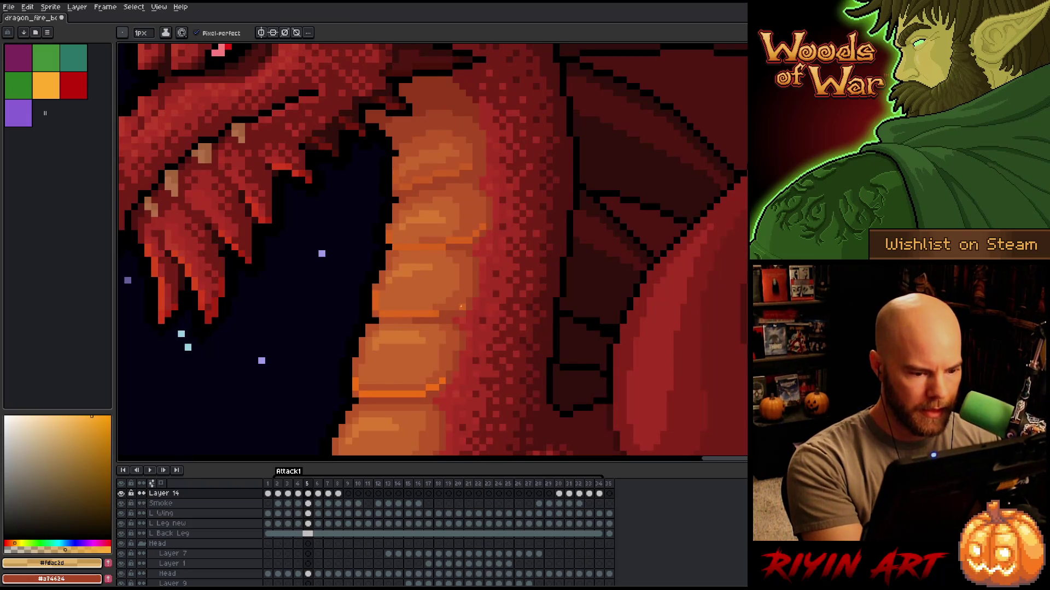
key("e")
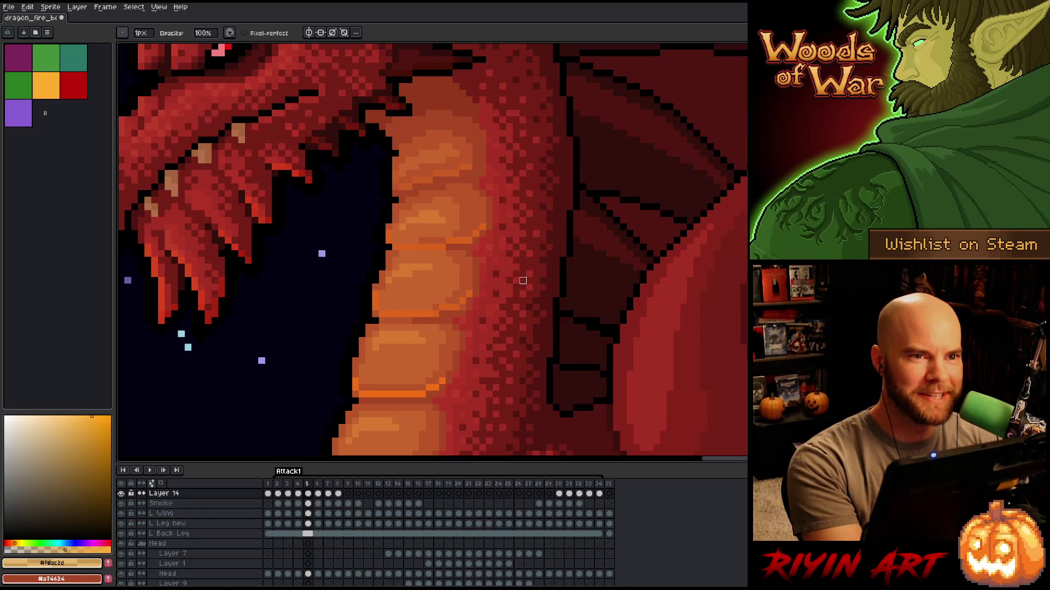
Flip between frames 5 and 6 to compare their belly highlights.
key("Right")
key("Left")
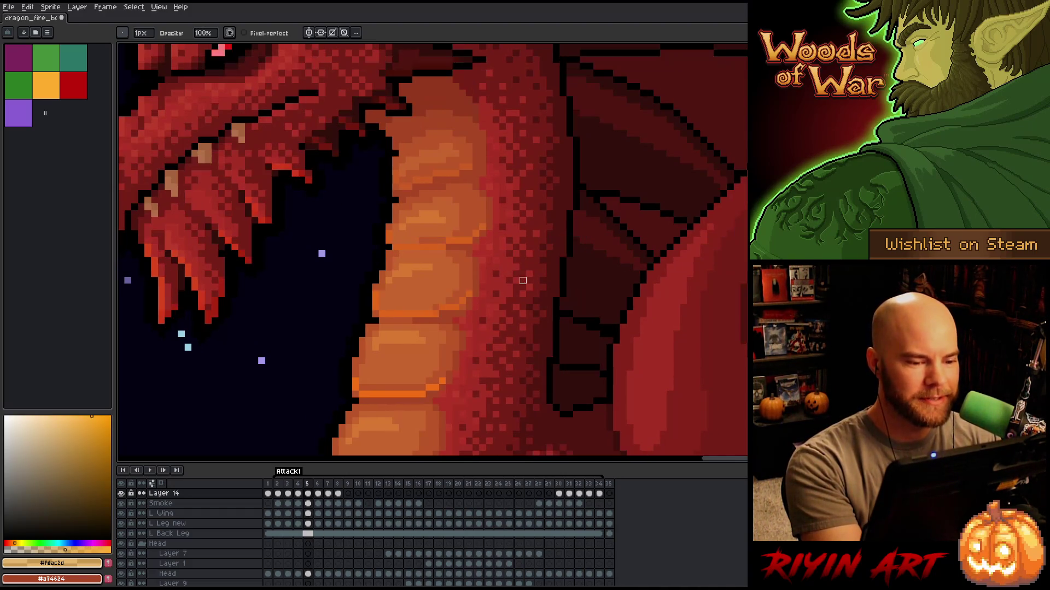
key("Right")
key("e")
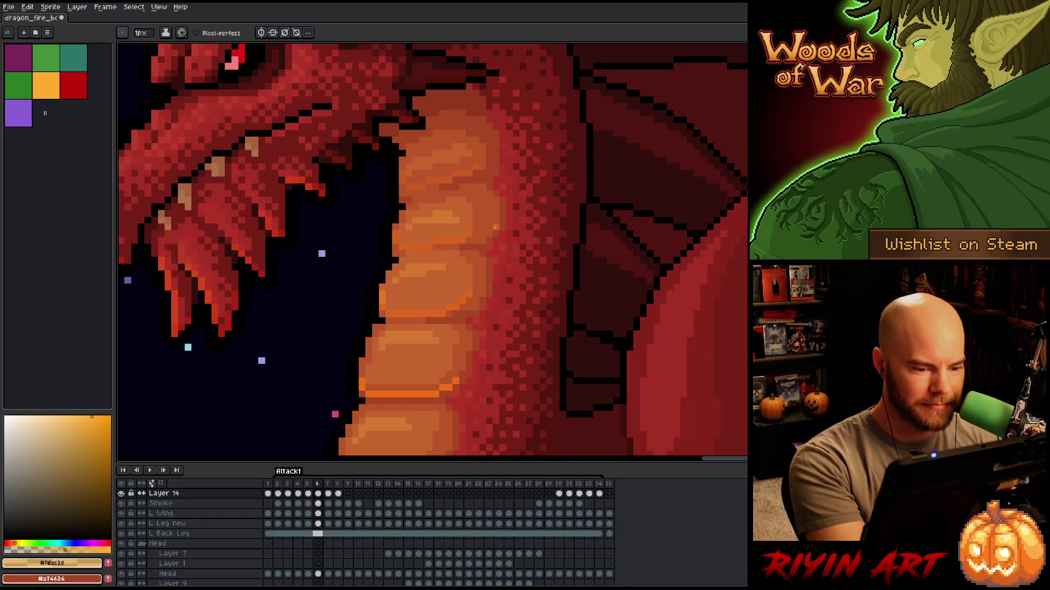
key("Left")
key("Right")
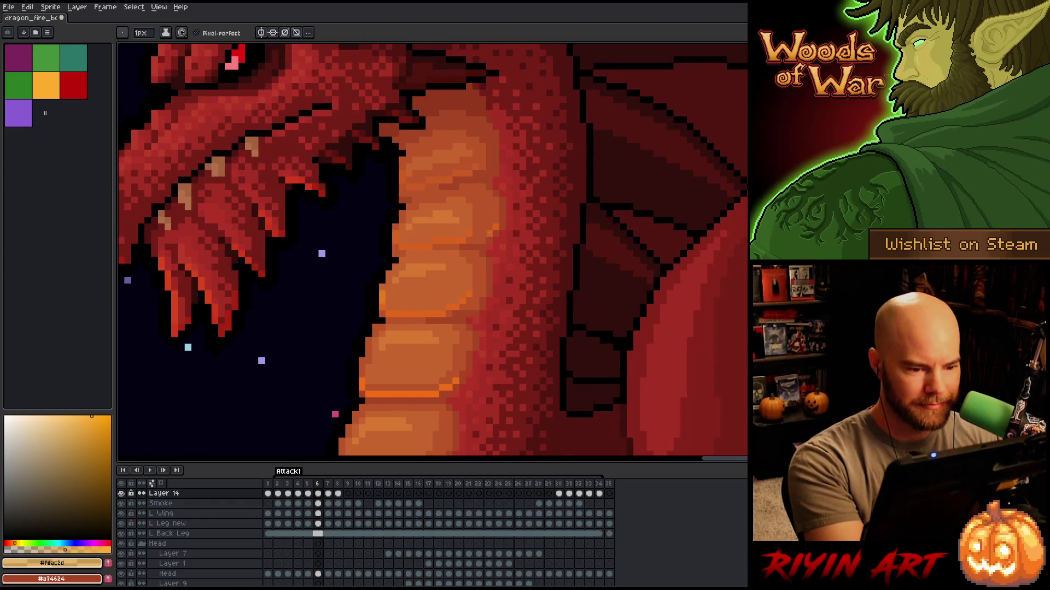
key("b")
key("Left")
key("Right")
key("Left")
key("Left")
Check frames 4 to 6, then adjust frame 6's orange highlights with pencil and eraser.
key("Right")
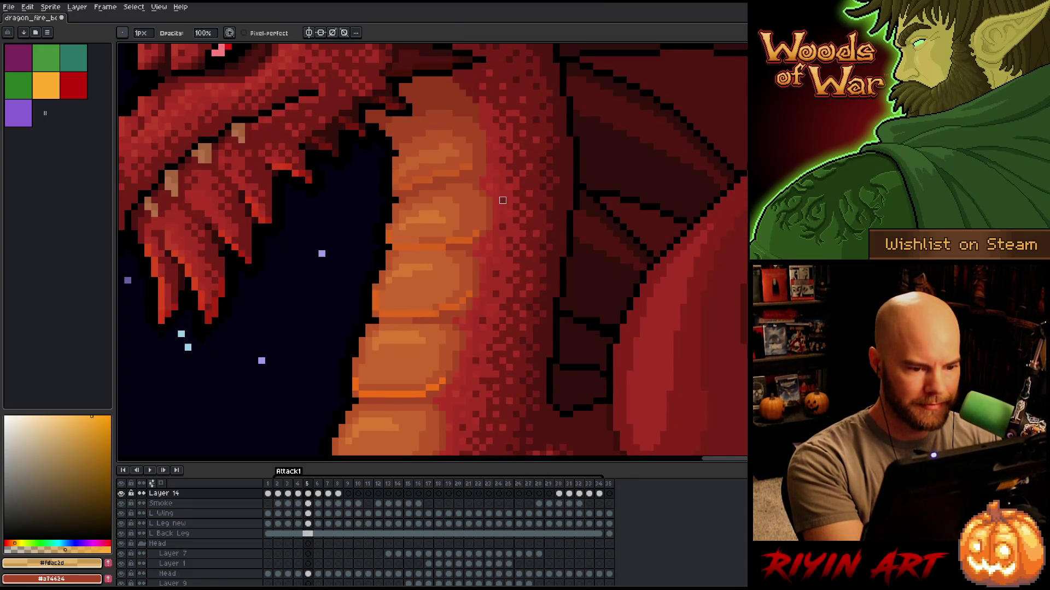
key("Left")
key("Left")
key("Left")
key("Left")
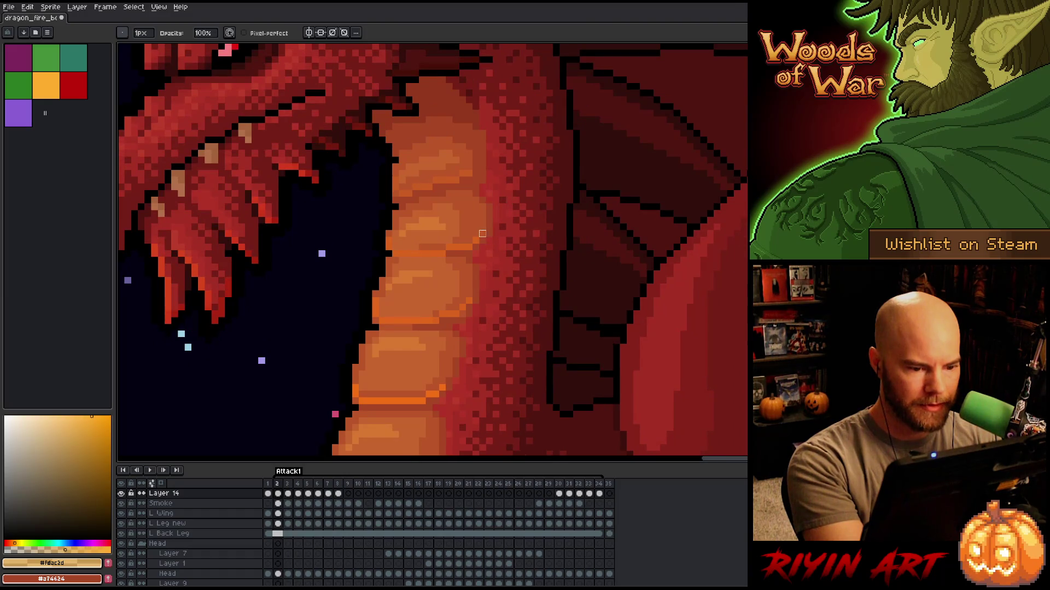
key("Right")
key("Right")
key("Right")
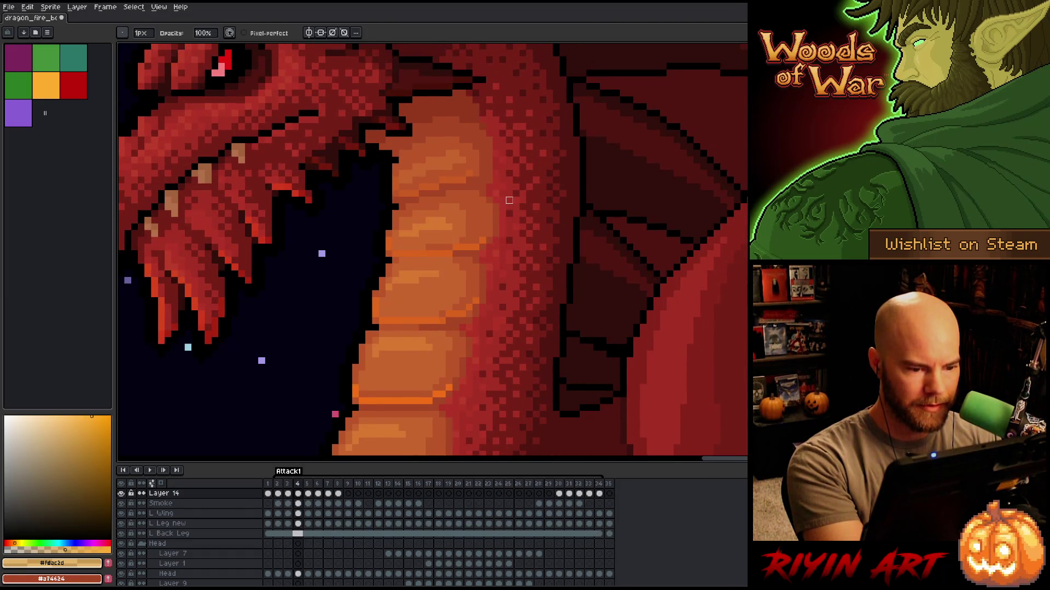
key("Left")
key("Left")
key("Right")
key("Right")
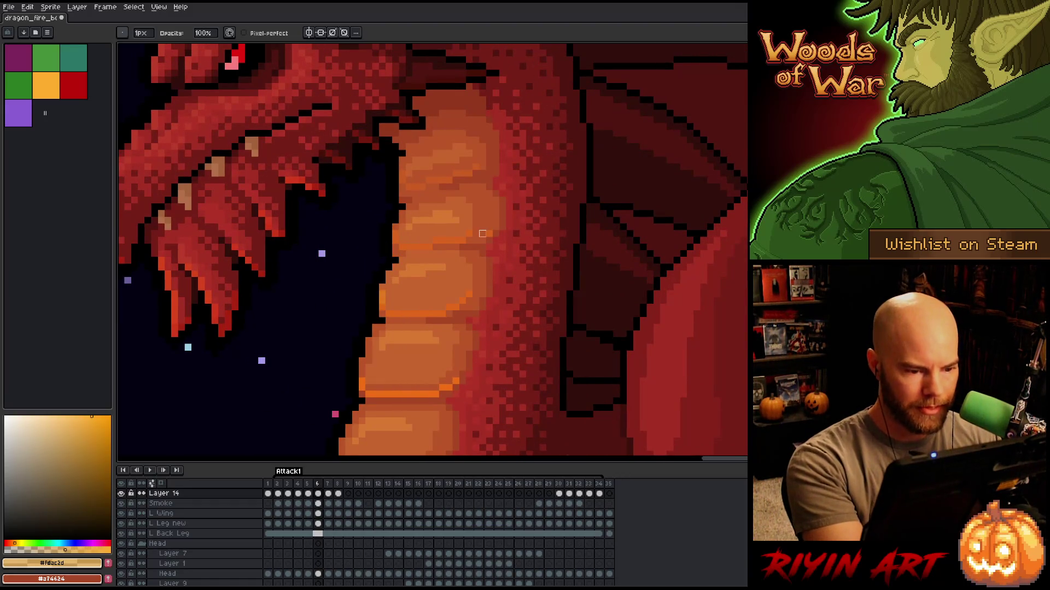
key("b")
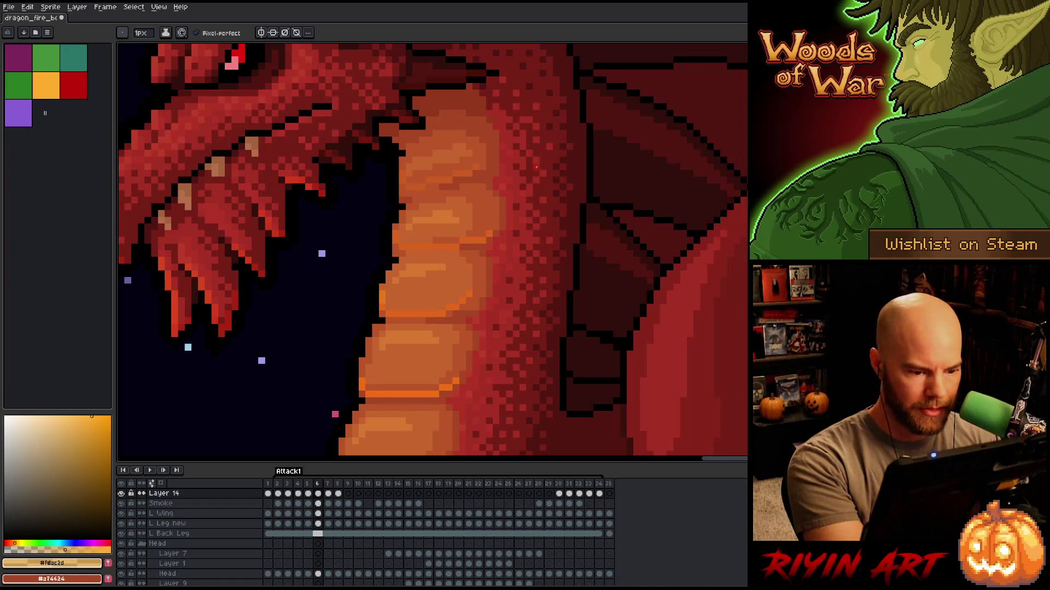
key("e")
key("b")
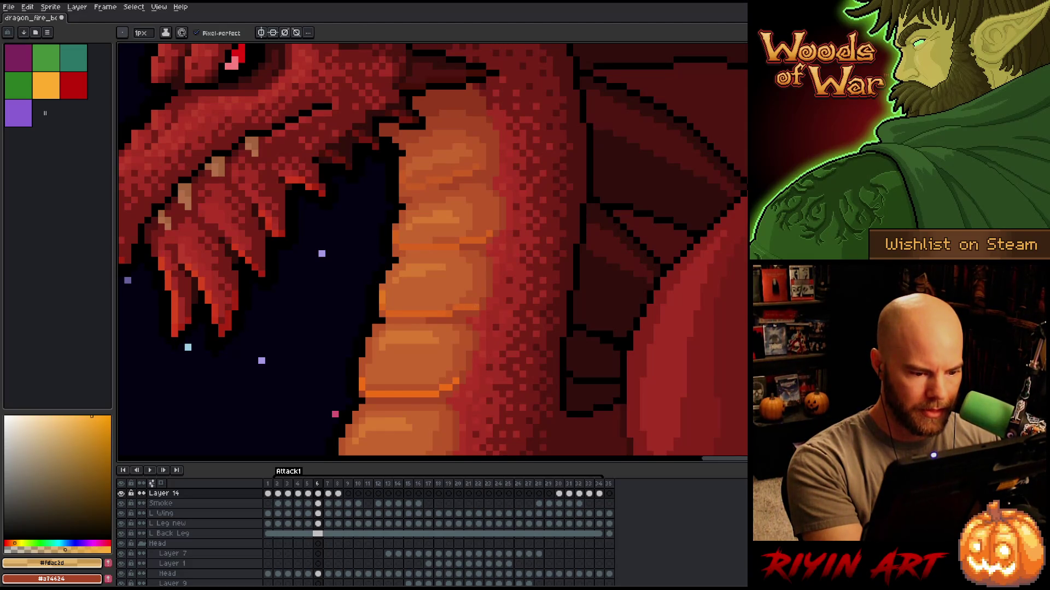
key("e")
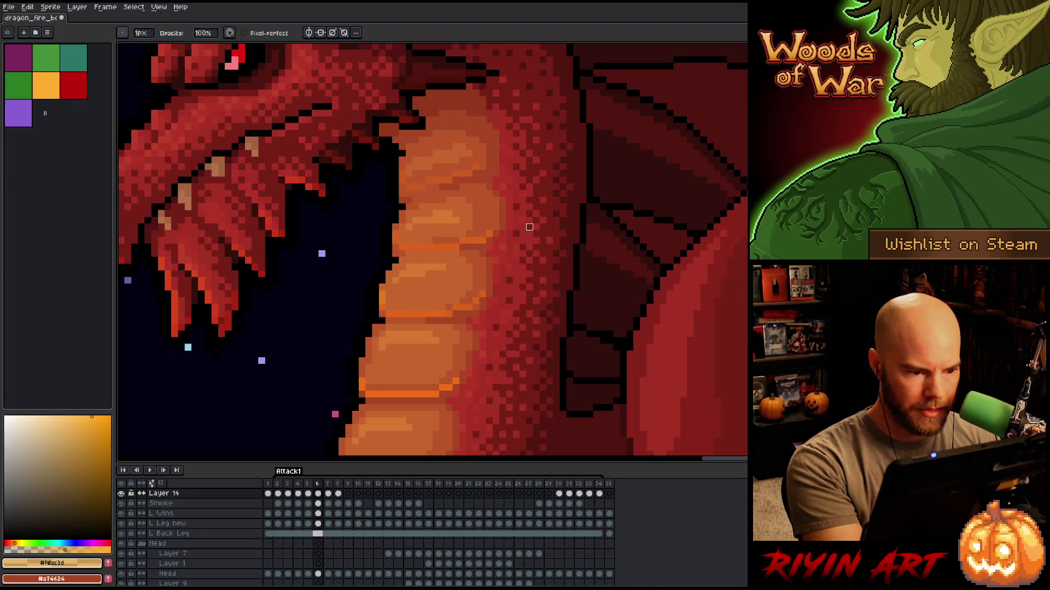
Advance to frame 7, shift the view toward the dragon's head, and step back.
key("period")
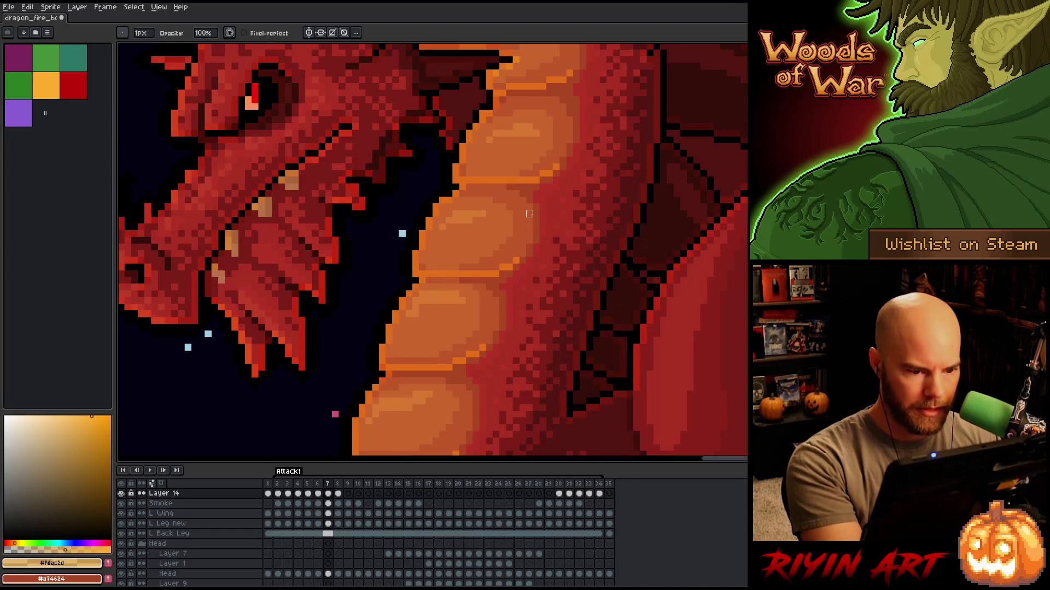
mouse_move(543, 207)
left_mouse_down()
mouse_move(481, 328)
mouse_move(539, 225)
left_mouse_up()
key("comma")
key("comma")
key("comma")
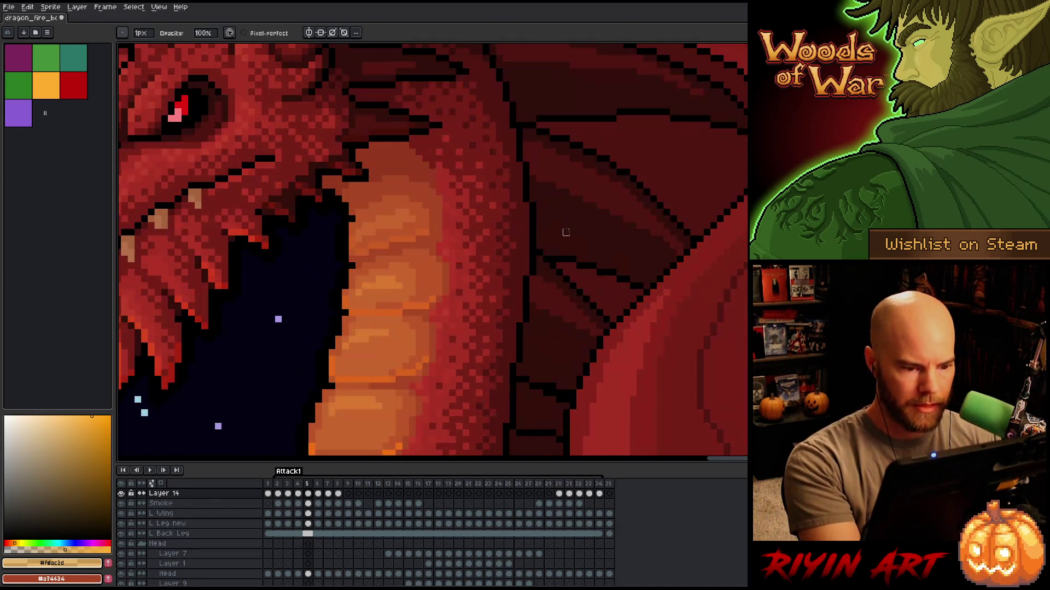
Draw a light-orange highlight line across the belly on the last frame, 34.
key("End")
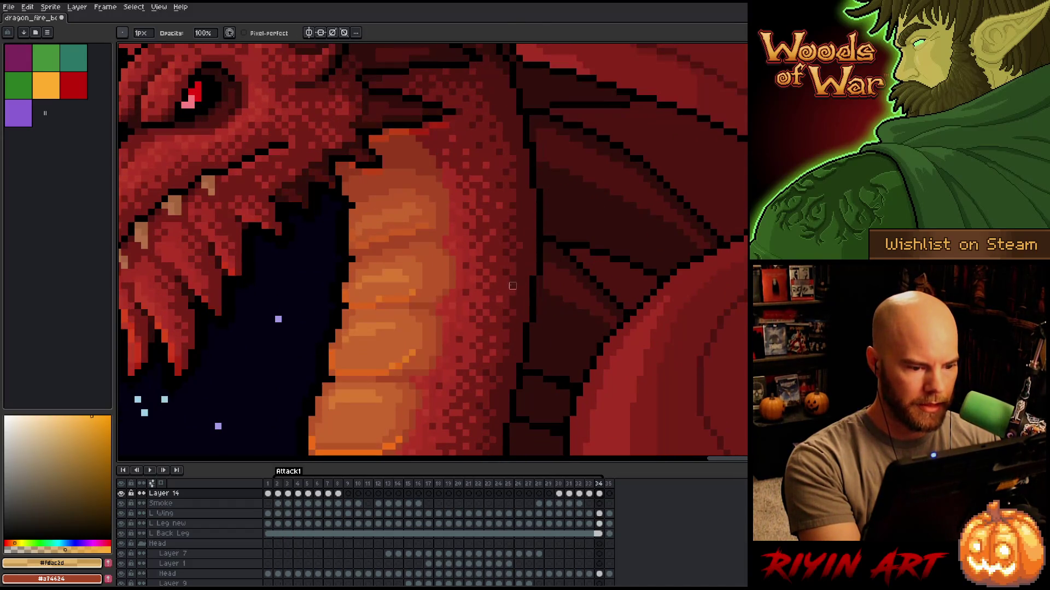
key("b")
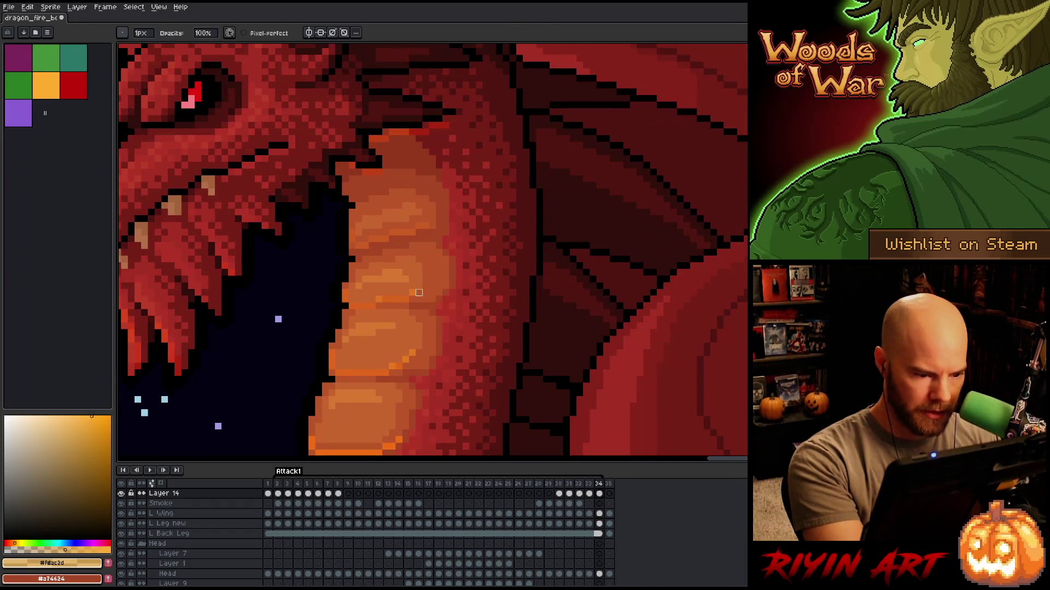
left_click_drag(398, 299, 428, 298)
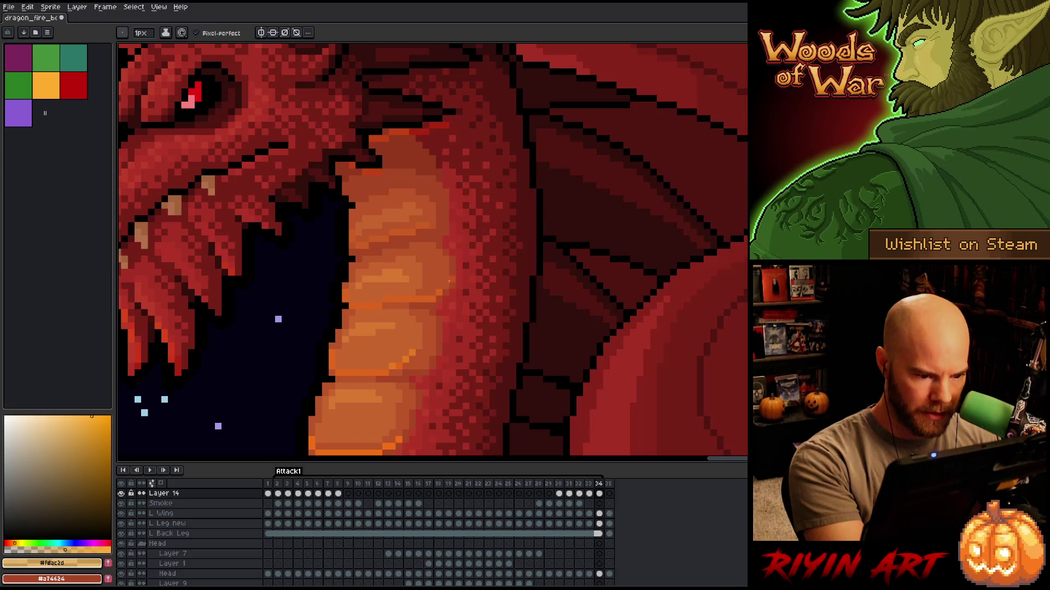
scroll(449, 281, "down", 2)
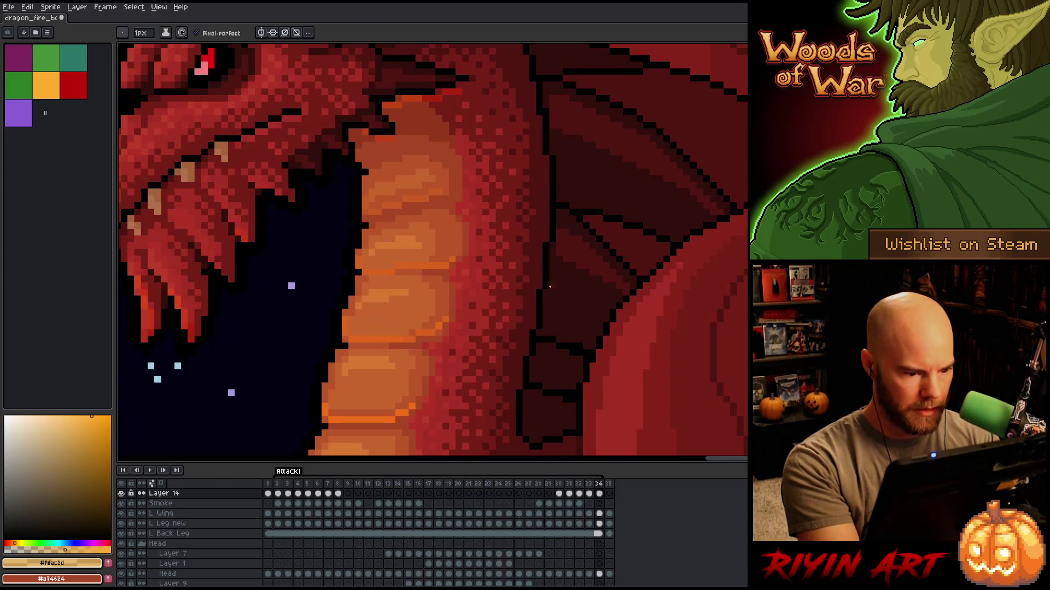
key("Left")
key("Right")
key("Left")
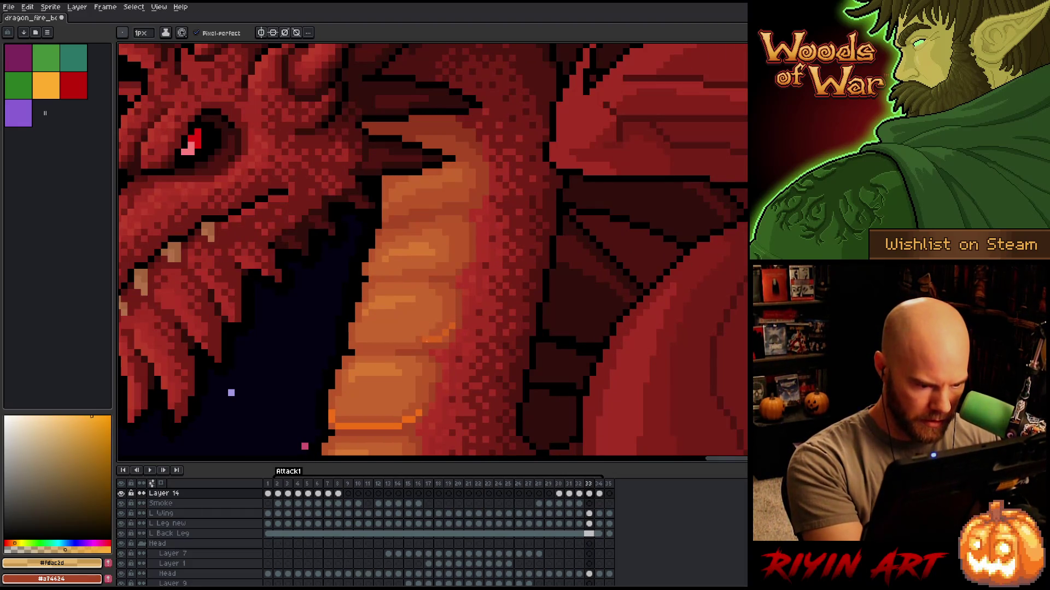
Draw an orange line across a lower belly scale on frame 33, comparing with frame 34.
left_click_drag(392, 353, 366, 353)
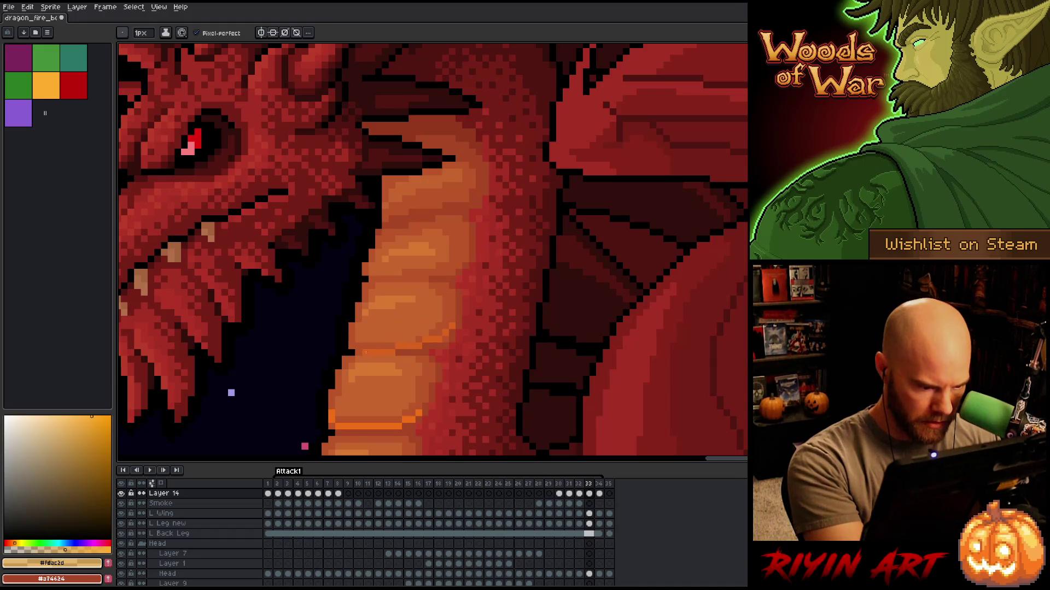
key("Right")
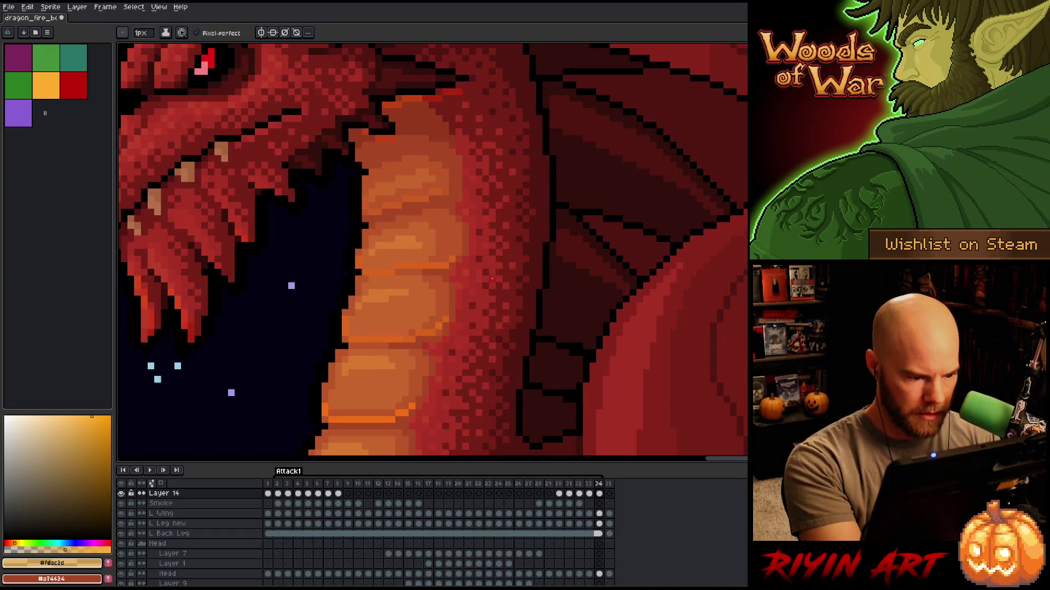
key("Left")
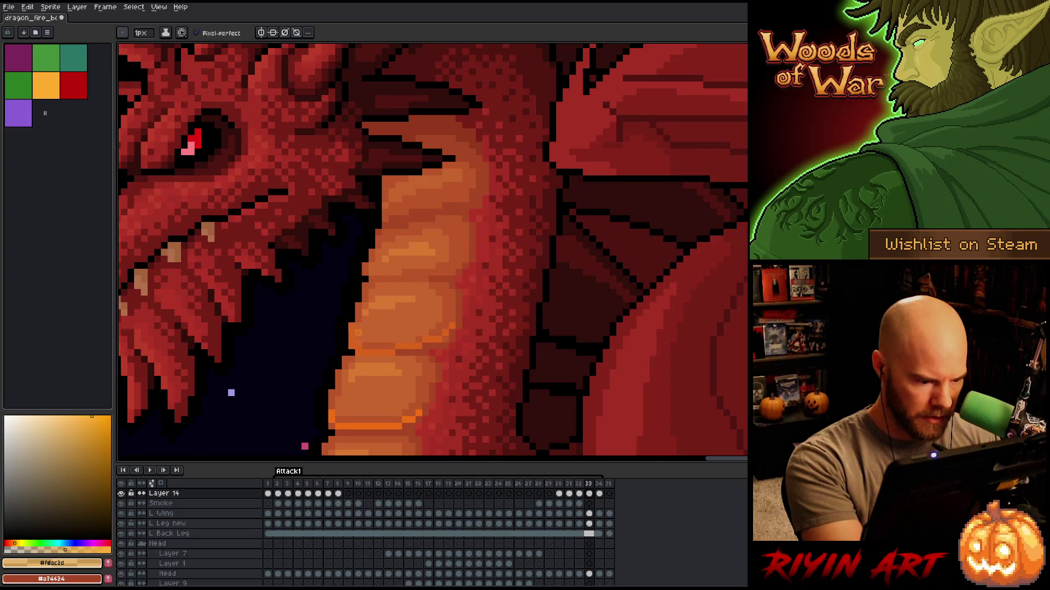
key("Right")
key("Right")
key("Left")
key("Left")
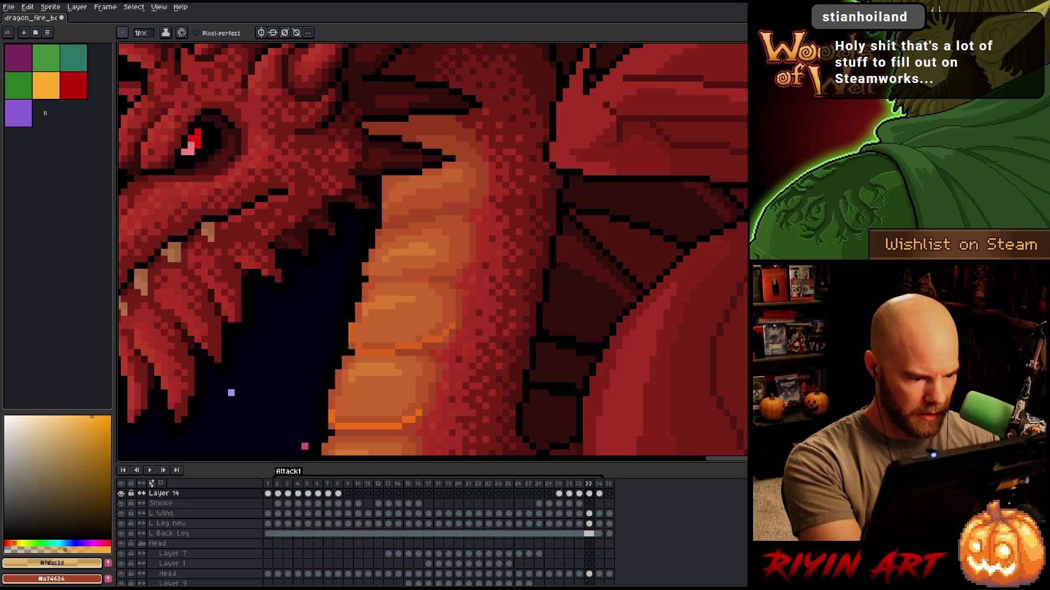
key("Left")
key("Right")
key("Right")
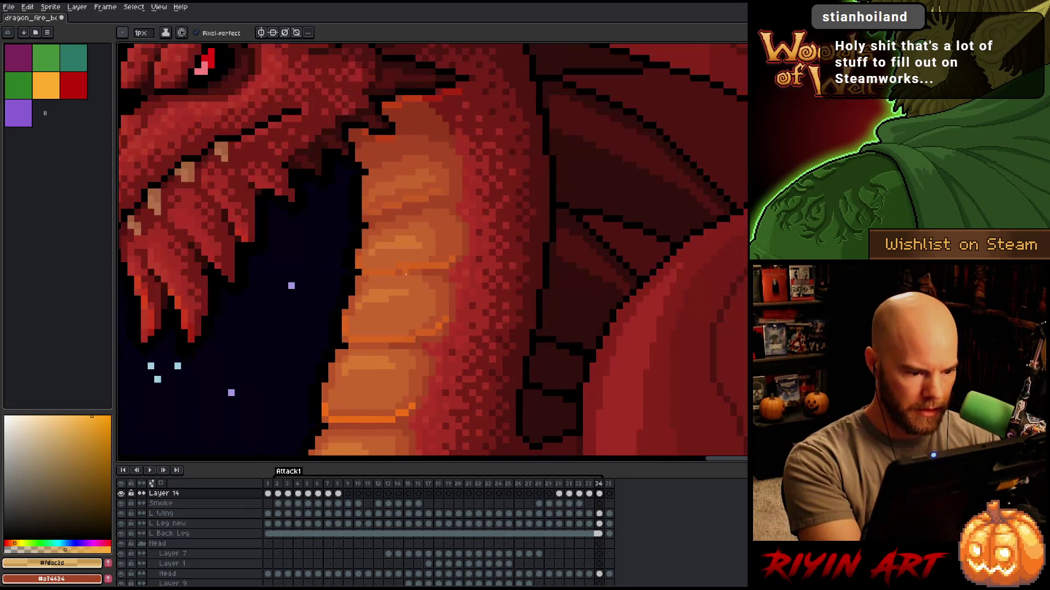
key("Left")
Extend the lower orange highlight line on frame 33 and touch up the pixels beneath.
left_click_drag(391, 346, 354, 353)
left_click(392, 333)
key("e")
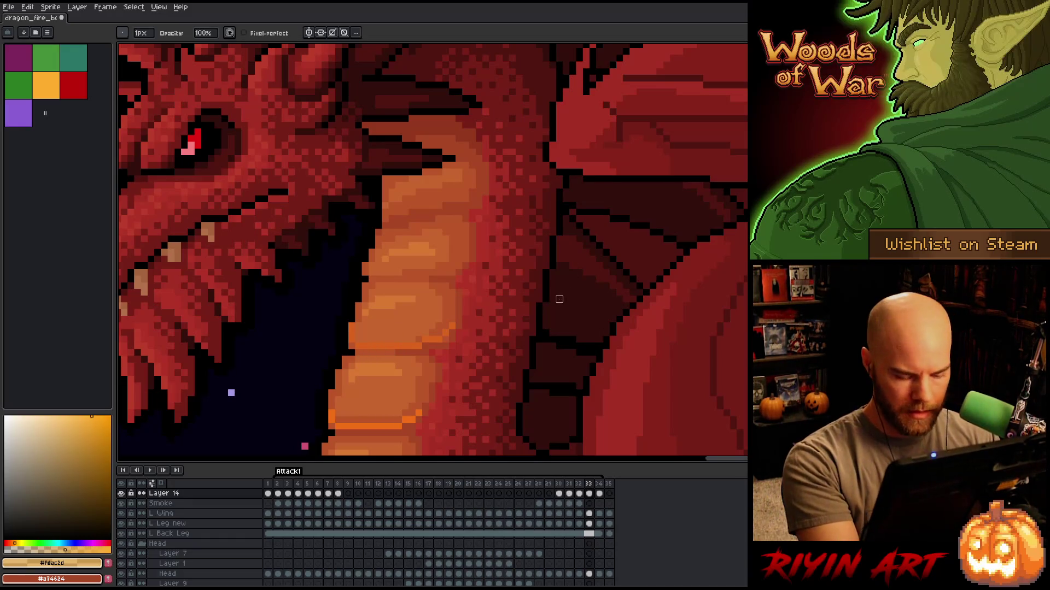
key("period")
key("comma")
key("period")
key("comma")
key("b")
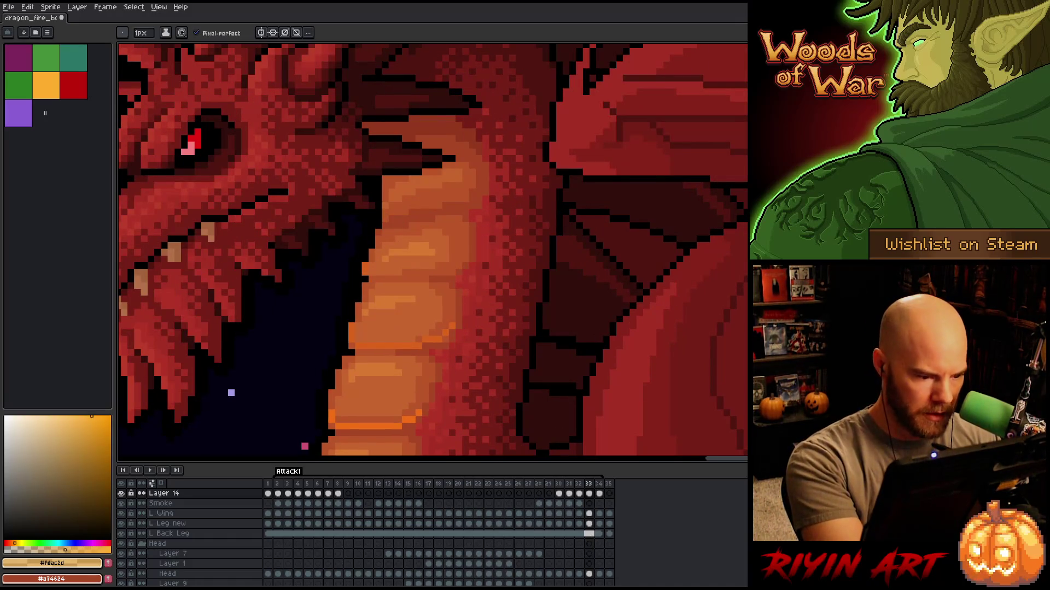
Add short orange lines across two upper belly scales and compare frames 33 and 34.
left_click(425, 280, "shift")
left_click_drag(449, 272, 430, 273)
key("period")
key("comma")
key("period")
key("comma")
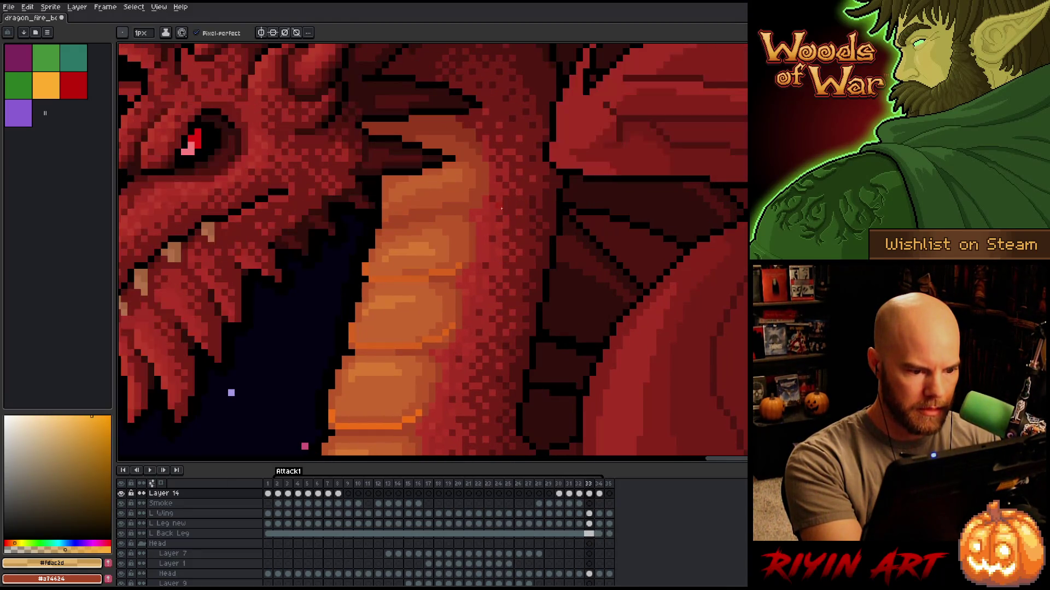
key("period")
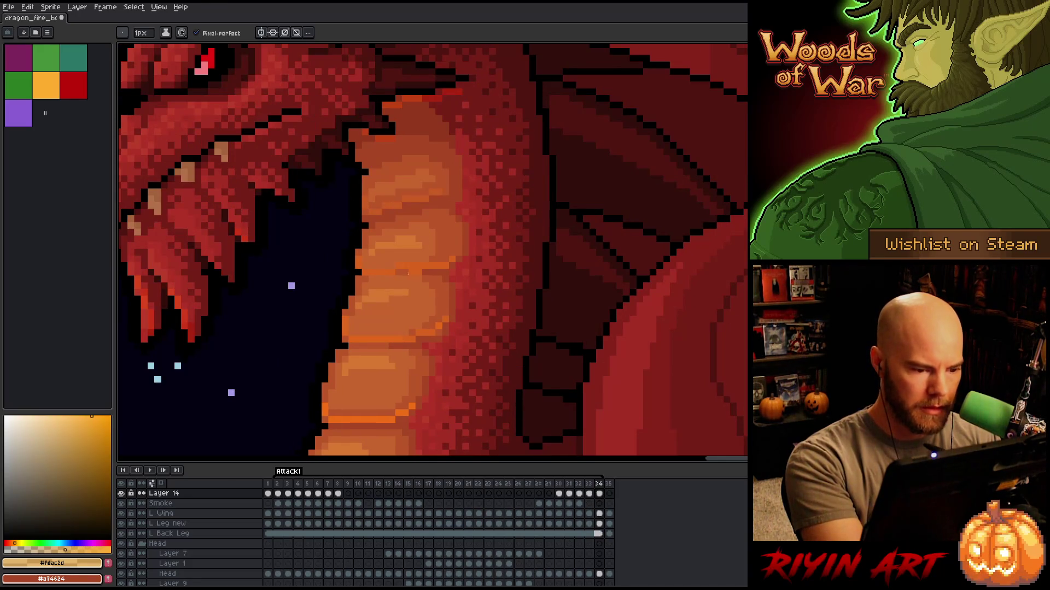
Step through the neighbouring frames to review the highlight motion.
key("e")
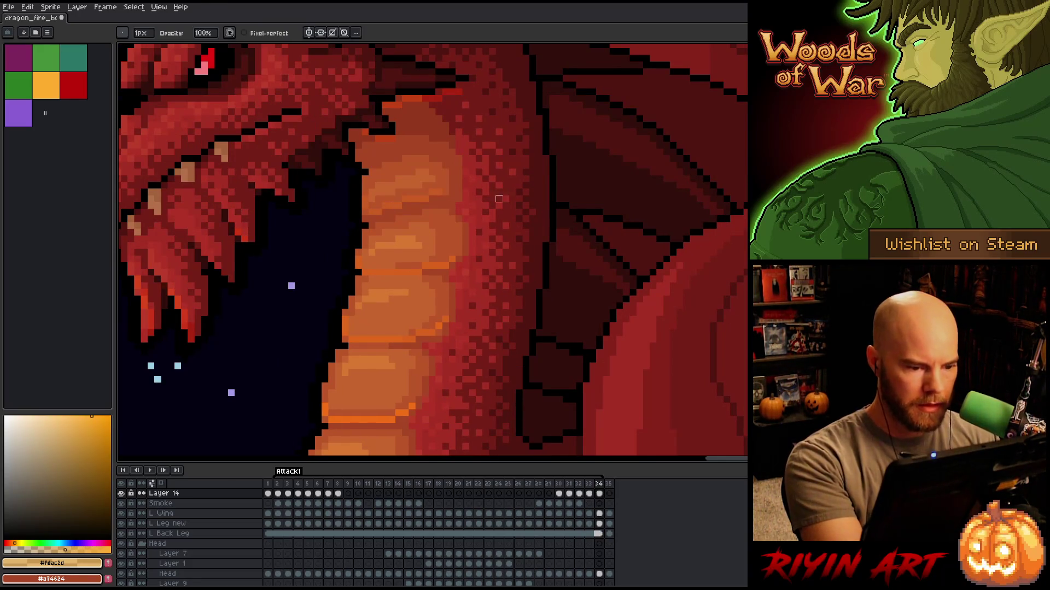
key("period")
key("period")
key("period")
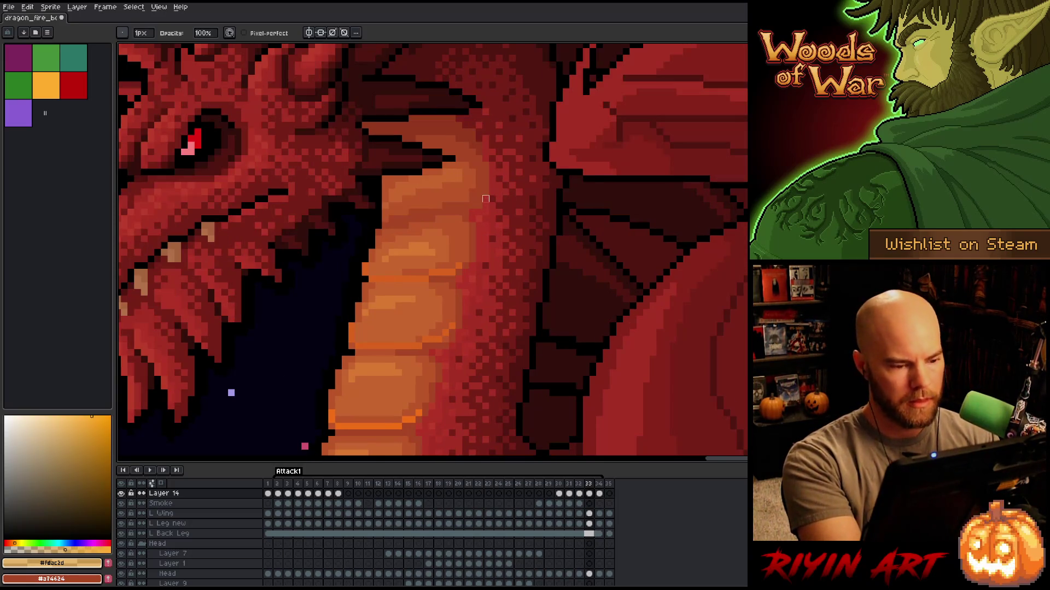
key("period")
key("period")
key("period")
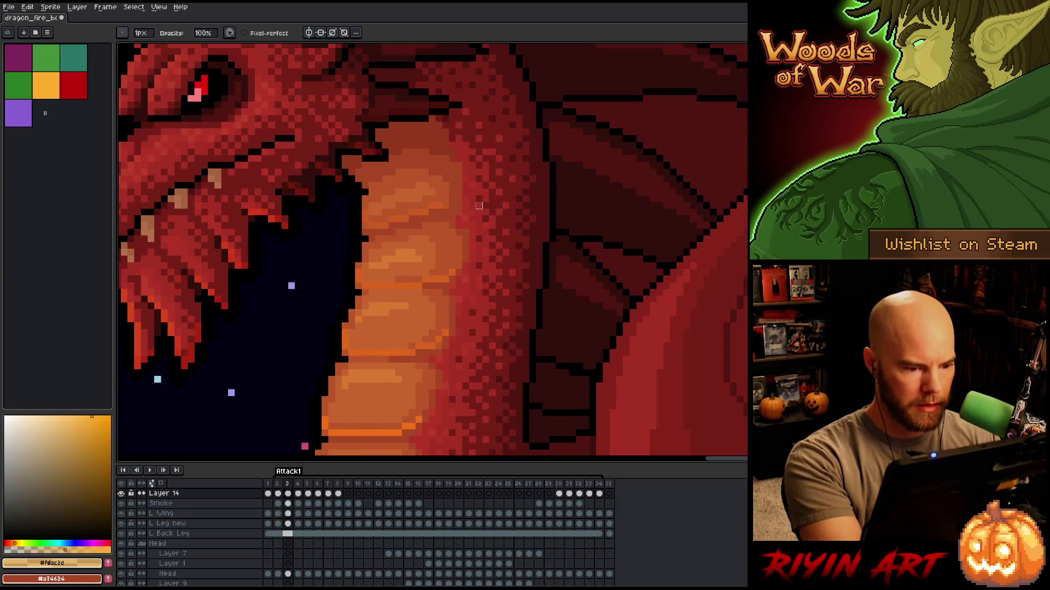
key("comma")
key("comma")
key("comma")
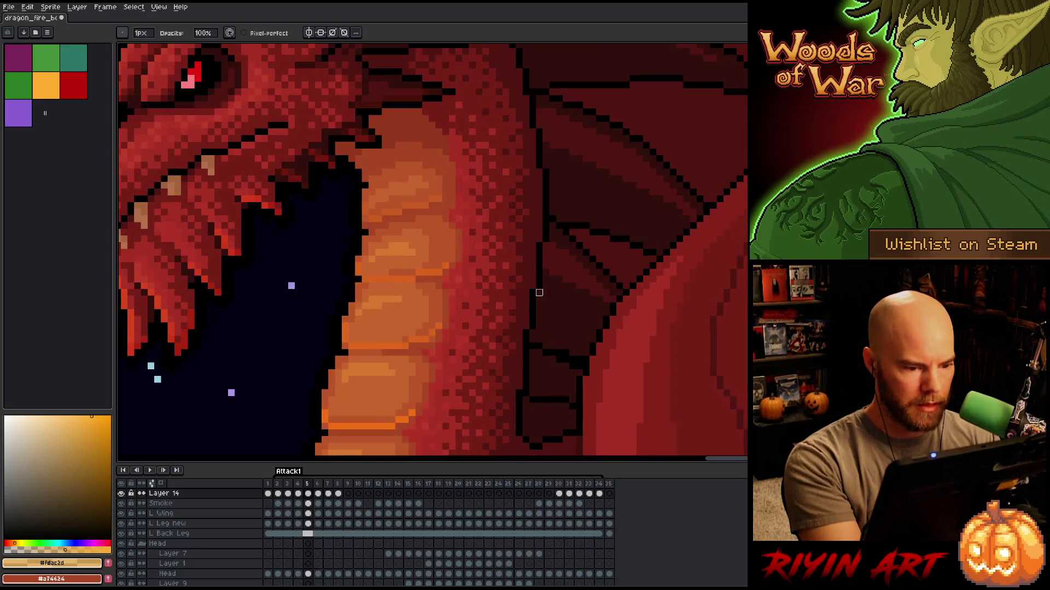
key("period")
key("period")
key("period")
key("comma")
key("comma")
key("comma")
key("period")
key("period")
key("period")
Erase part of the orange belly line and redraw it across the scale.
key("period")
key("comma")
key("comma")
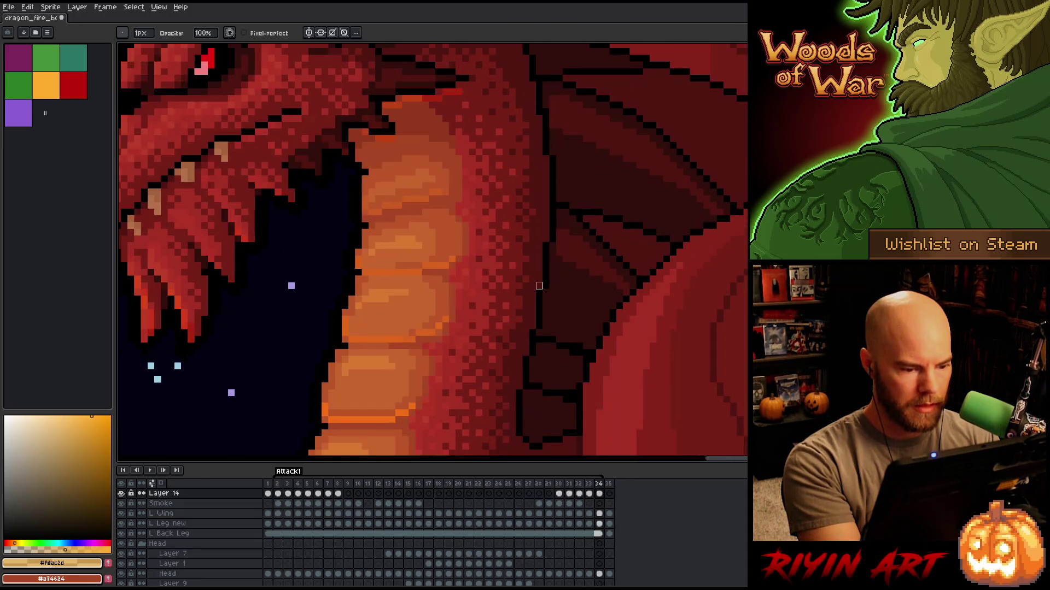
mouse_move(402, 339)
left_mouse_down()
mouse_move(353, 337)
mouse_move(364, 339)
mouse_move(345, 306)
left_mouse_up()
key("b")
left_click(346, 326)
key("period")
key("period")
key("comma")
key("comma")
key("period")
key("period")
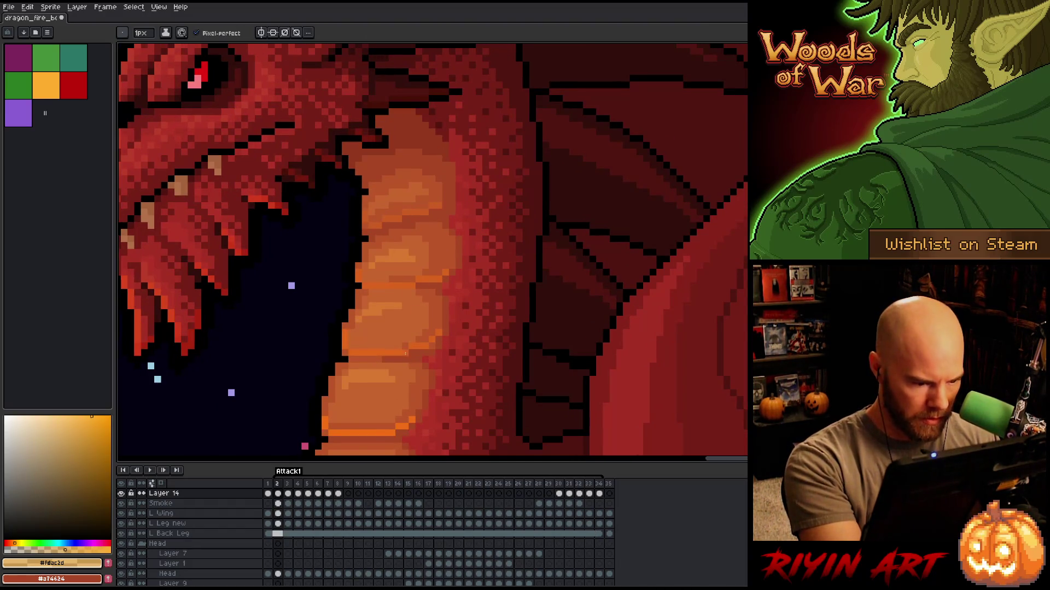
key("comma")
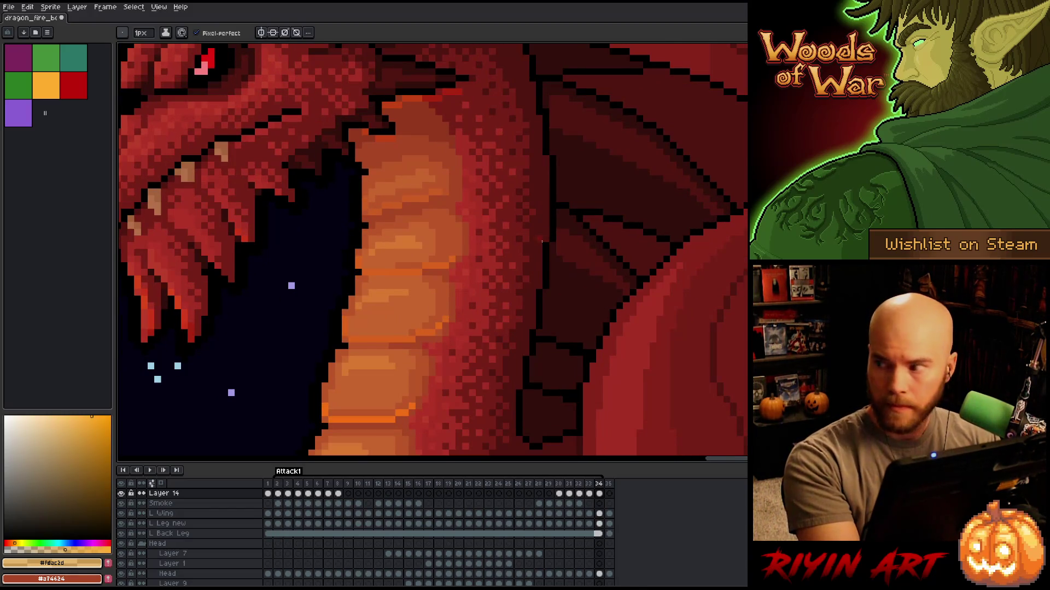
Flip between frames 32, 33 and 34 to compare, settling on frame 32.
key("comma")
key("period")
key("comma")
key("period")
key("comma")
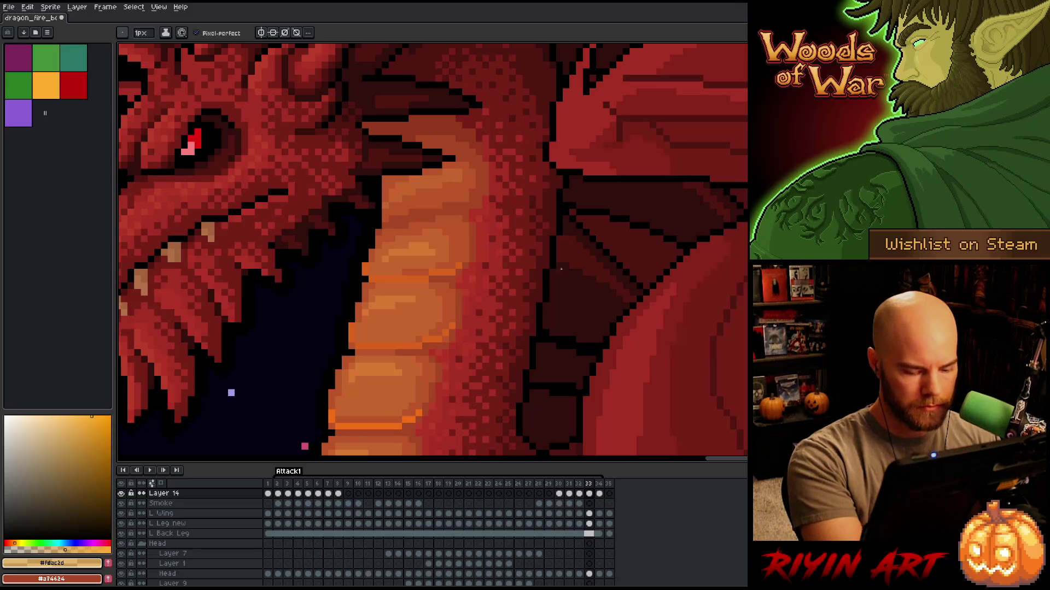
key("comma")
key("period")
key("comma")
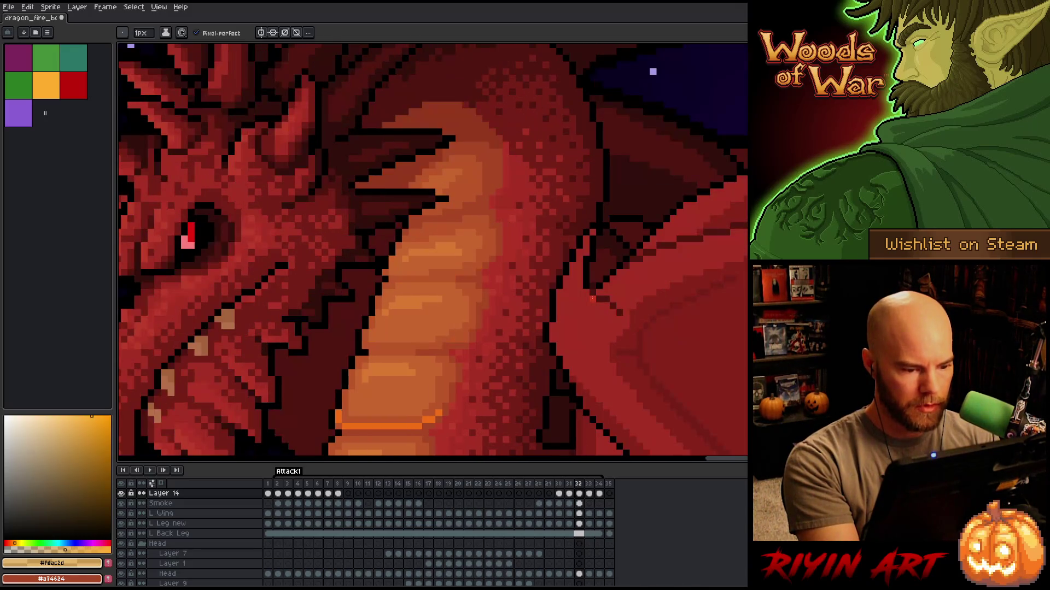
Draw orange lines across a lower belly scale, extending it right, plus a higher scale.
left_click_drag(424, 346, 377, 347)
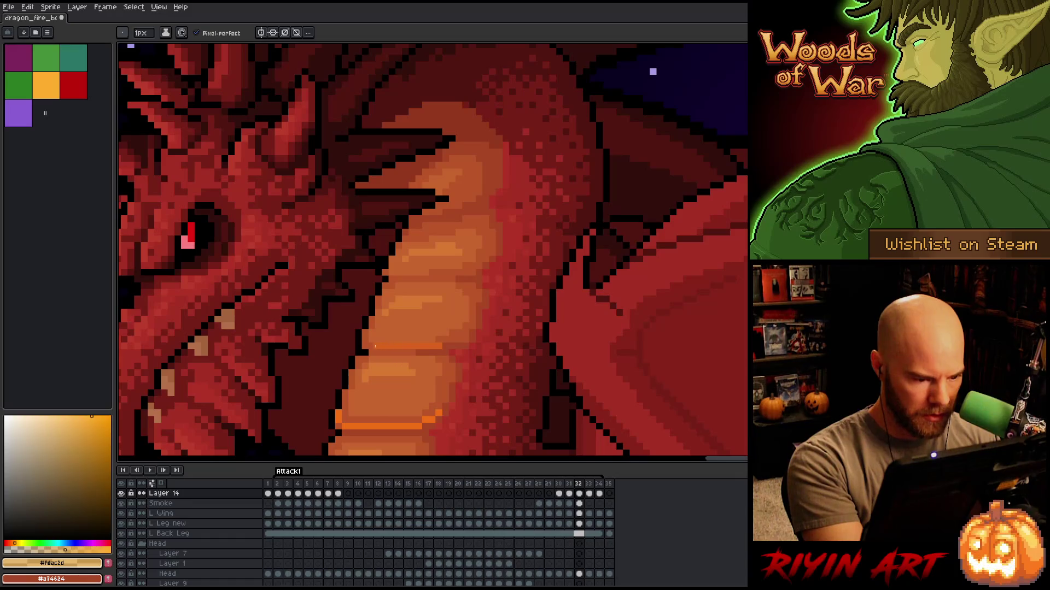
left_click_drag(463, 340, 443, 341)
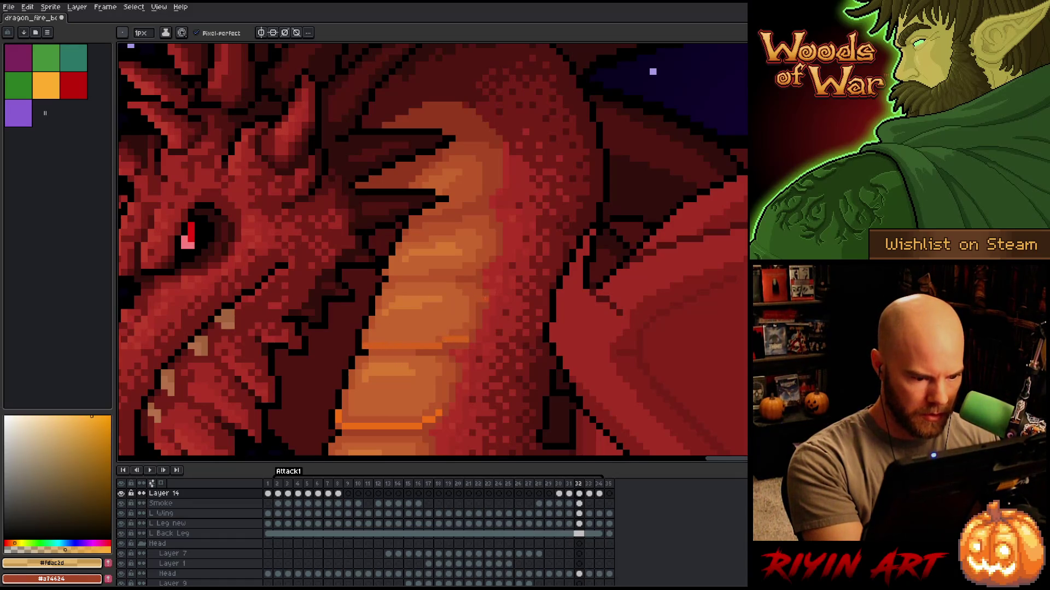
left_click(471, 326)
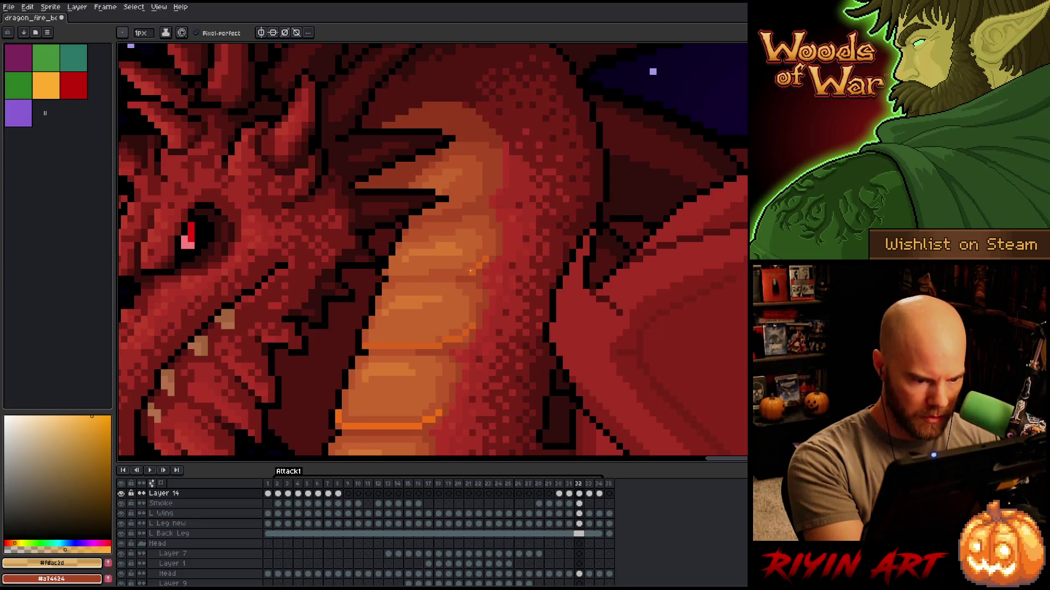
left_click_drag(453, 279, 392, 279)
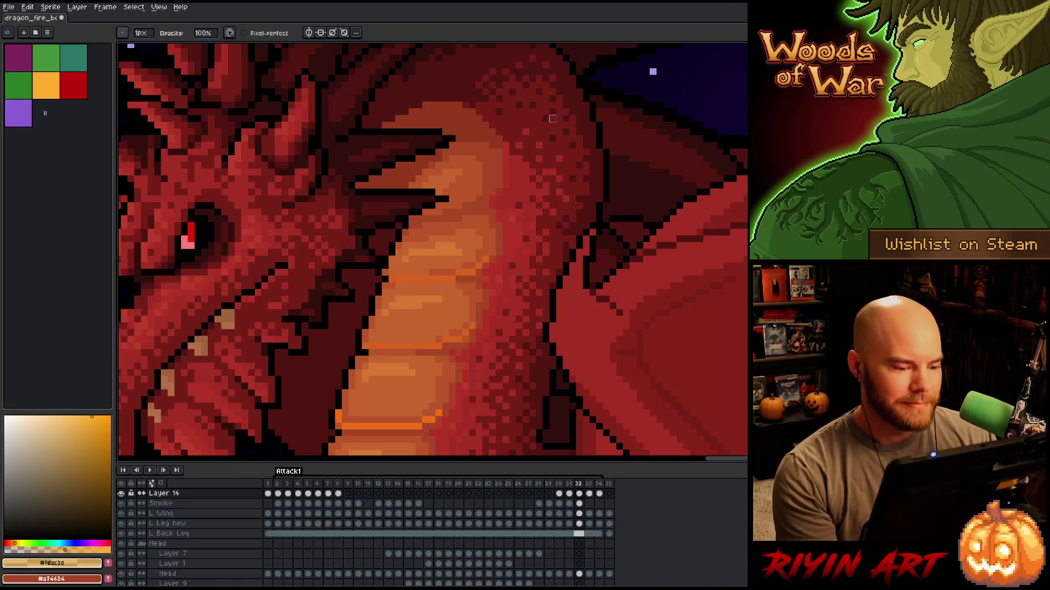
scroll(552, 118, "down", 1)
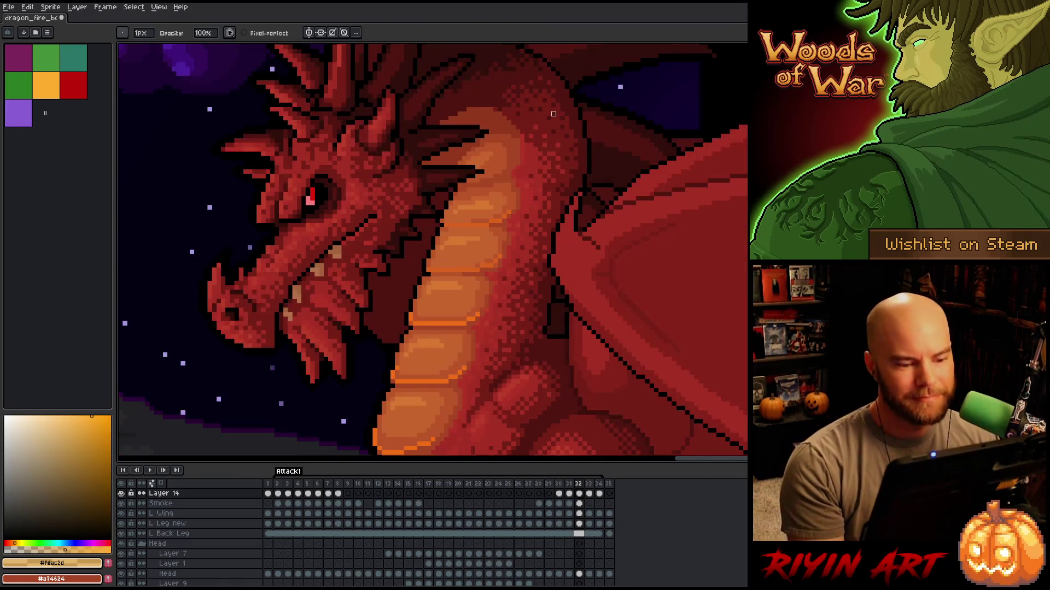
Flip between frames 32 and 31, settling on frame 31.
scroll(553, 114, "up", 1)
key("Left")
key("Right")
key("Left")
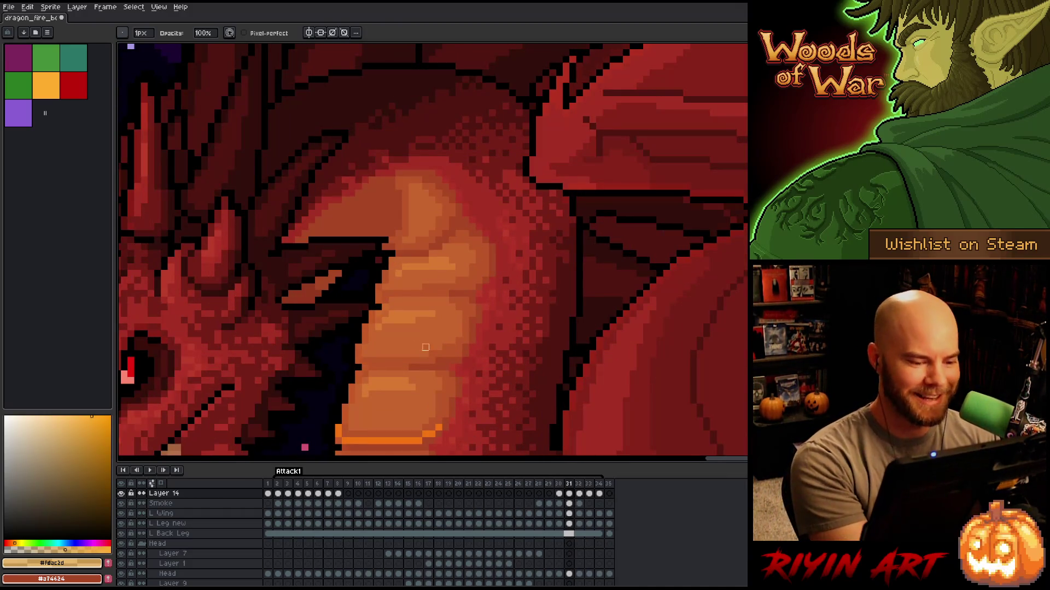
Draw orange highlight lines across the lower and higher belly scales on frame 31, trimming the new line.
key("b")
left_click(428, 361)
left_click(369, 361, "shift")
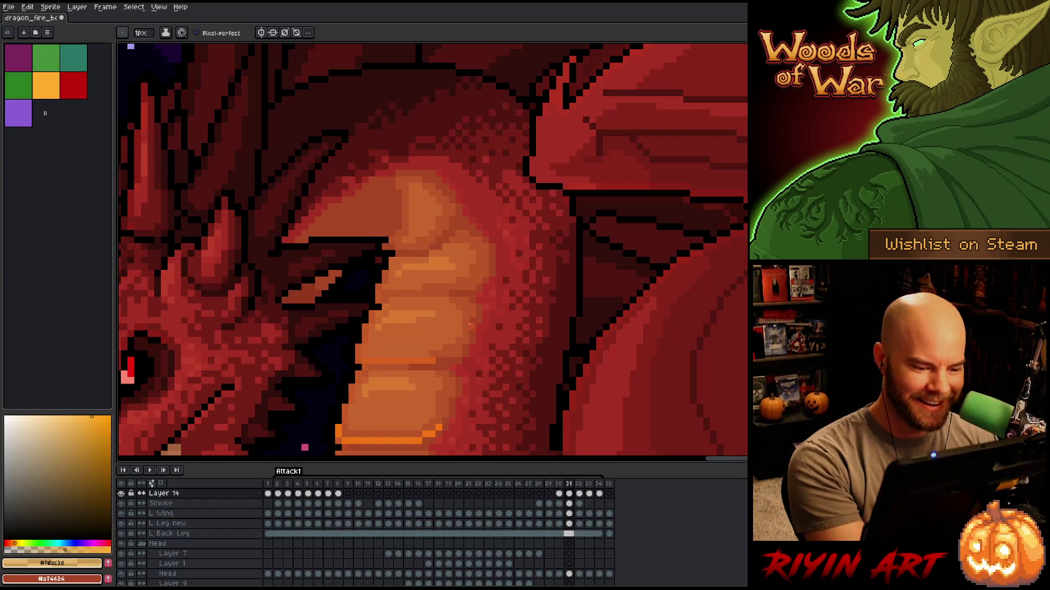
left_click_drag(452, 355, 460, 348)
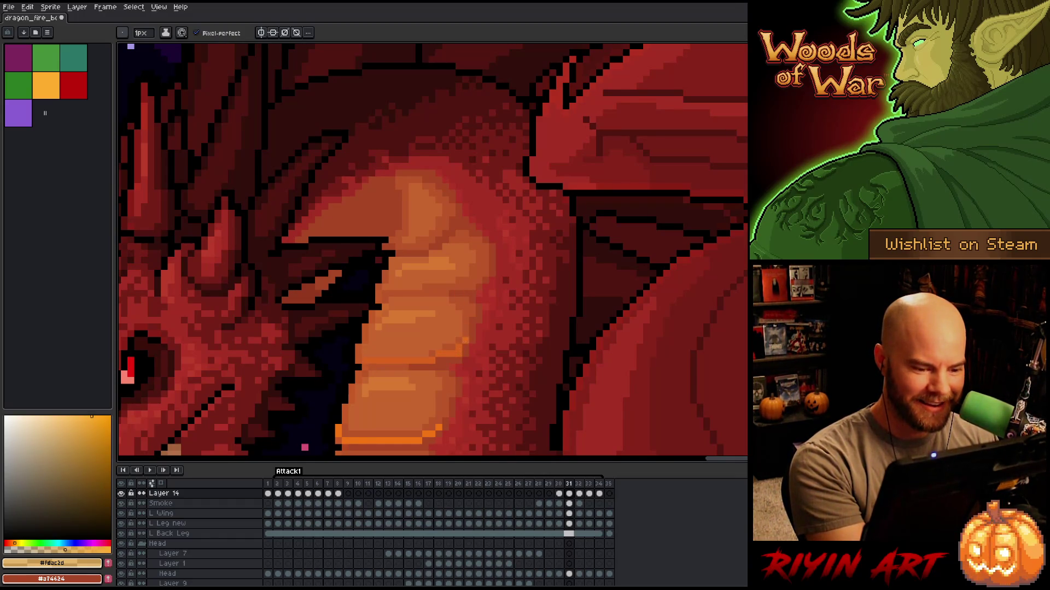
left_click_drag(471, 287, 383, 295)
key("ctrl+z")
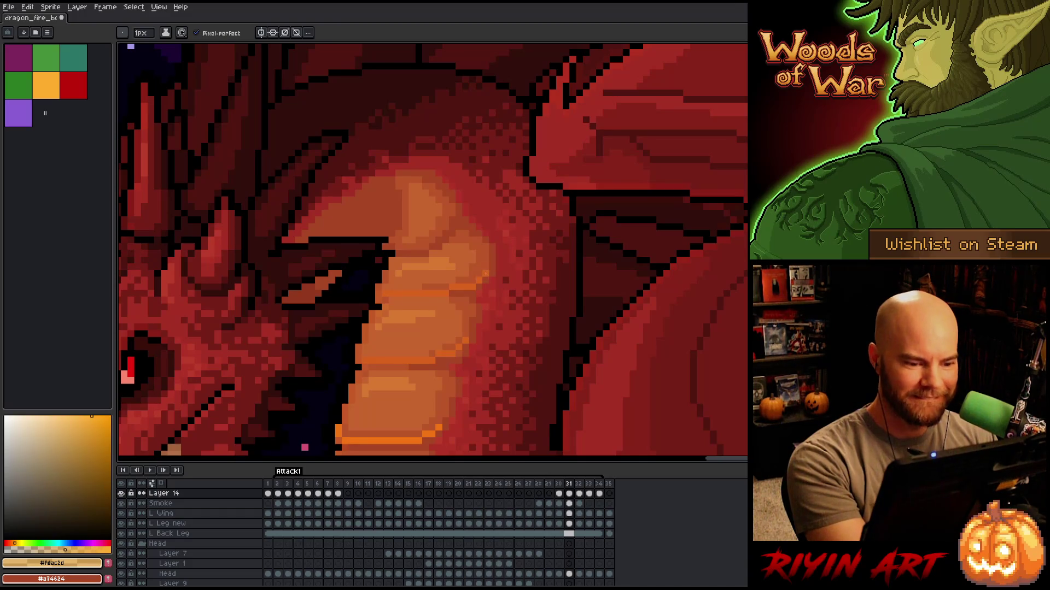
right_click(384, 294)
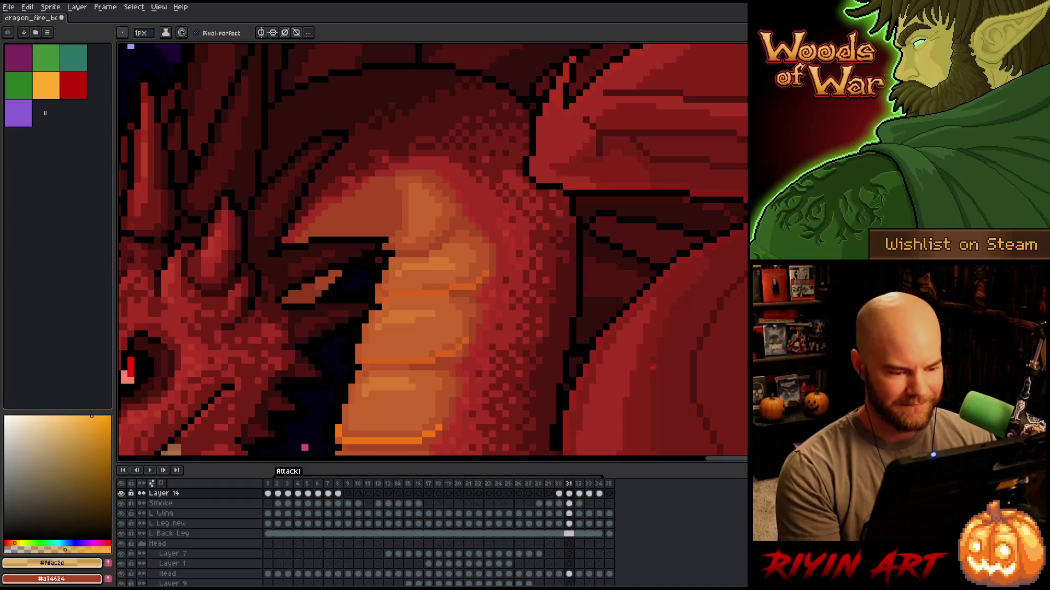
Step back to frame 30 with the eraser selected and zoom out to the full scene.
scroll(652, 367, "down", 3)
scroll(561, 364, "up", 3)
key("comma")
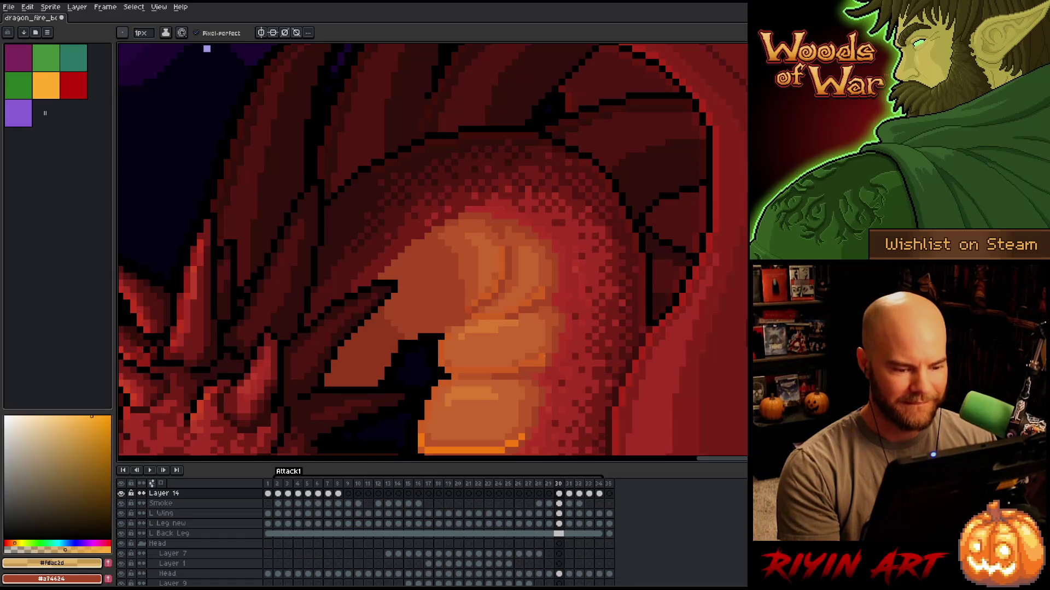
key("e")
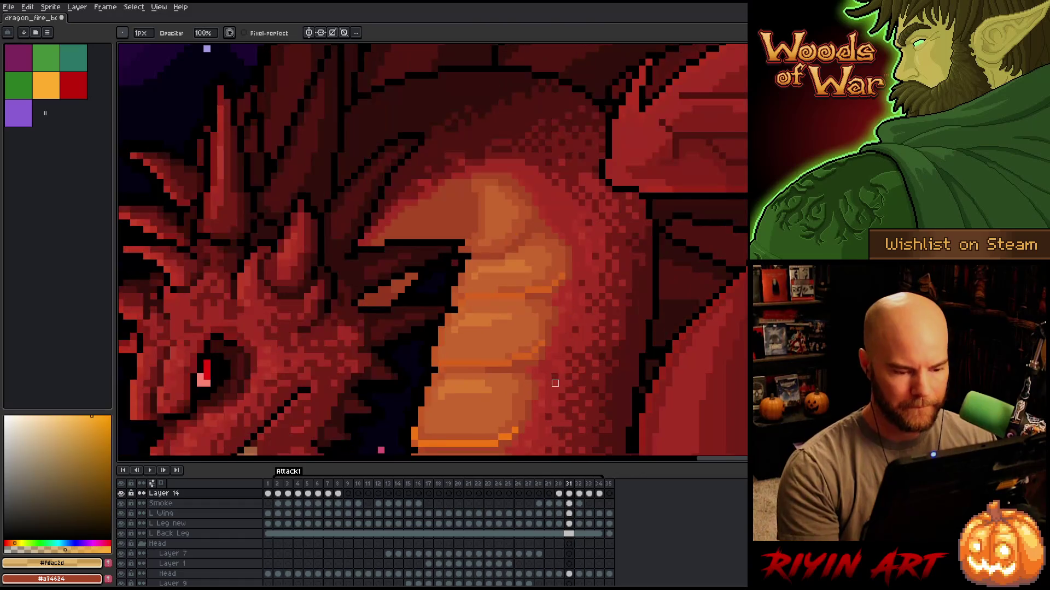
scroll(555, 390, "down", 5)
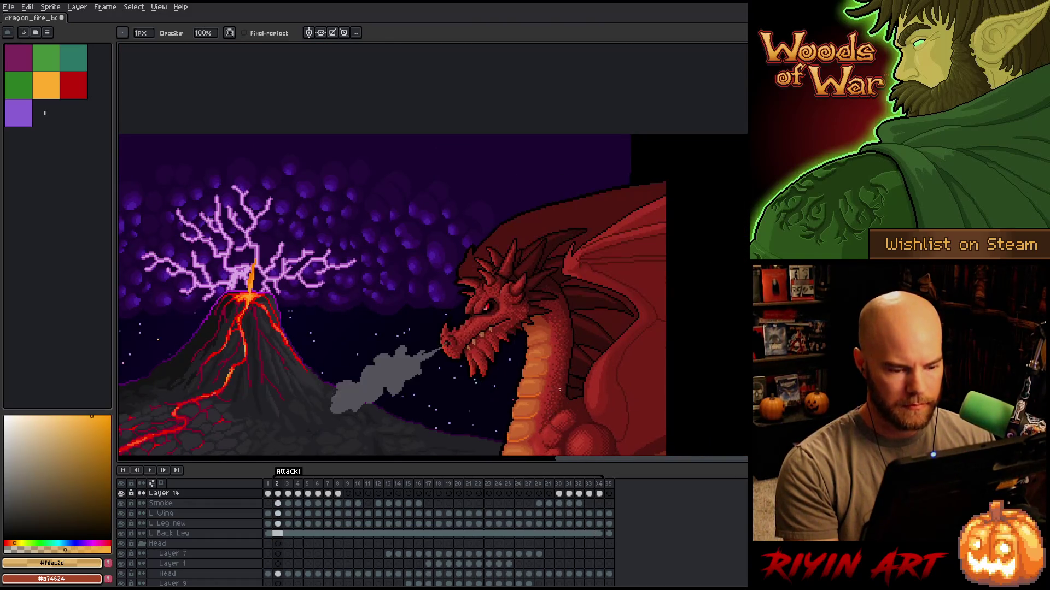
Solo Layer 14 to inspect its orange highlight strokes, then show all layers again.
scroll(549, 337, "up", 3)
scroll(550, 337, "up", 2)
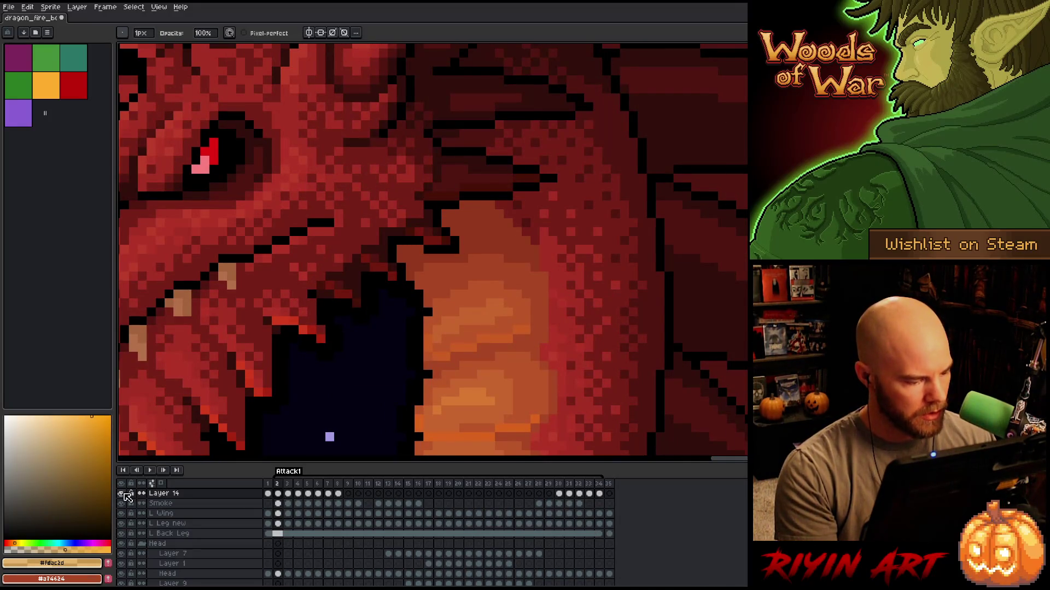
left_click(121, 493, "alt")
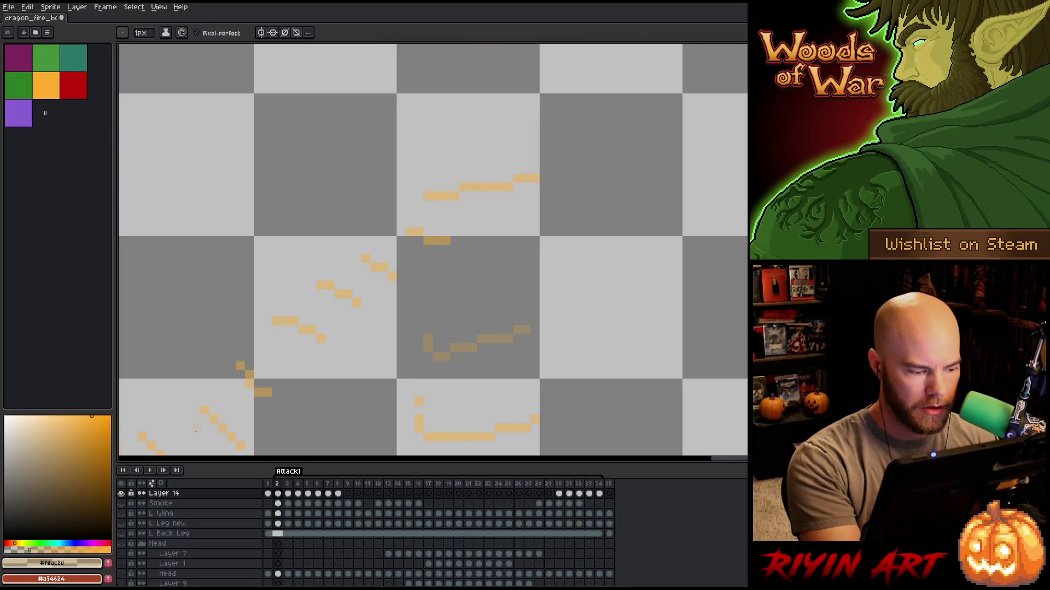
left_click(121, 494, "alt")
Flip to a neighbouring frame and back, then advance two frames forward.
key("Return")
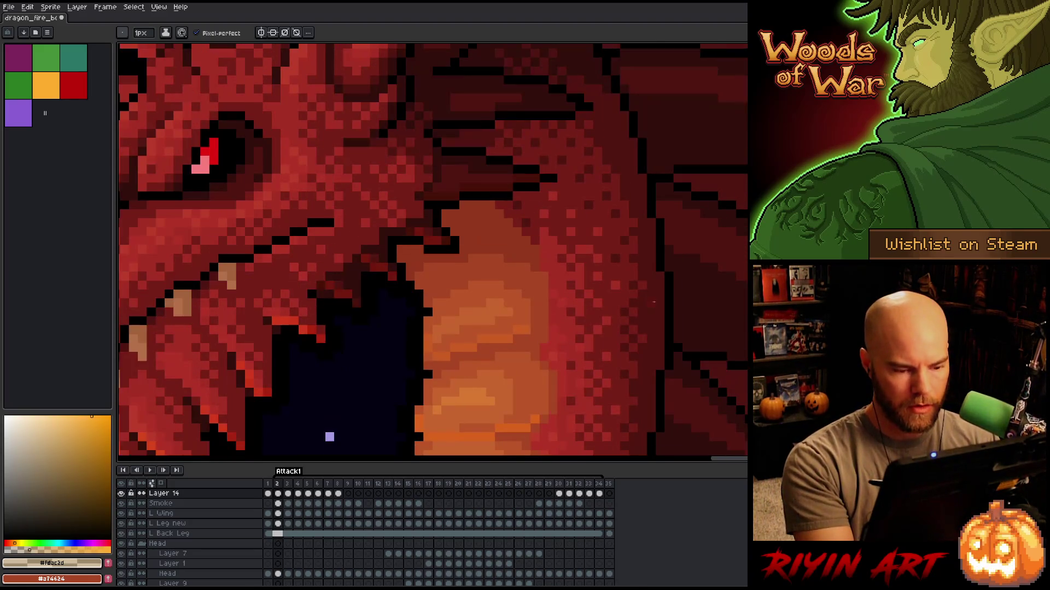
key("Return")
key("Right")
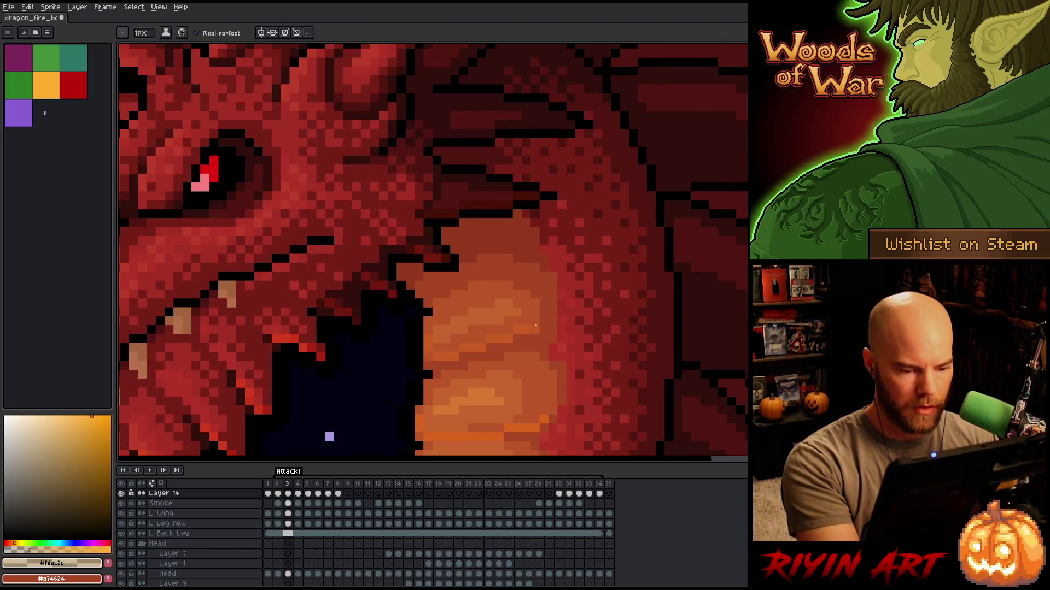
key("Right")
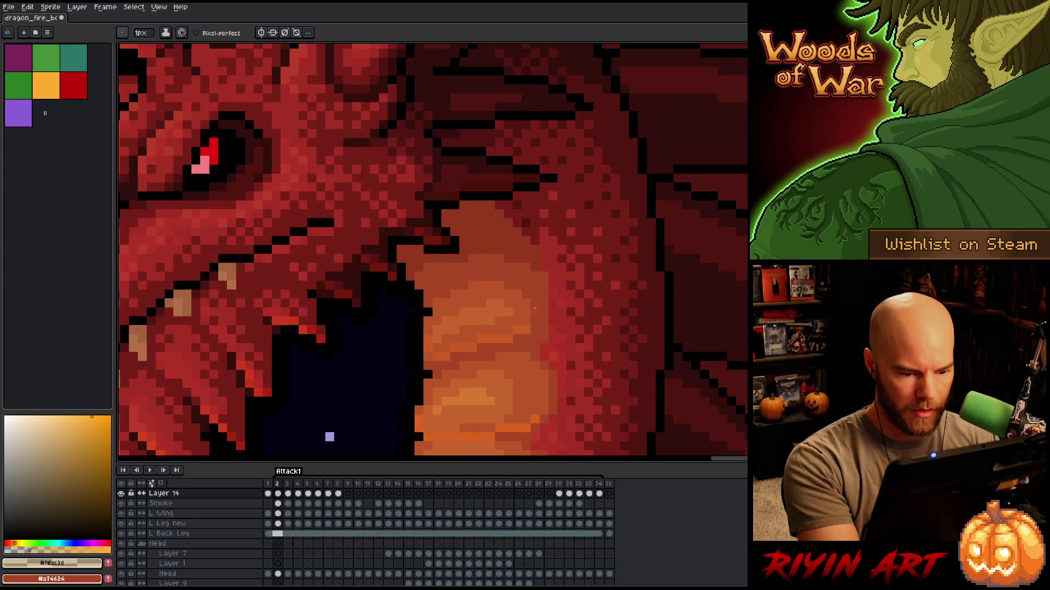
Jump from frame 2 to the last attack frame 34, switching eraser then pencil.
key("Return")
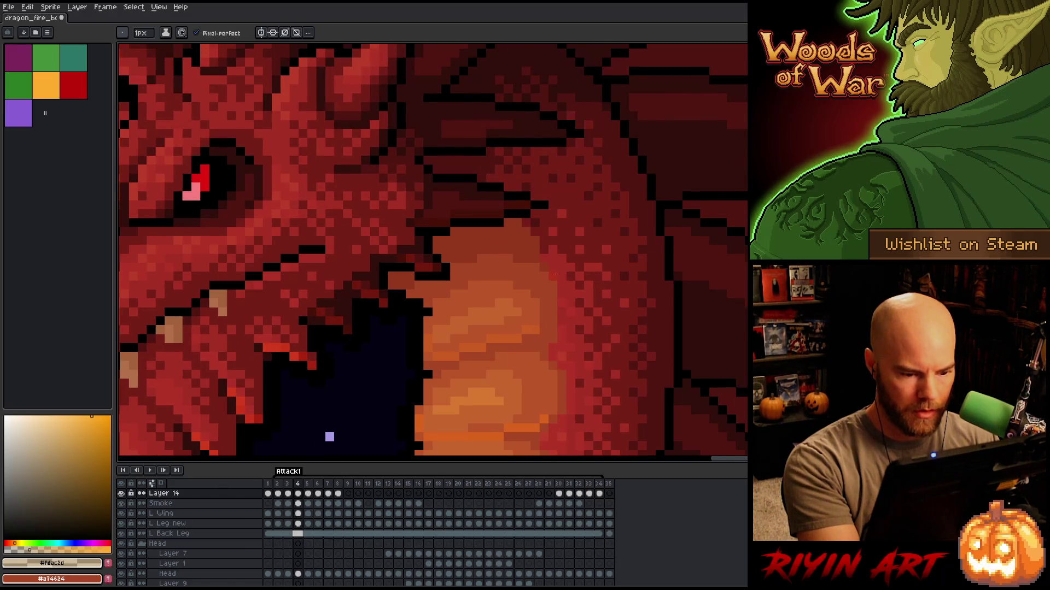
key("e")
key("Return")
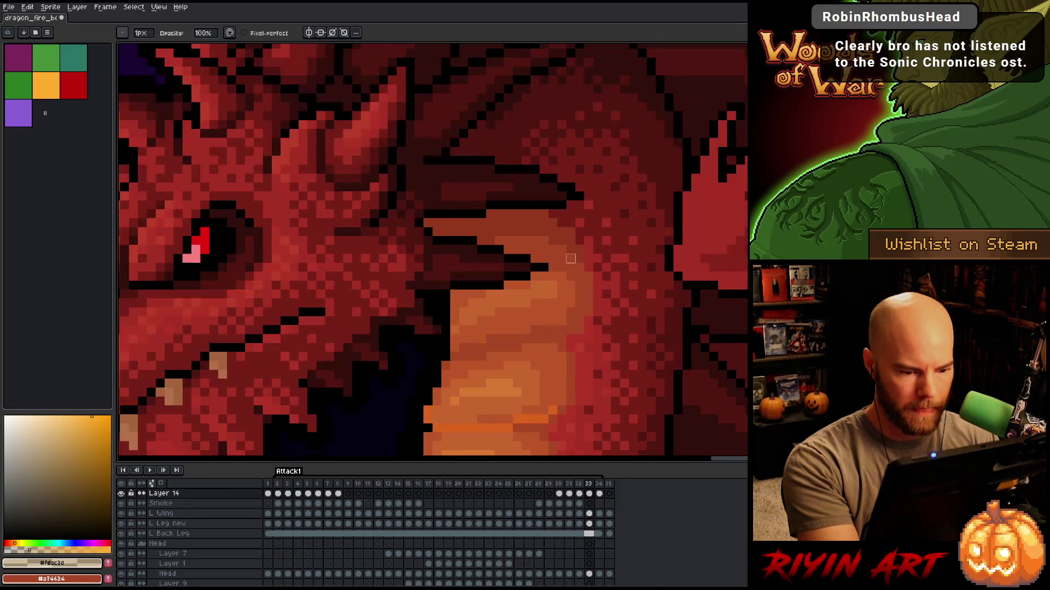
key("b")
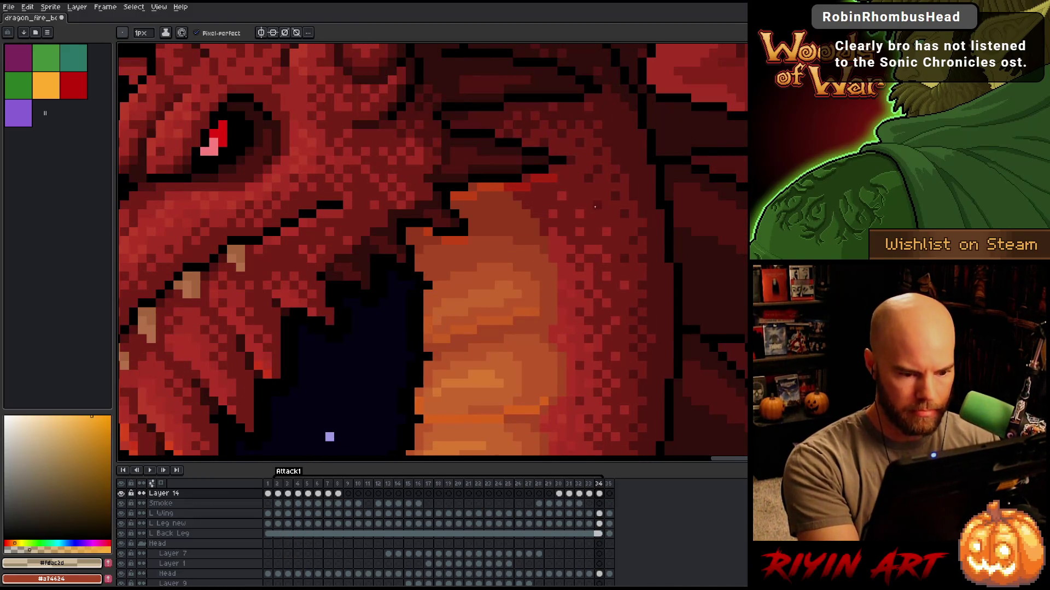
Step back from frame 34 to 30, compare frames 31 and 32, then pan to the whole scene.
key("comma")
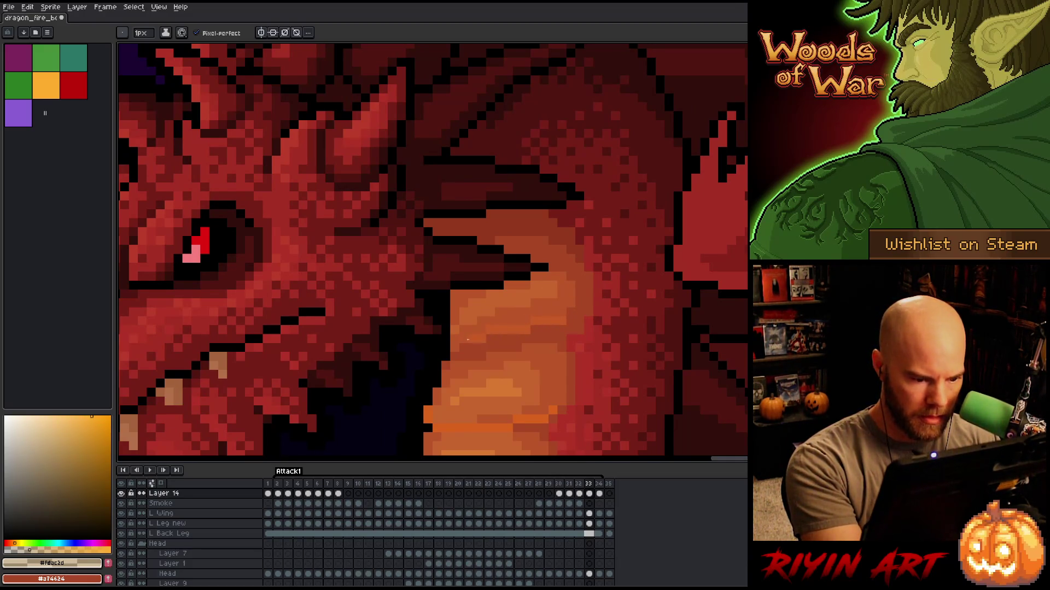
key("comma")
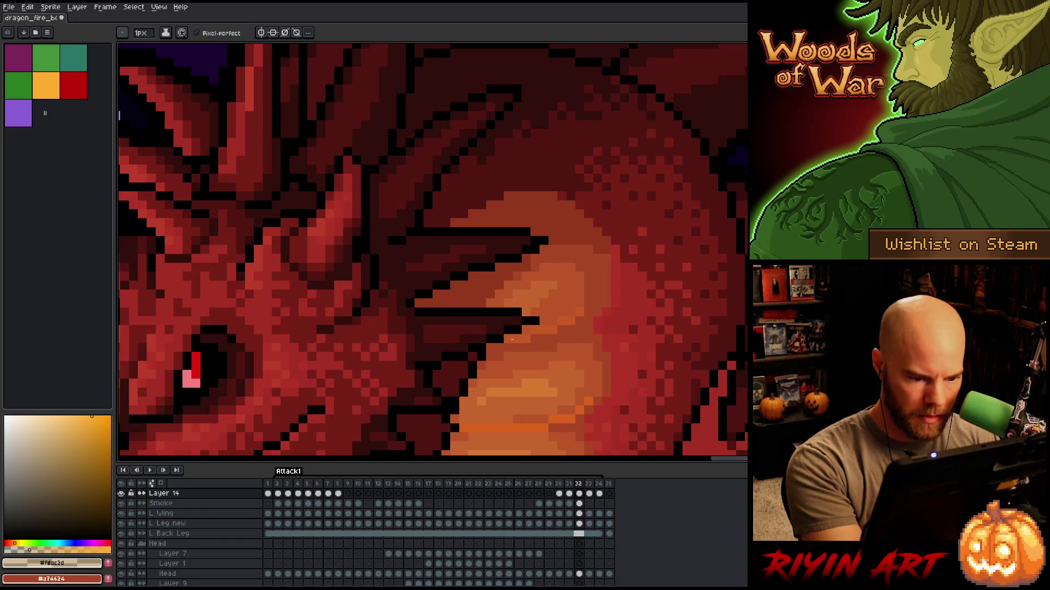
key("comma")
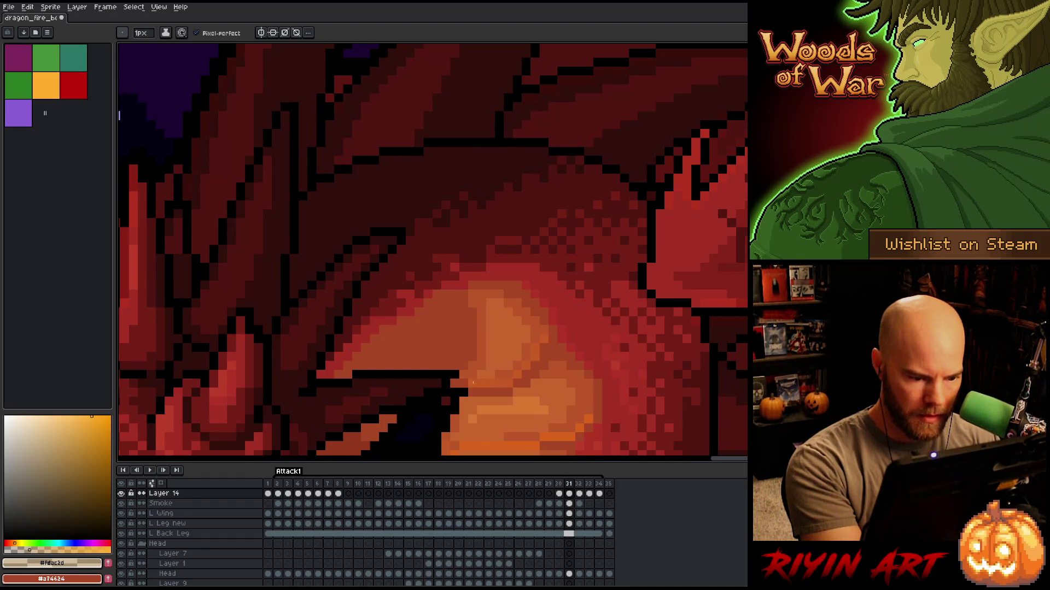
key("comma")
key("period")
key("period")
key("comma")
key("period")
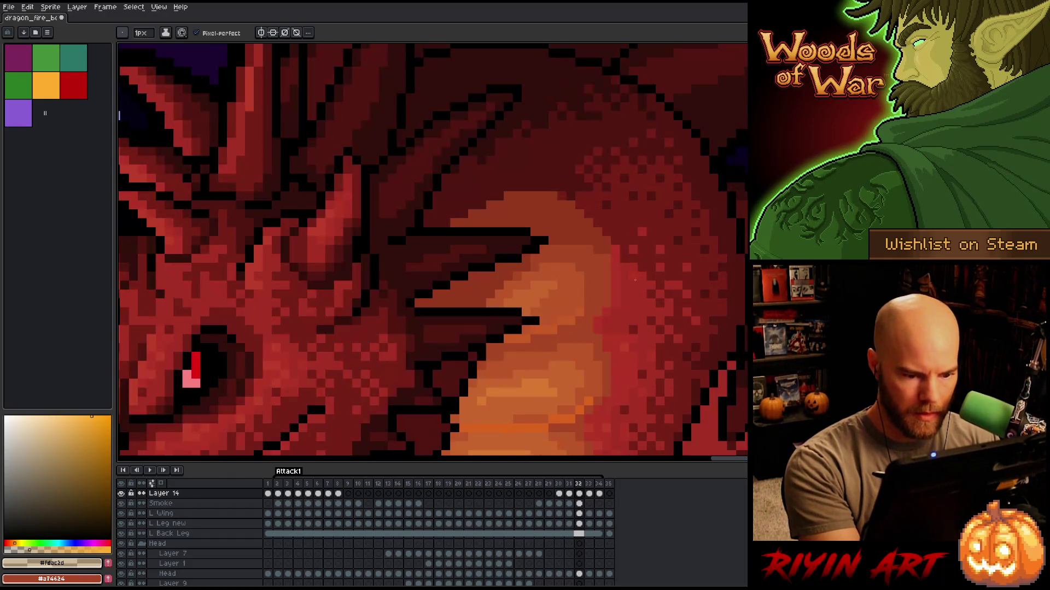
key("period")
key("period")
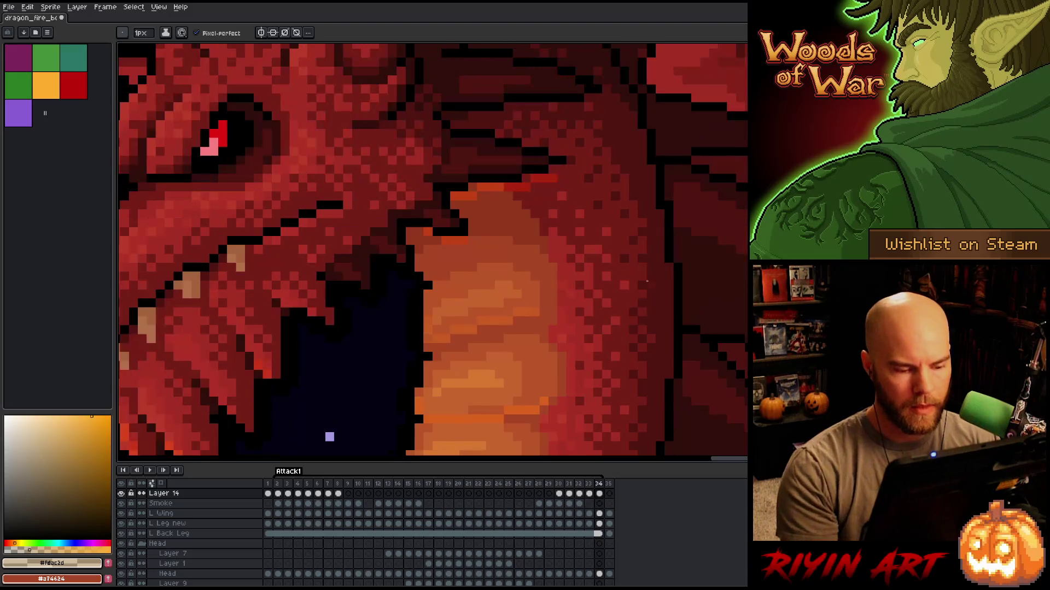
scroll(646, 282, "down", 4)
left_click_drag(651, 300, 457, 255)
Play the smoke-breath animation, zoom into the belly, and pick the light orange palette swatch.
key("Return")
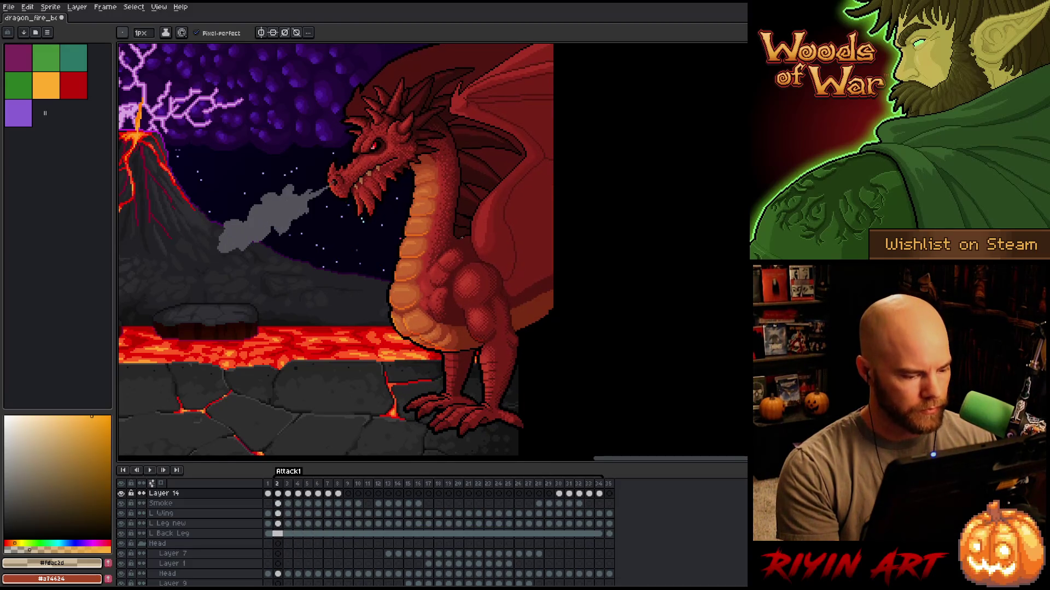
scroll(462, 238, "up", 6)
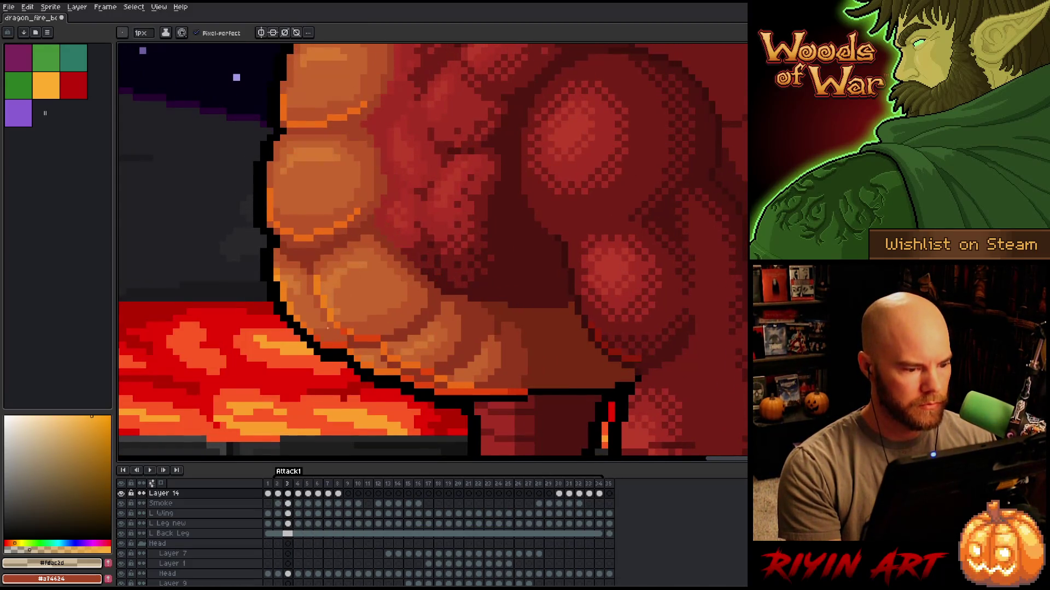
left_click(55, 93)
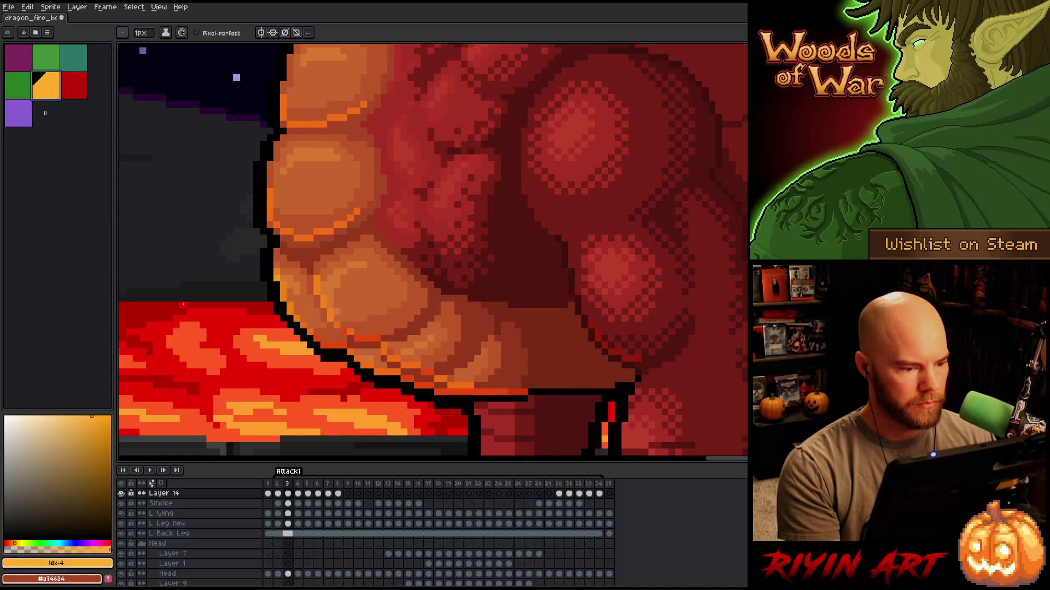
key("Left")
key("Left")
key("Left")
key("Left")
key("Right")
key("e")
left_click_drag(377, 350, 429, 372)
key("b")
left_click(377, 339)
left_click(390, 360)
left_click(377, 359)
left_click(366, 351)
key("e")
key("b")
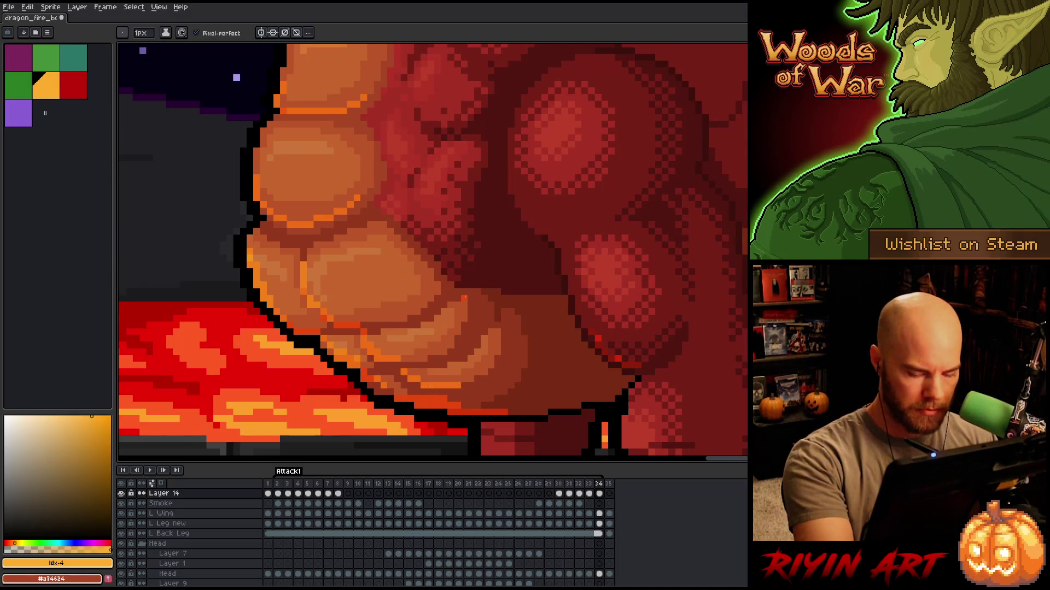
key("Left")
key("Right")
key("Right")
key("Right")
key("Right")
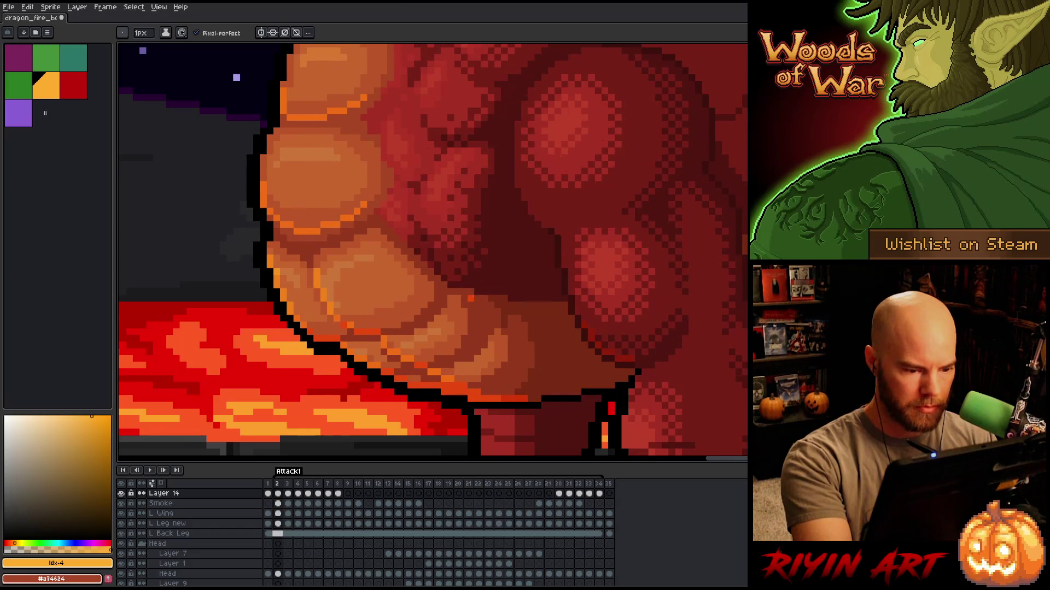
key("Left")
key("Right")
key("Left")
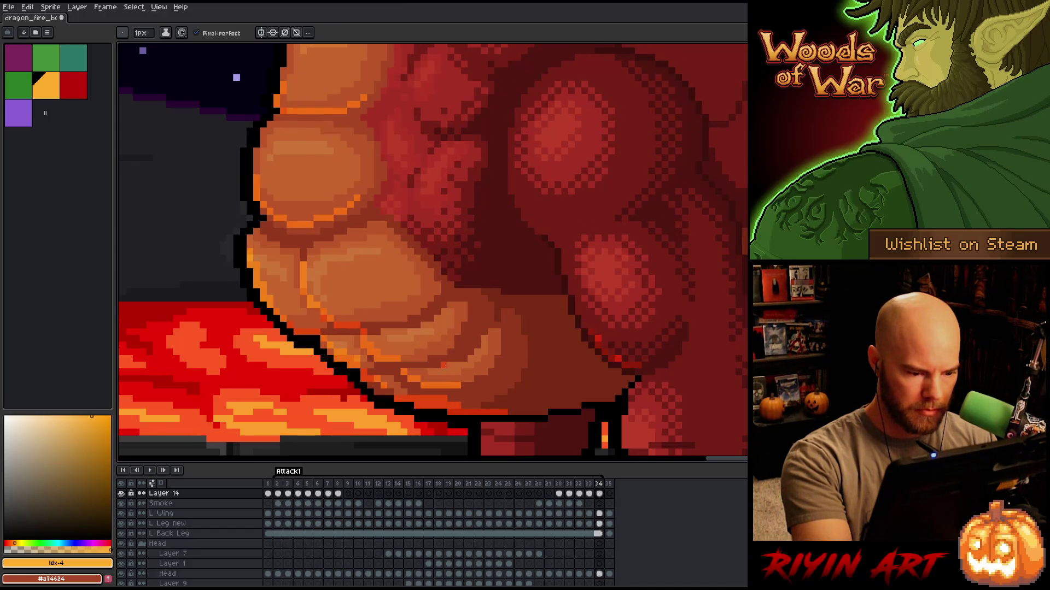
key("e")
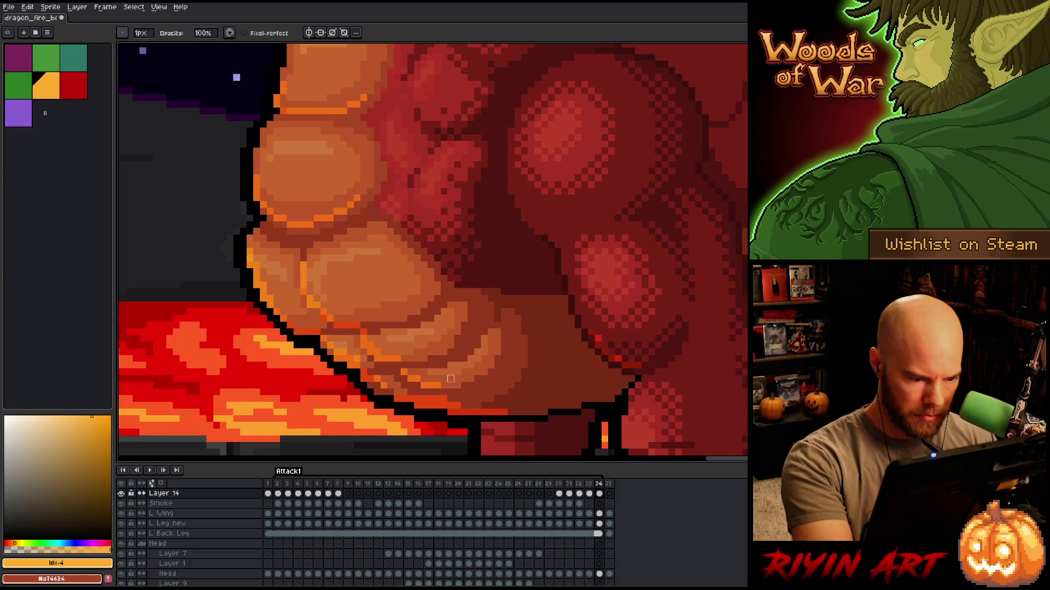
key("b")
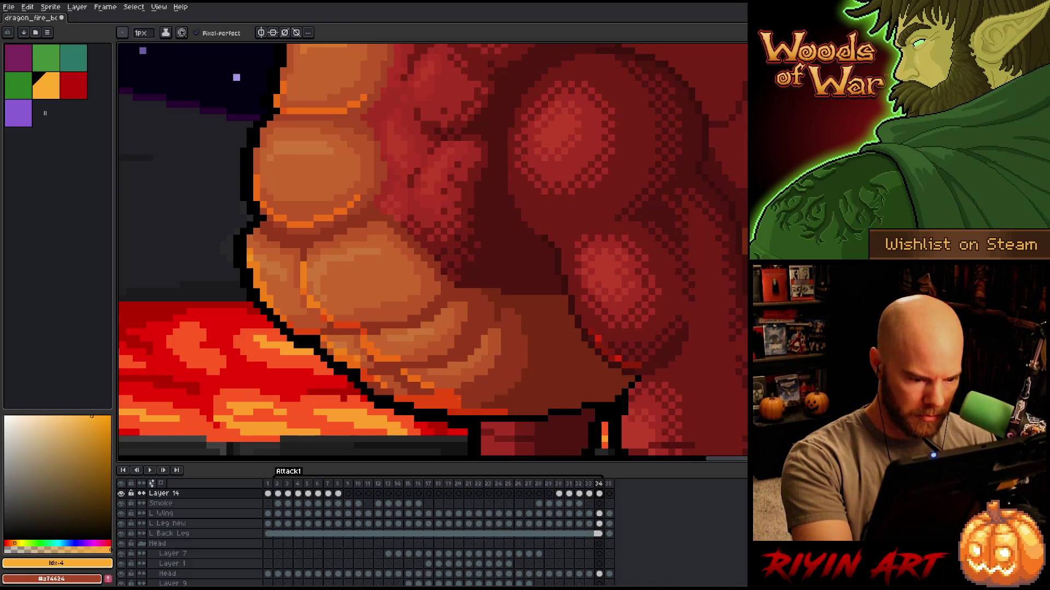
left_click_drag(468, 405, 495, 406)
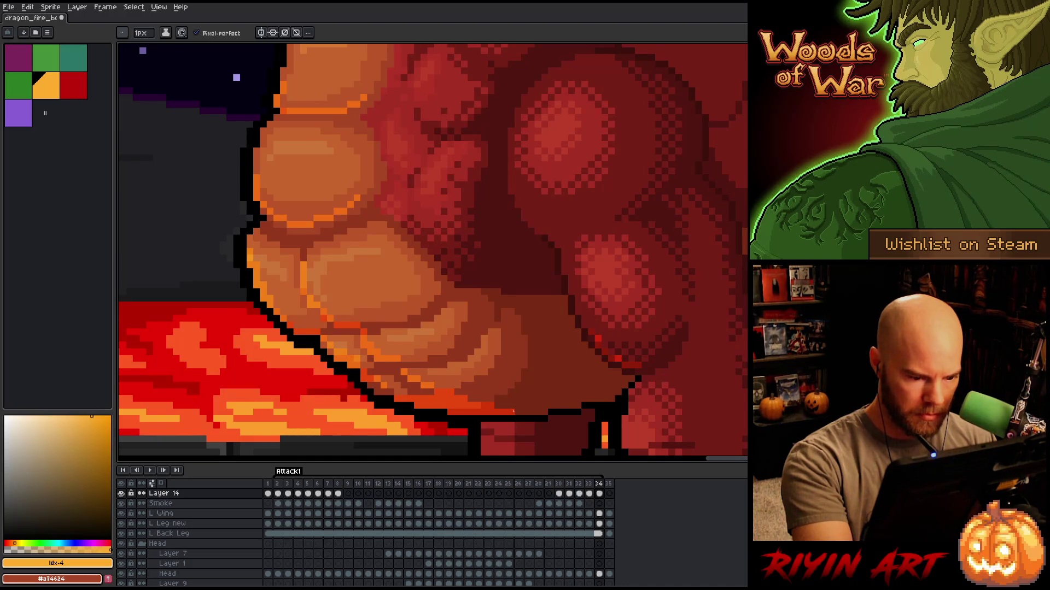
key("e")
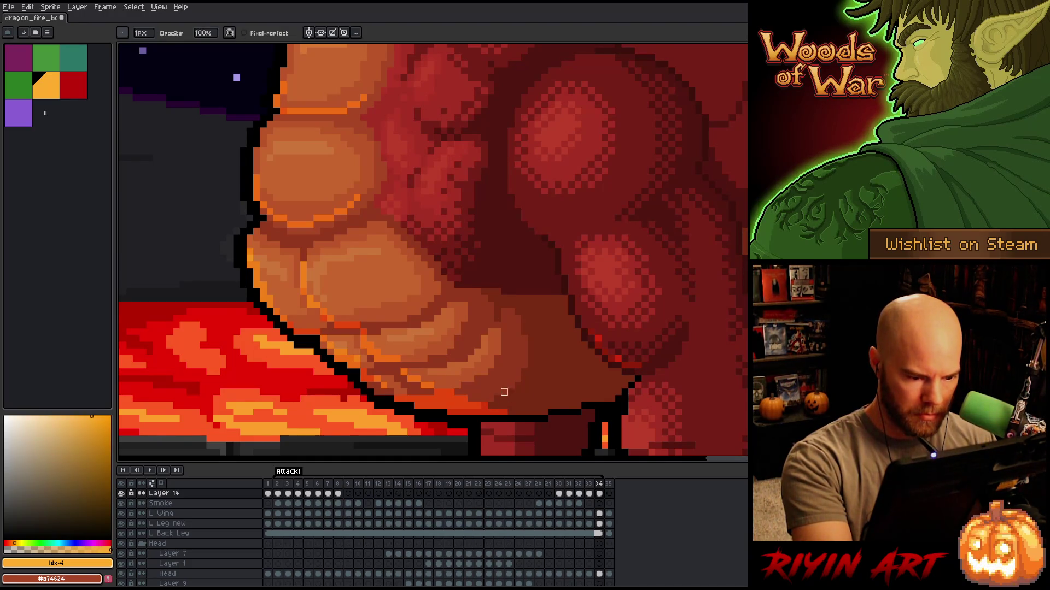
key("Right")
key("Left")
key("Right")
key("Left")
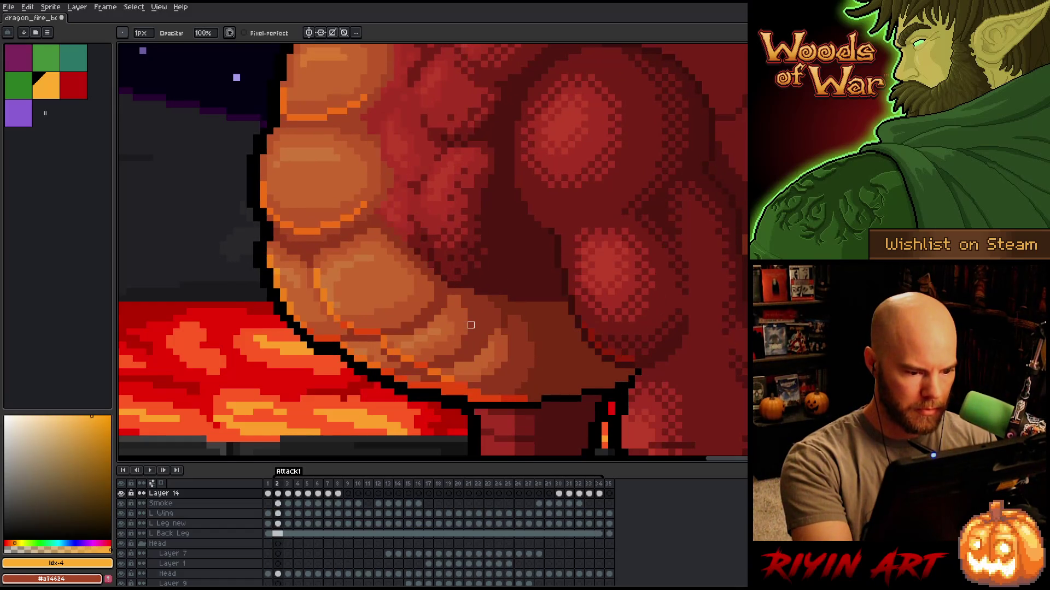
key("e")
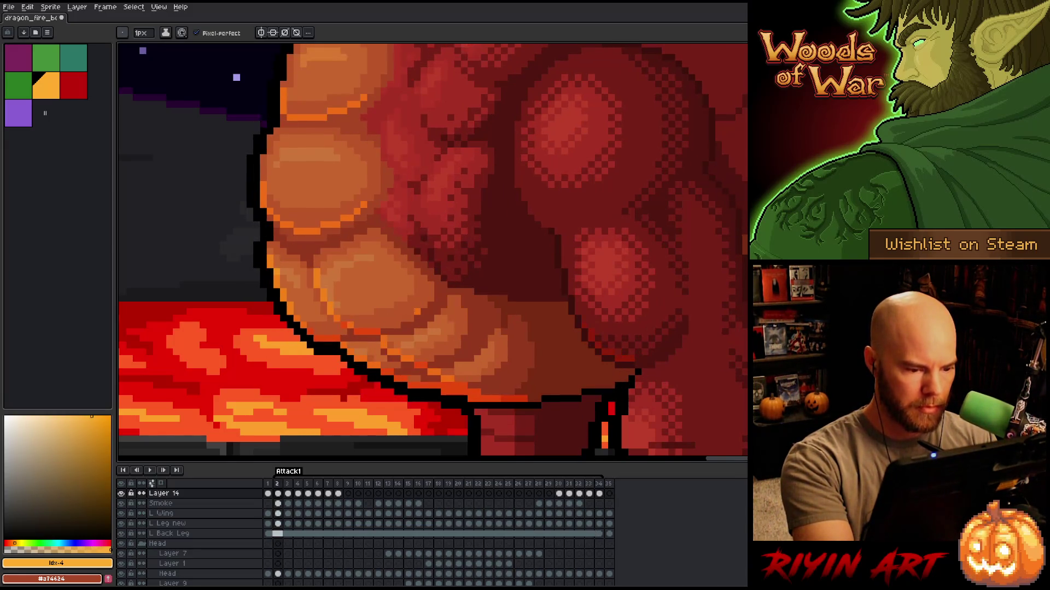
key("b")
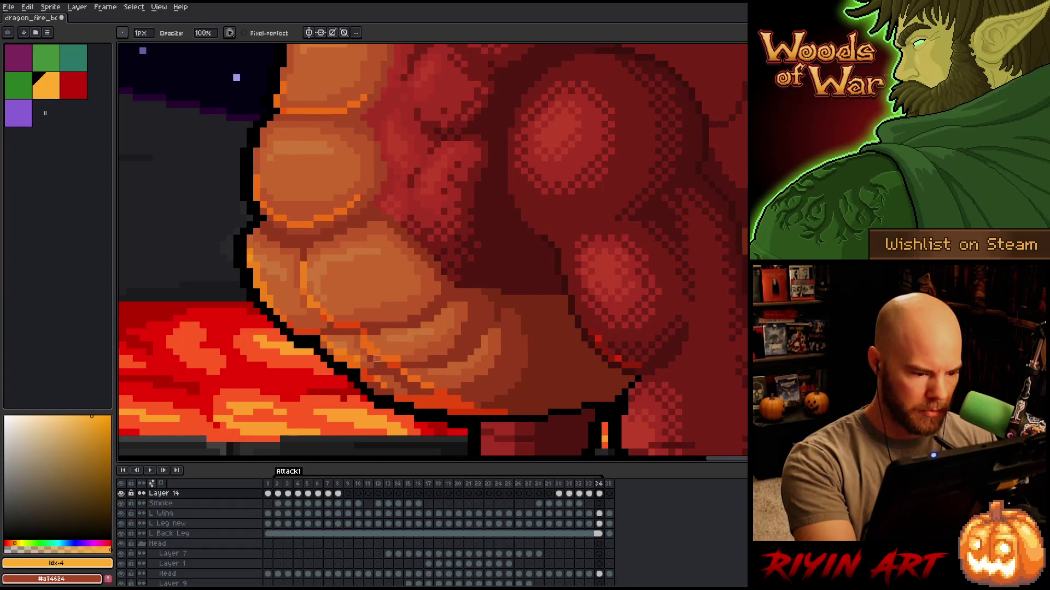
key("e")
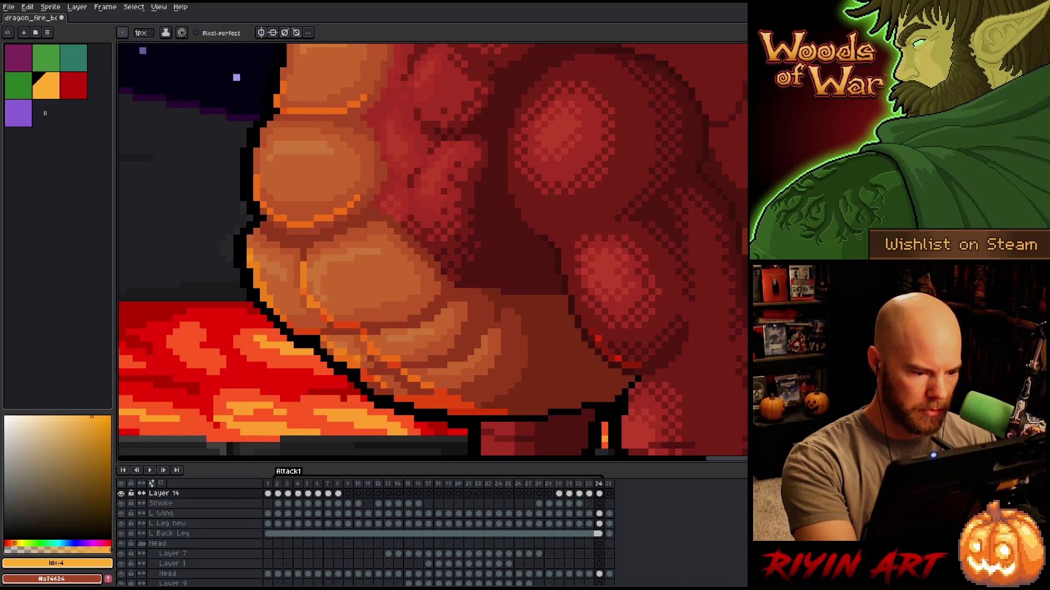
key("b")
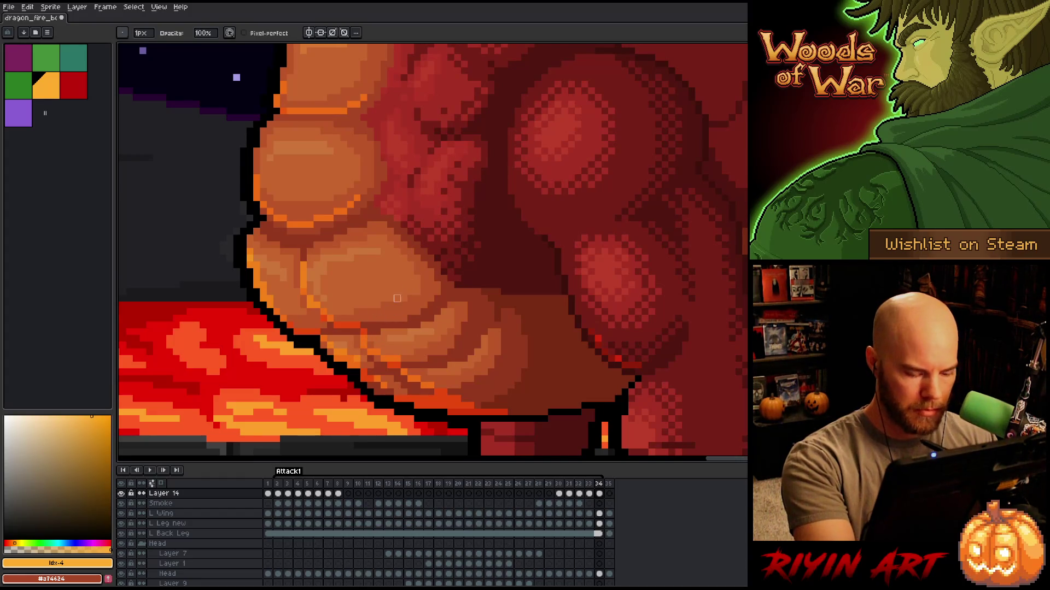
key("e")
key("b")
key("period")
key("period")
key("comma")
key("comma")
key("period")
key("period")
key("comma")
key("comma")
Flip between frames 34 and 2 to compare the belly, toggling between eraser and pencil.
key("period")
key("period")
key("comma")
key("comma")
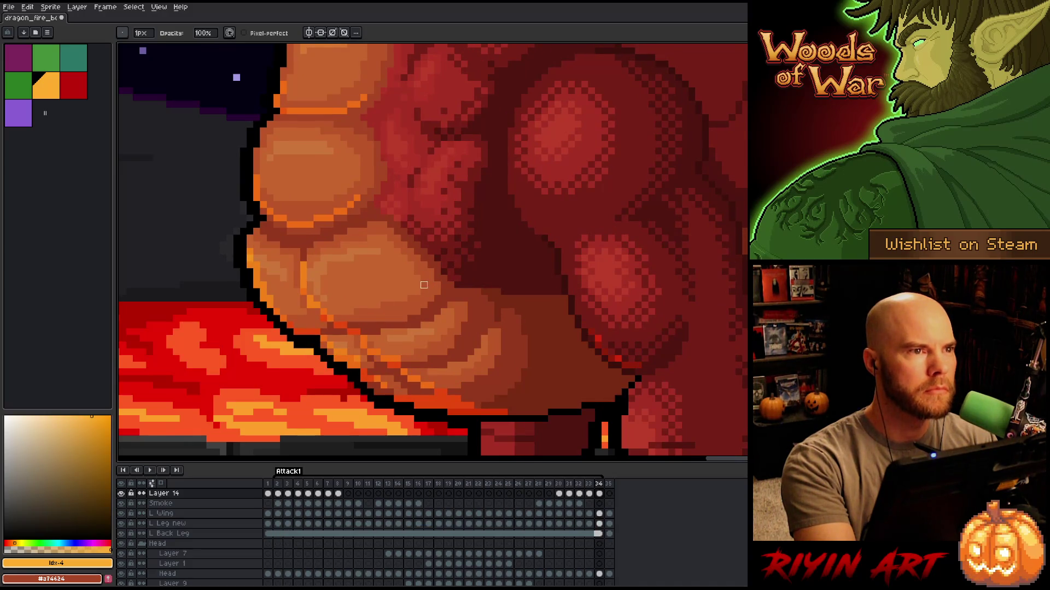
key("period")
key("period")
key("comma")
key("comma")
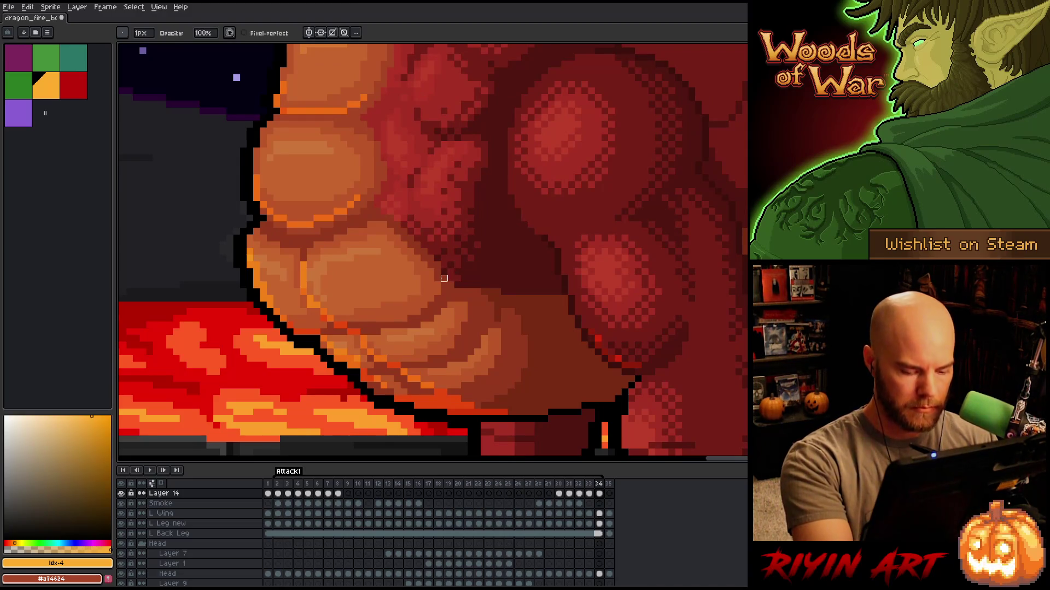
key("period")
key("comma")
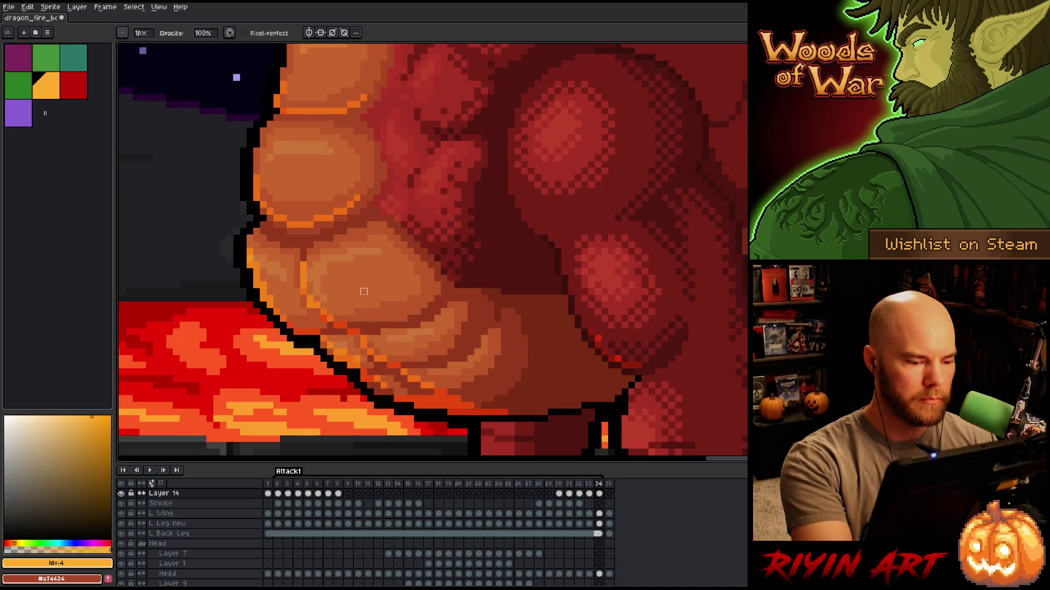
key("e")
key("b")
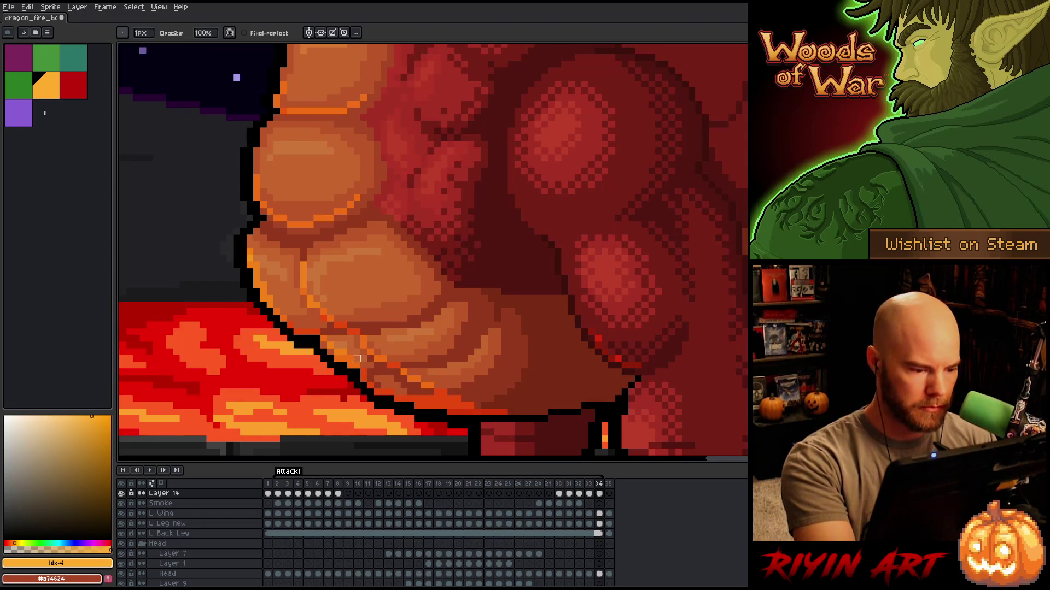
key("e")
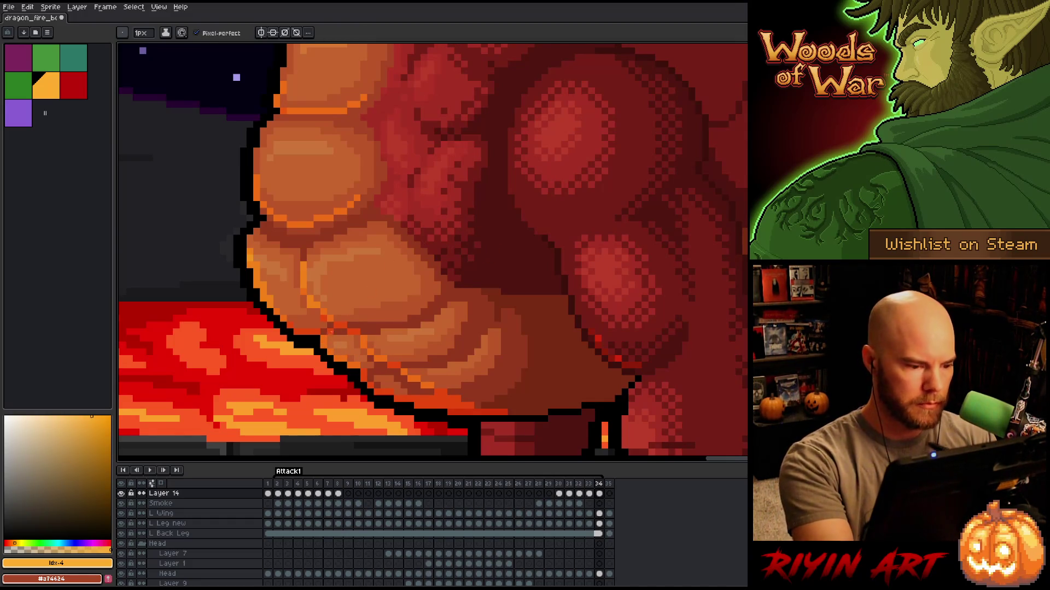
key("b")
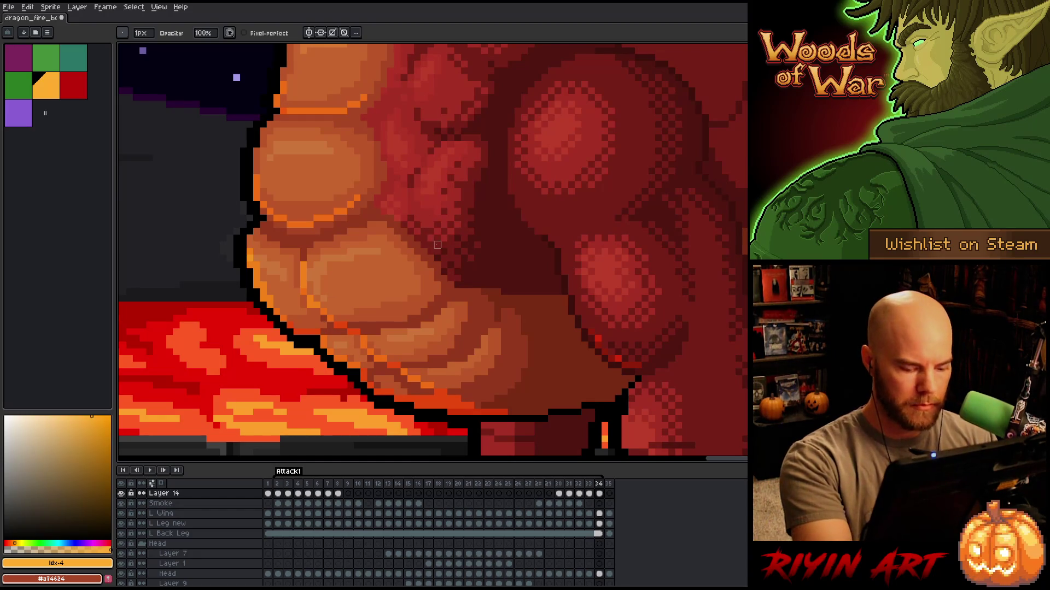
Toggle repeatedly between frames 34 and 2 to compare the belly highlights.
key("Right")
key("Right")
key("Right")
key("Left")
key("Left")
key("Left")
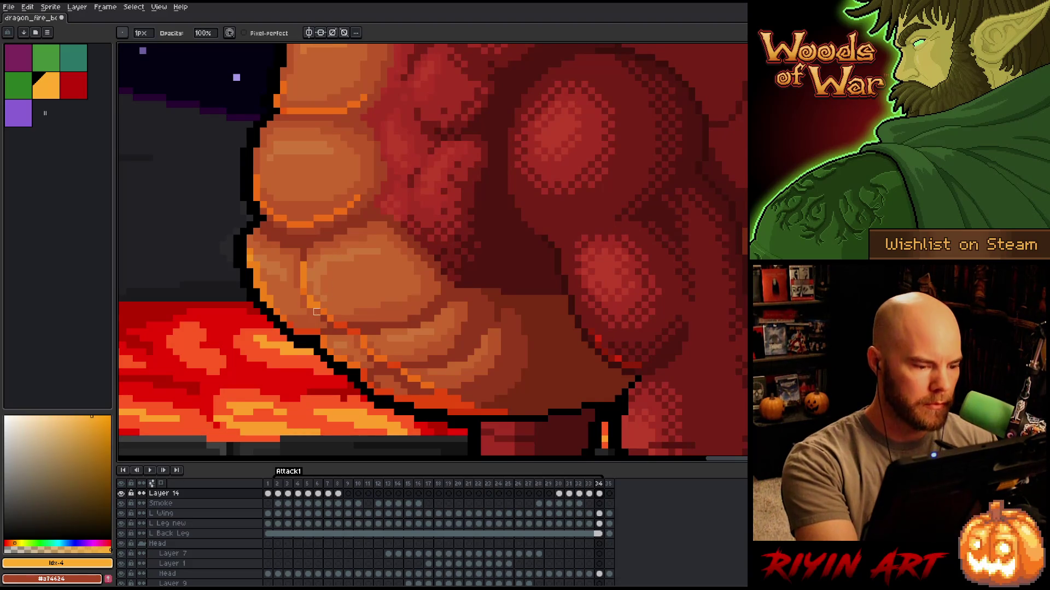
key("e")
key("b")
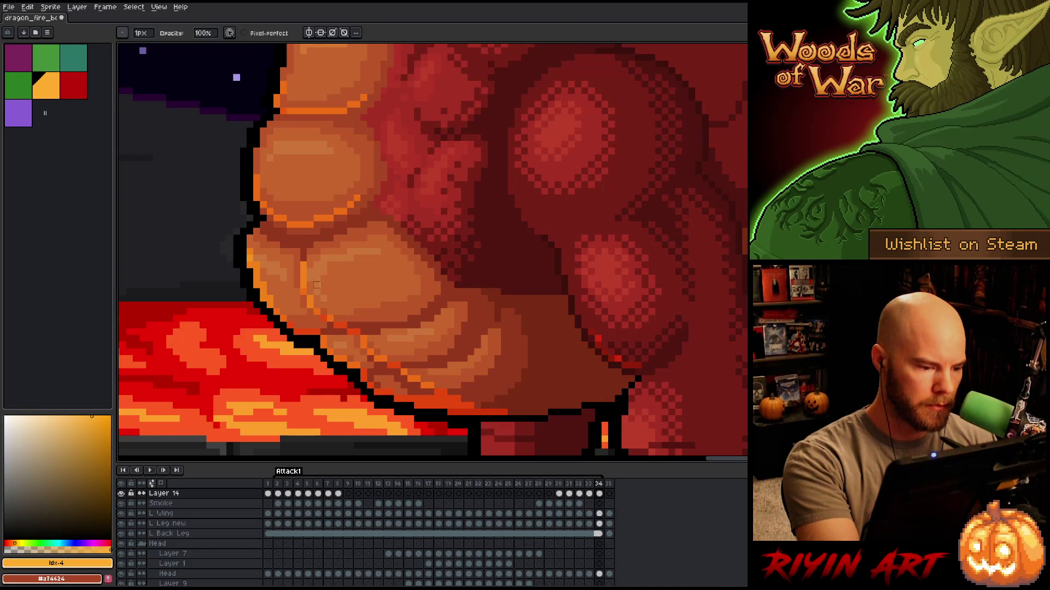
key("Right")
key("Left")
key("Right")
key("Left")
key("Right")
key("Left")
key("Right")
key("Left")
key("Right")
key("Left")
key("Right")
key("Left")
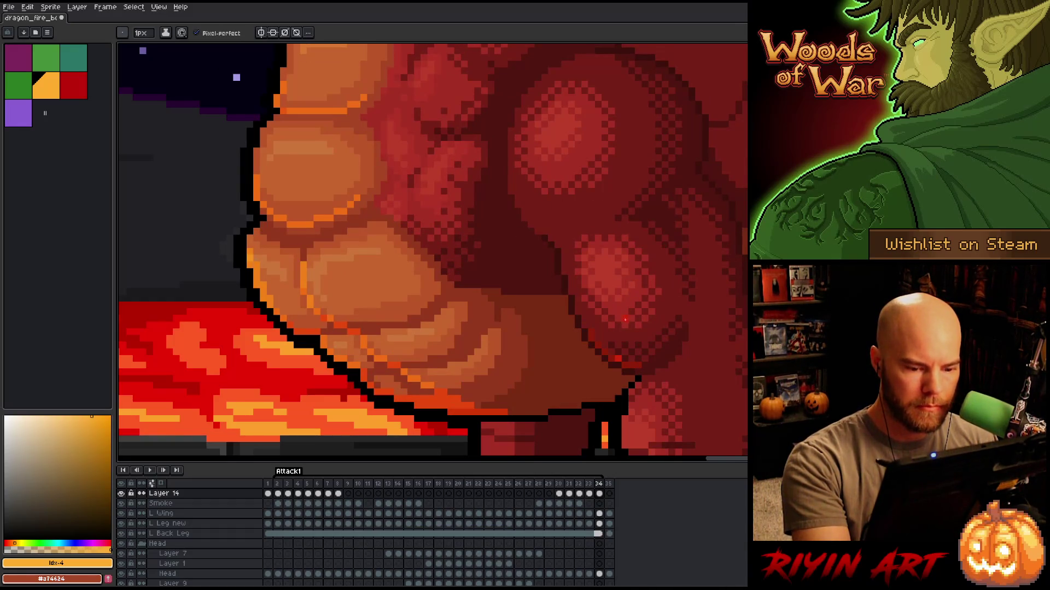
Step forward to frames 4 and 8, return to frame 34, then settle on frame 33.
key("Right")
key("Left")
key("Right")
key("Right")
key("Right")
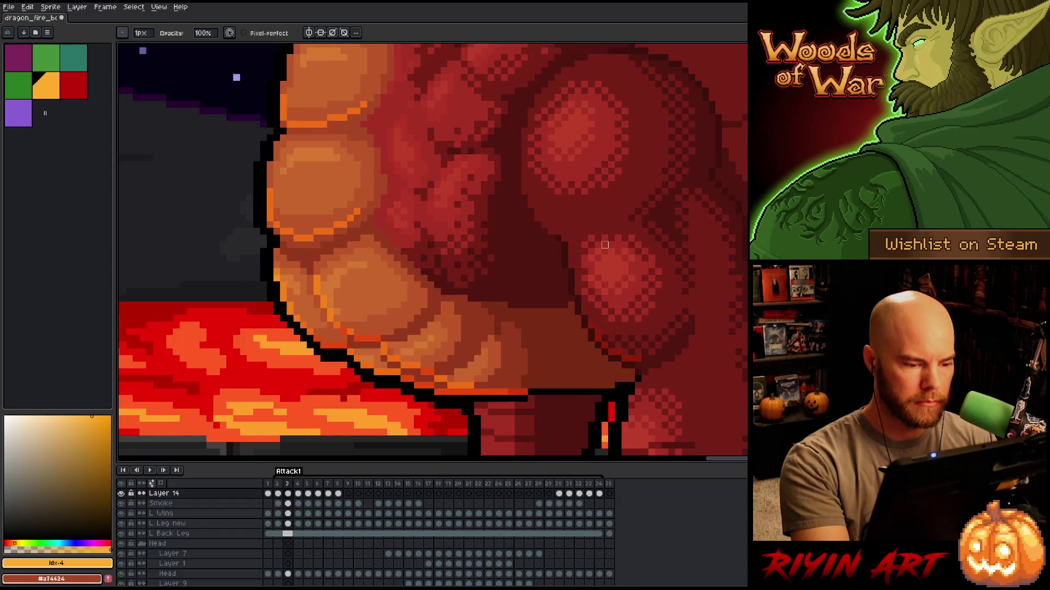
key("Right")
key("Right")
key("Right")
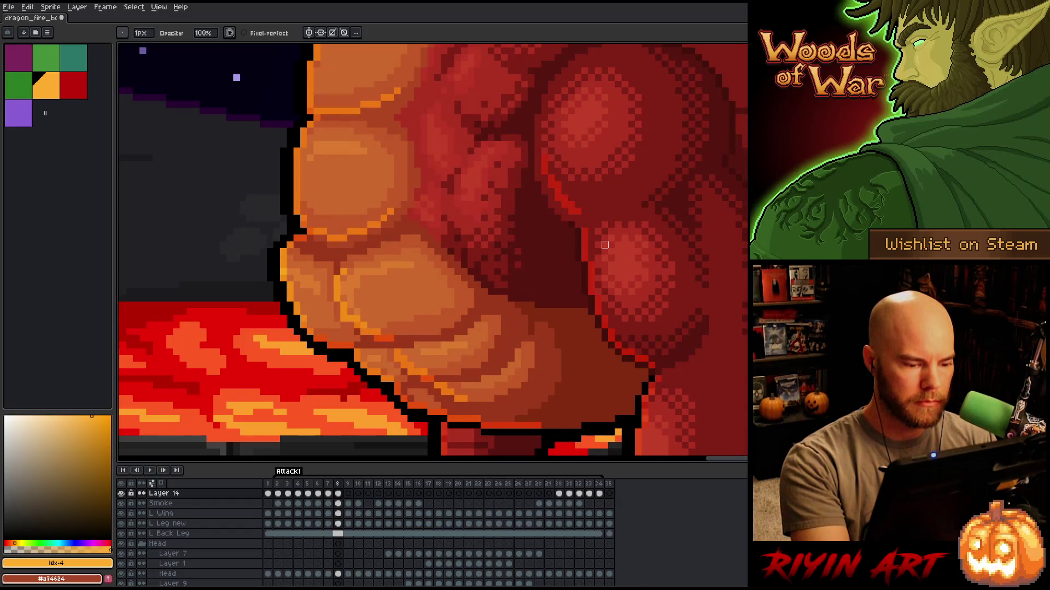
key("Right")
key("Left")
key("Left")
key("Left")
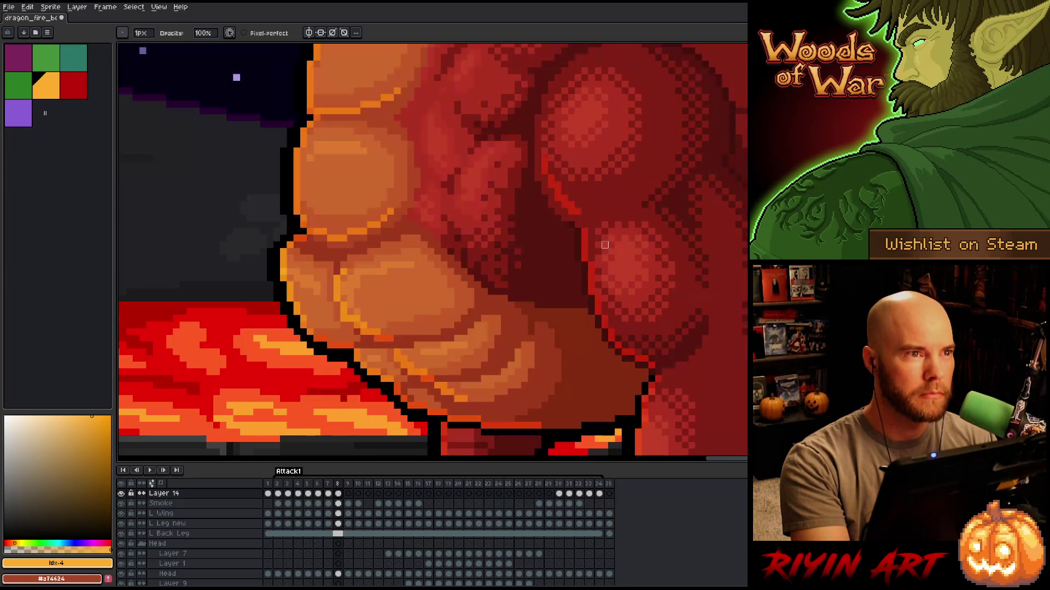
key("Left")
key("Left")
key("Left")
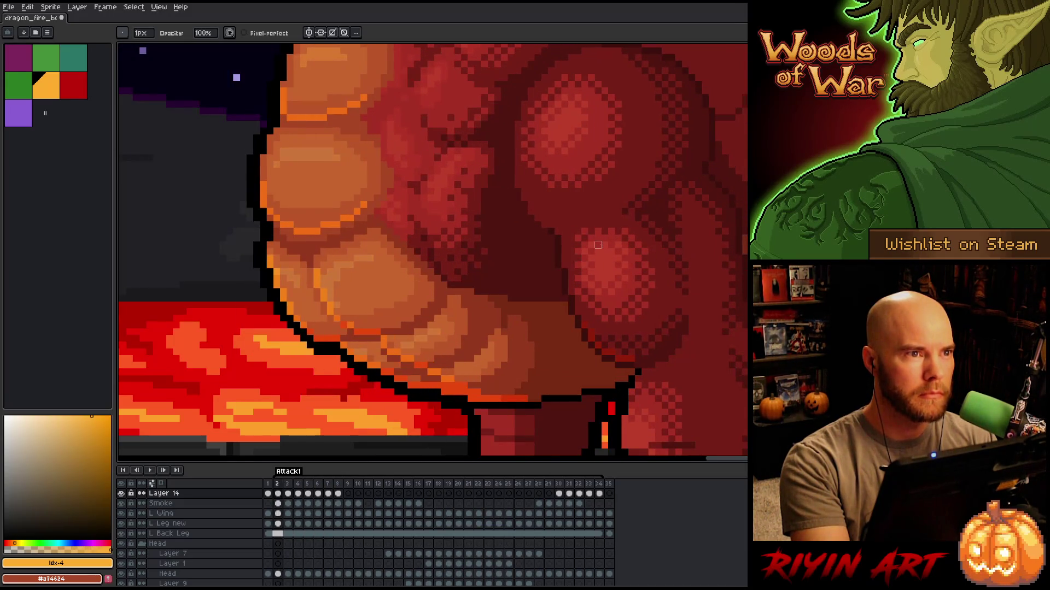
key("Right")
key("Right")
key("Right")
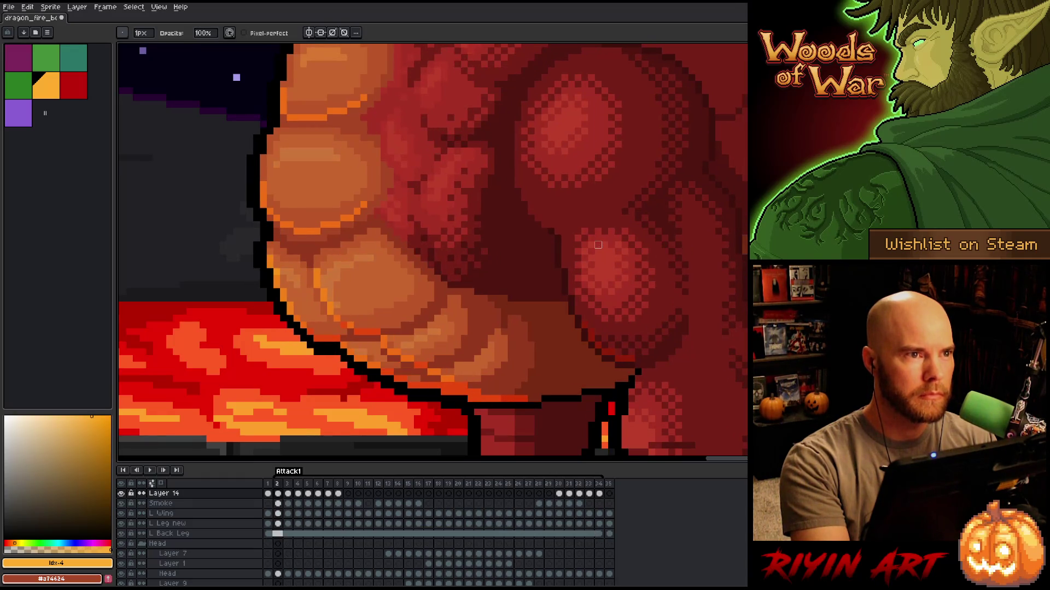
key("b")
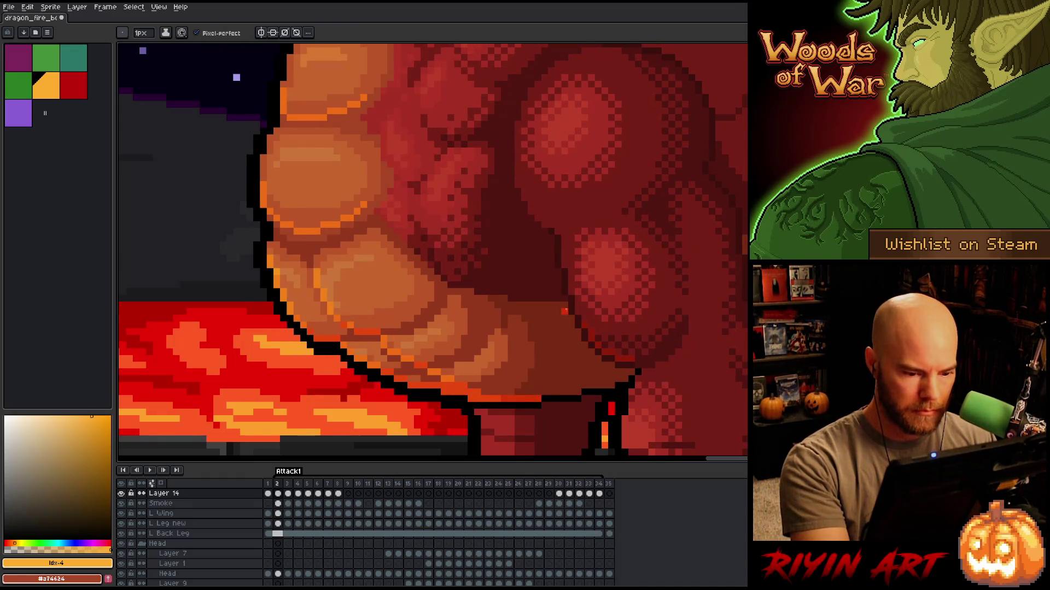
key("Left")
key("Left")
key("Left")
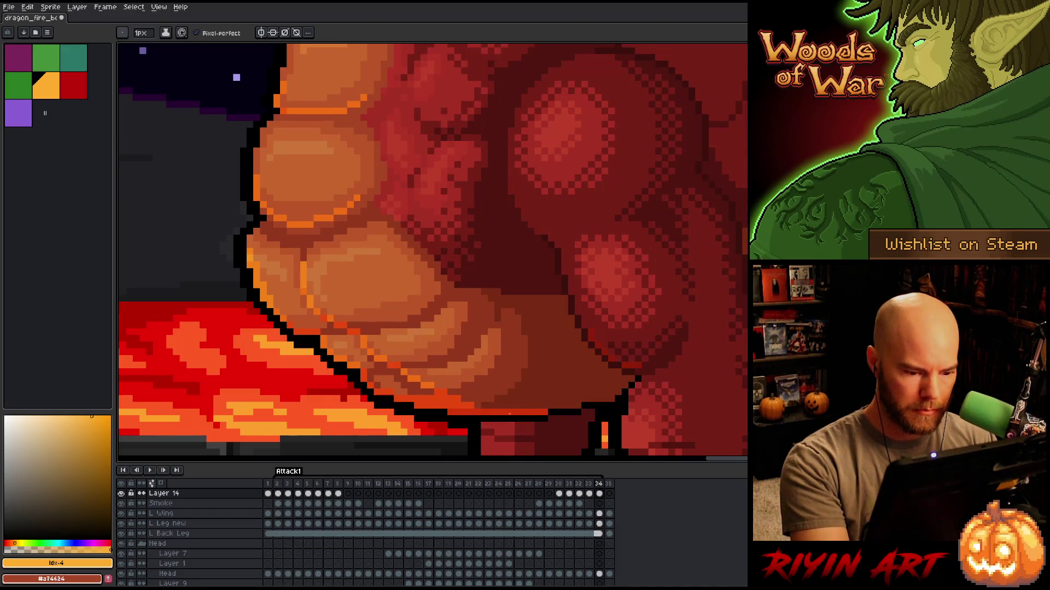
key("Left")
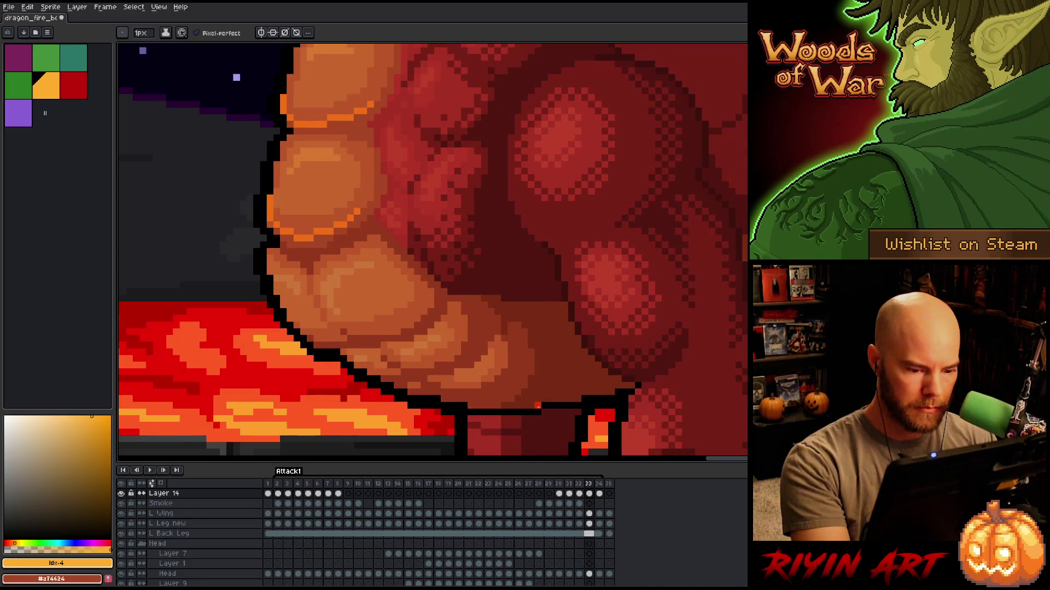
Draw orange highlight lines along the belly's left outline on frame 33, comparing with frame 32.
mouse_move(317, 277)
left_mouse_down()
mouse_move(337, 325)
mouse_move(464, 392)
left_mouse_up()
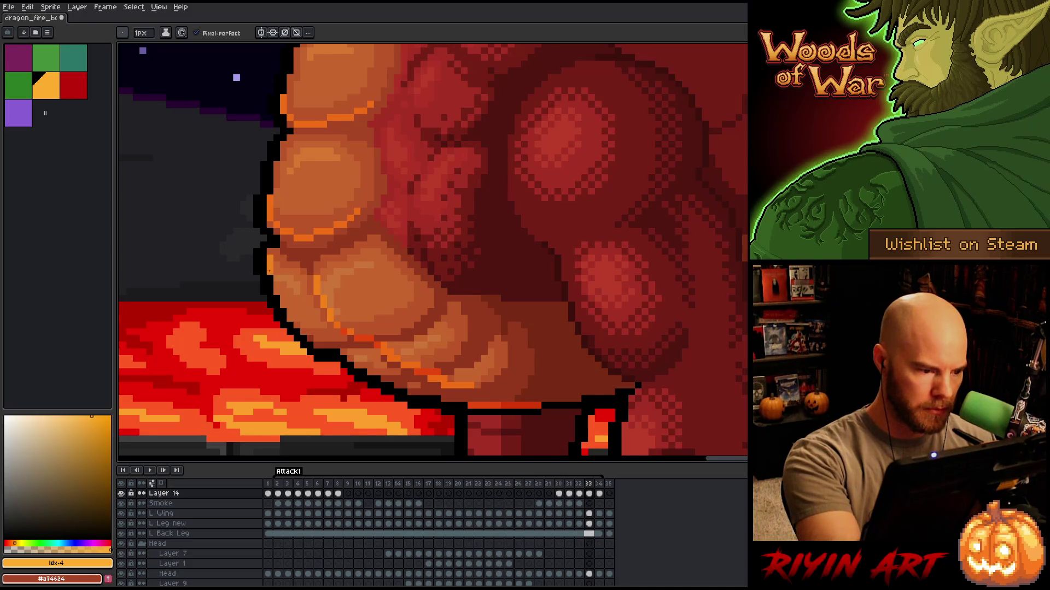
mouse_move(273, 280)
left_mouse_down()
mouse_move(317, 345)
mouse_move(437, 392)
left_mouse_up()
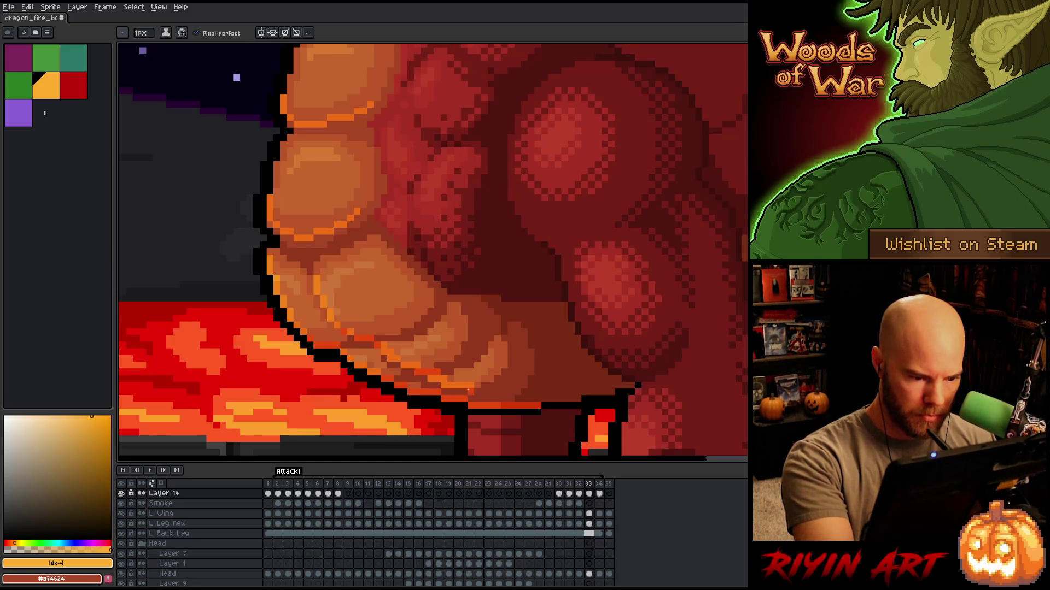
key("comma")
key("period")
key("comma")
key("period")
Add orange pixels along the lower belly outline and belly edge on frame 33.
mouse_move(441, 392)
left_mouse_down()
mouse_move(488, 399)
mouse_move(467, 399)
left_mouse_up()
left_click(478, 379)
key("e")
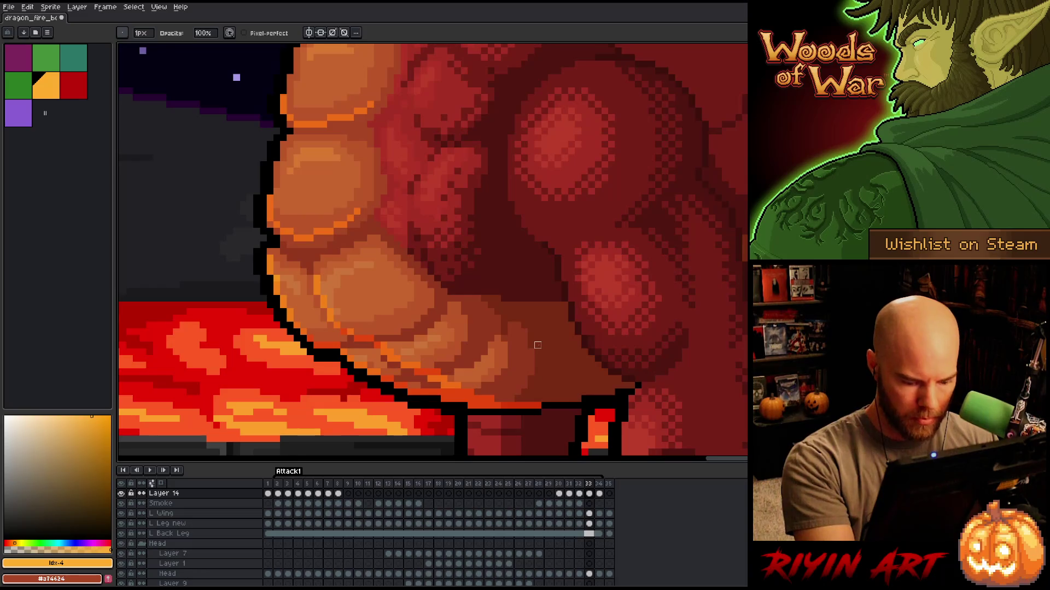
key("period")
key("comma")
key("period")
Flip repeatedly between frames 33 and 34 to compare the belly highlights.
key("comma")
key("period")
key("comma")
key("period")
key("comma")
key("period")
key("comma")
key("period")
key("comma")
key("period")
key("comma")
key("period")
key("comma")
key("period")
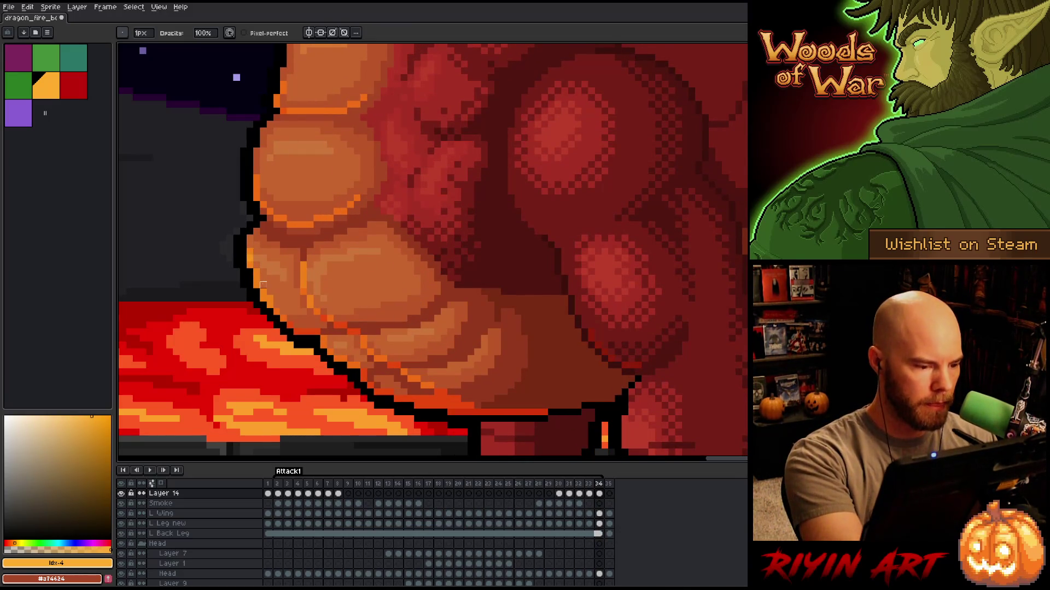
key("comma")
key("period")
key("comma")
key("period")
Check frame 2 and neighbouring frames, returning each time to frame 33.
key("period")
key("comma")
key("period")
key("period")
key("period")
key("comma")
key("comma")
key("comma")
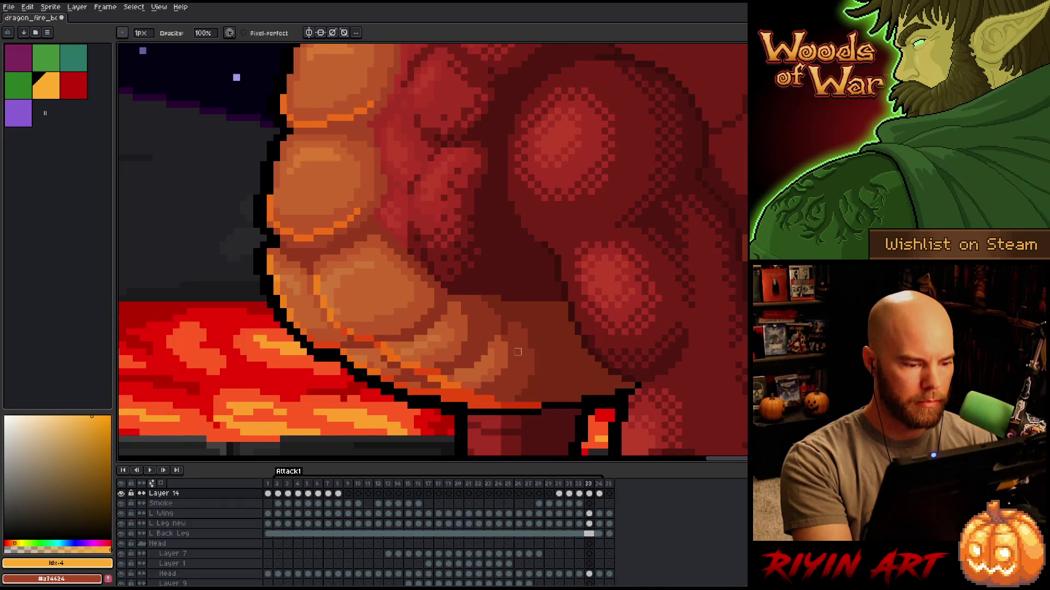
key("period")
key("comma")
key("period")
key("comma")
key("period")
key("comma")
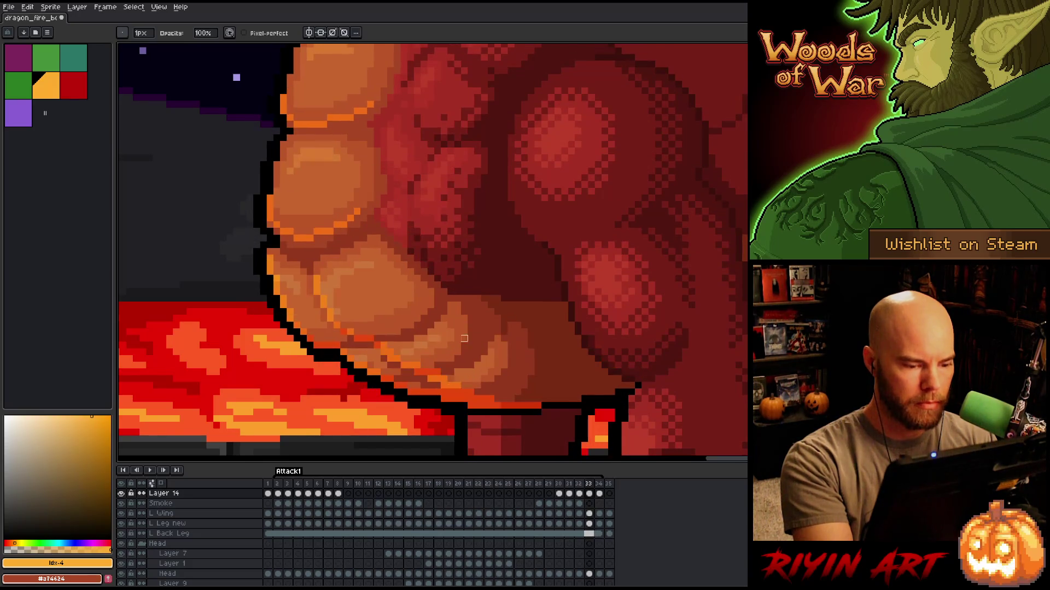
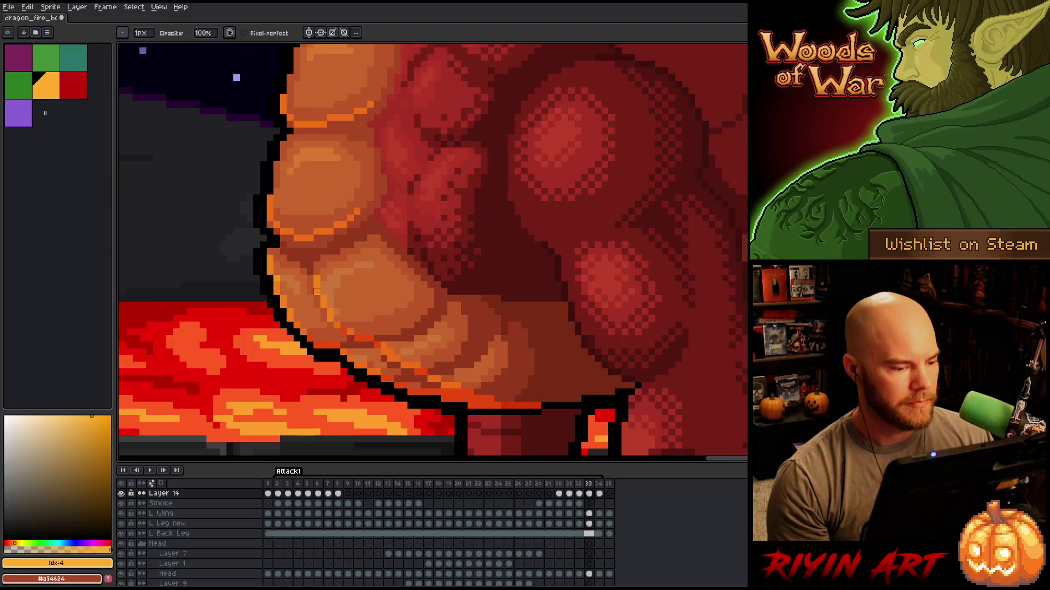
With the pixel-perfect pencil, dab a dark red pixel on the belly in frame 32.
scroll(316, 291, "down", 1)
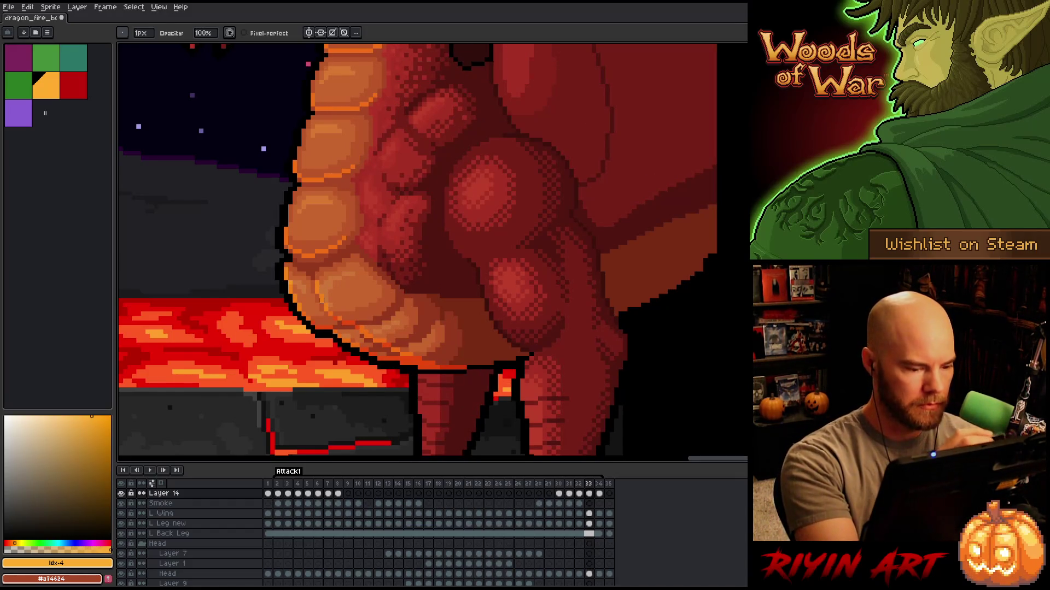
key("comma")
key("comma")
key("period")
key("b")
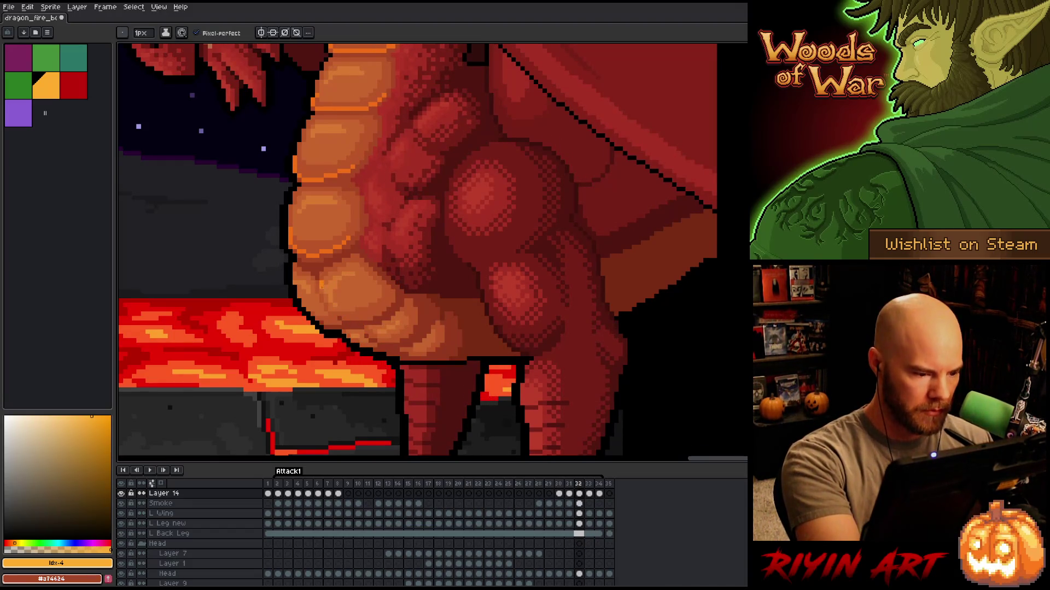
key("comma")
key("period")
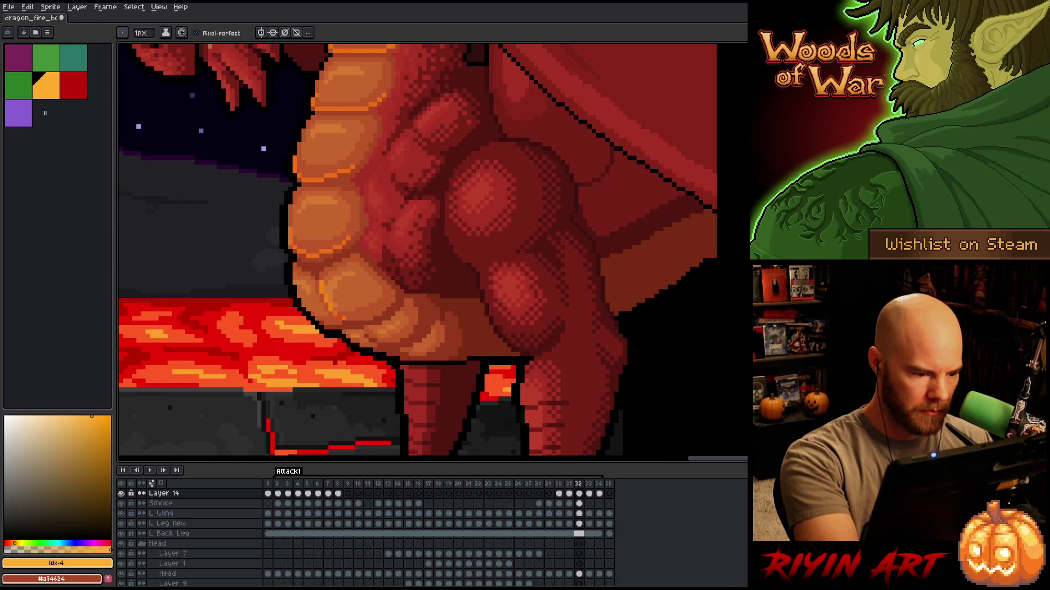
key("comma")
key("comma")
key("period")
key("period")
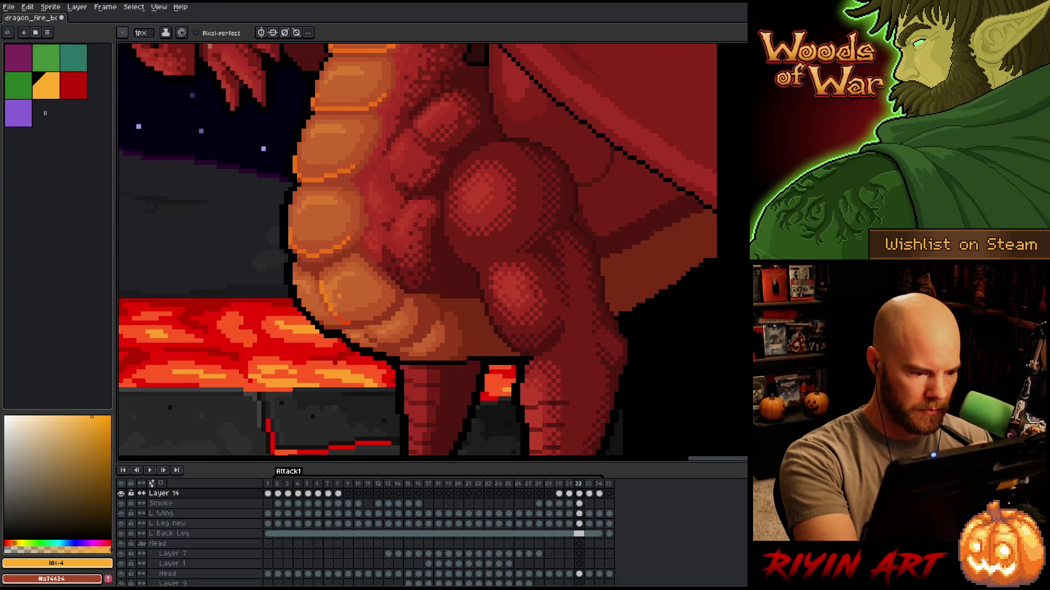
left_click(344, 323)
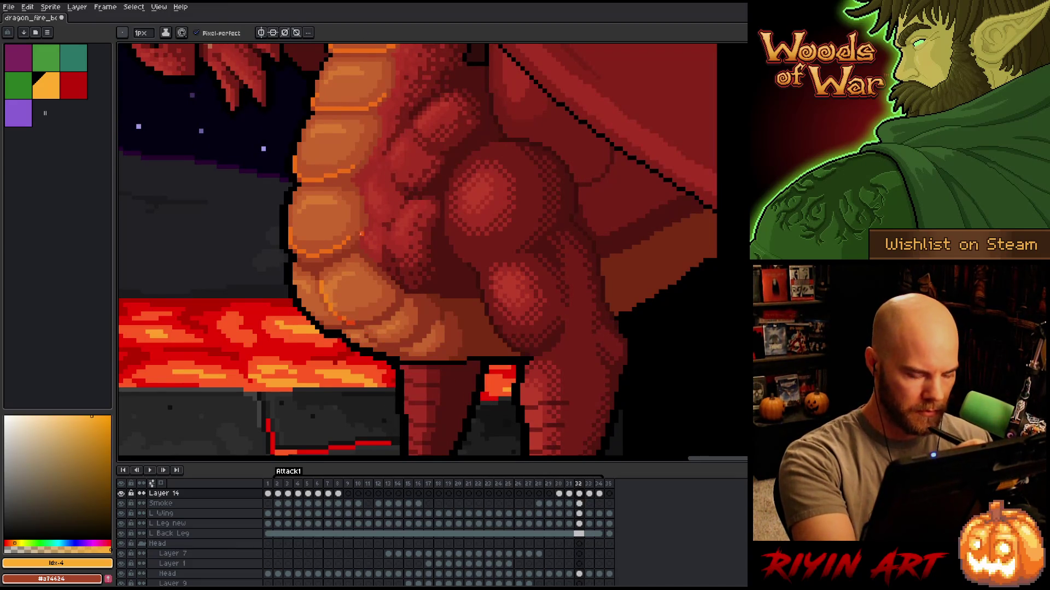
key("comma")
key("period")
Add orange-red pixels and a light orange highlight stroke along the lower belly.
left_click(354, 322)
key("comma")
key("period")
left_click(365, 324)
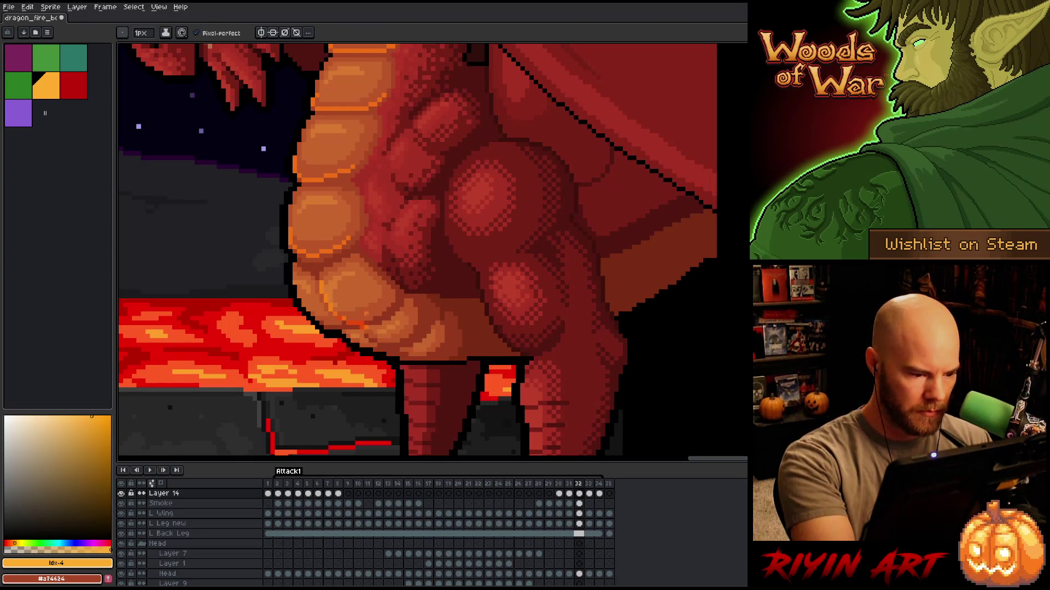
left_click(368, 332)
left_click_drag(377, 340, 390, 340)
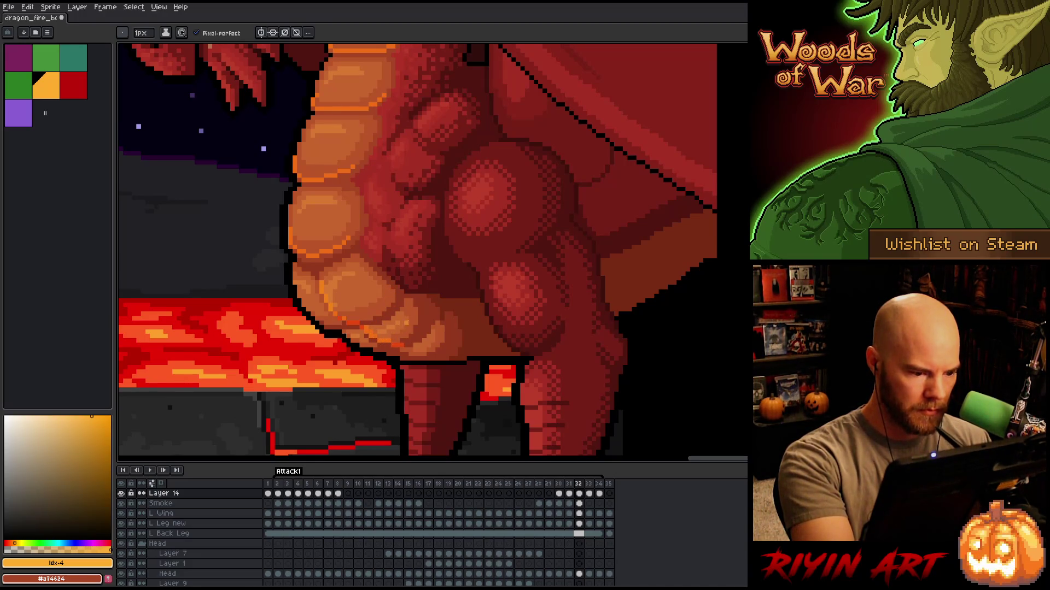
Lighten the belly's lower edge with orange pixels, comparing frame 32 against frame 33.
key("period")
key("comma")
key("period")
key("comma")
key("period")
key("comma")
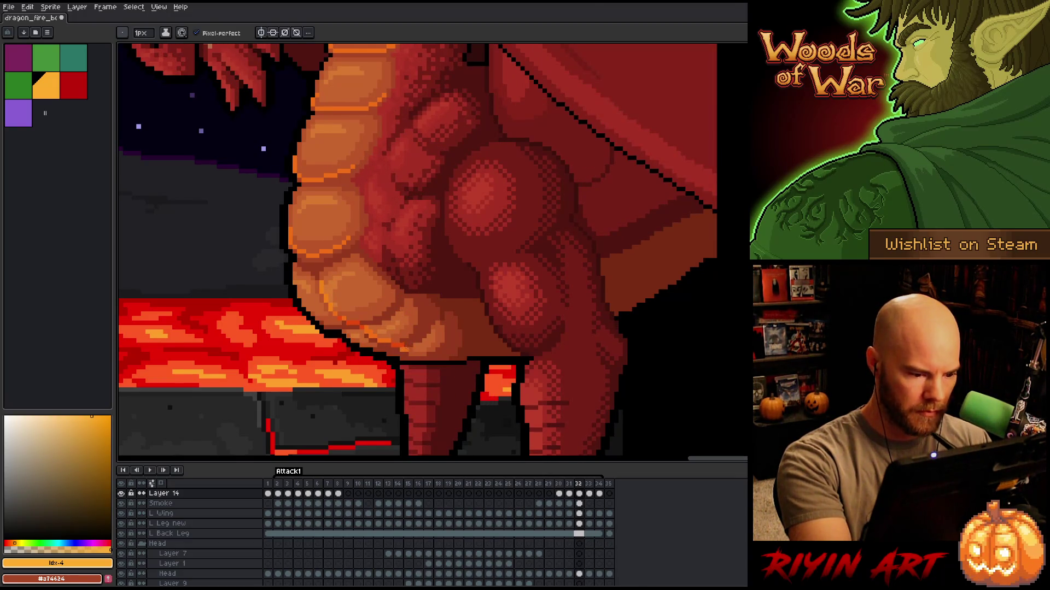
left_click(417, 353)
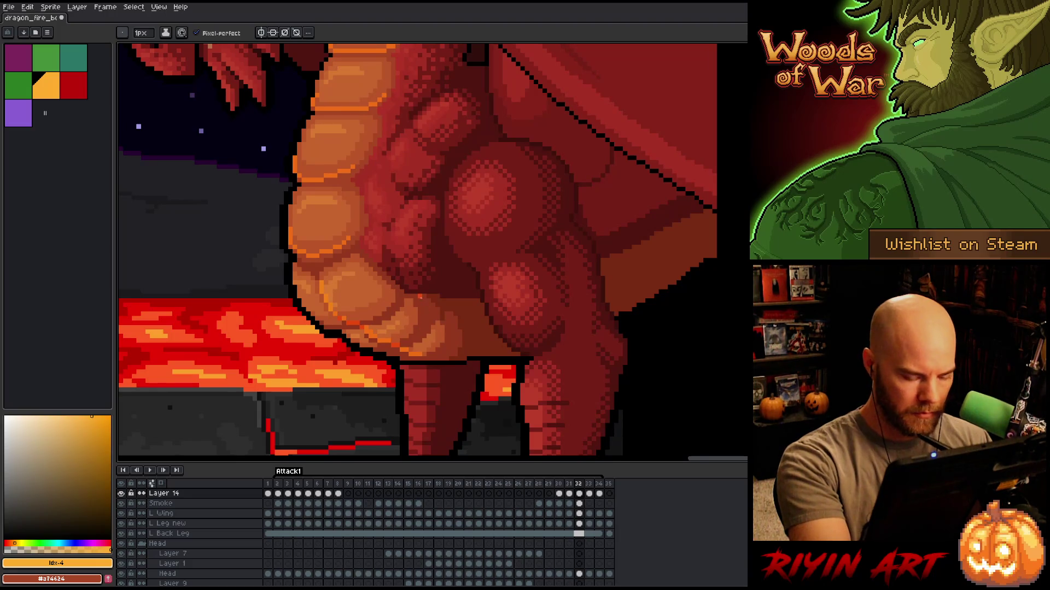
key("period")
key("comma")
key("comma")
key("period")
key("period")
key("comma")
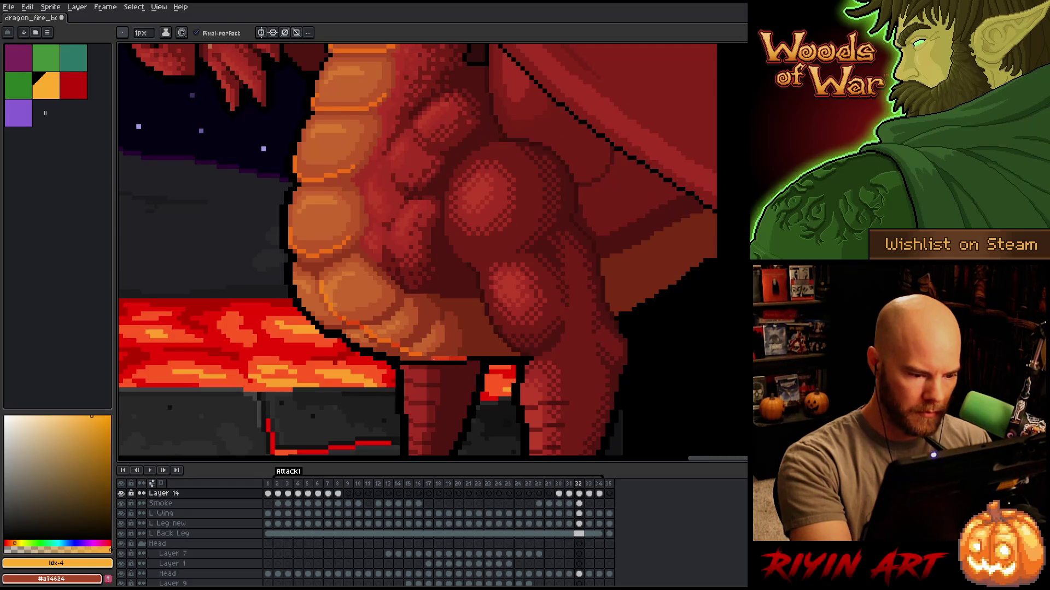
key("period")
key("comma")
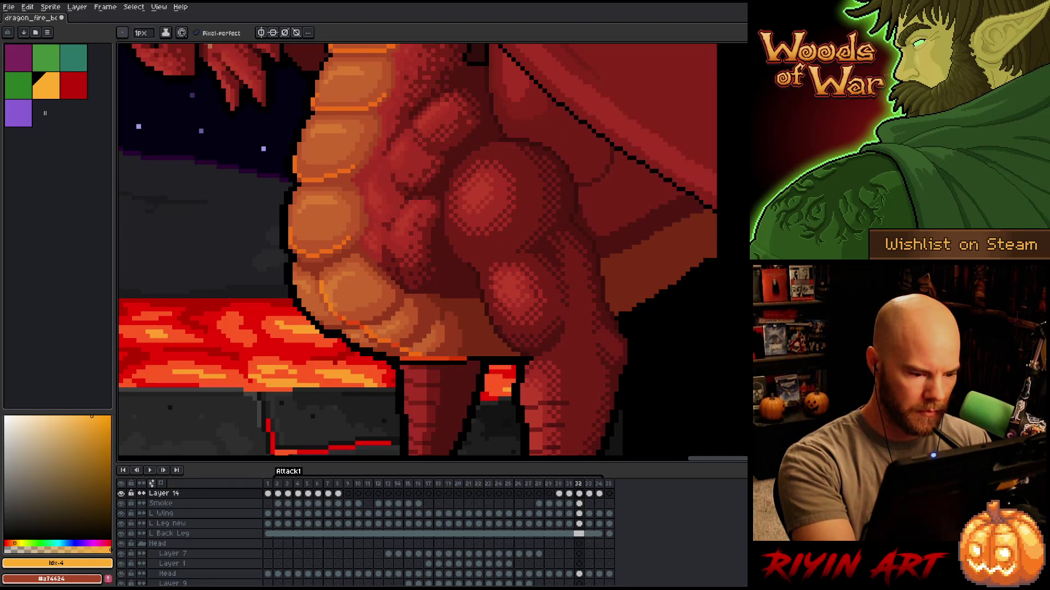
key("period")
key("comma")
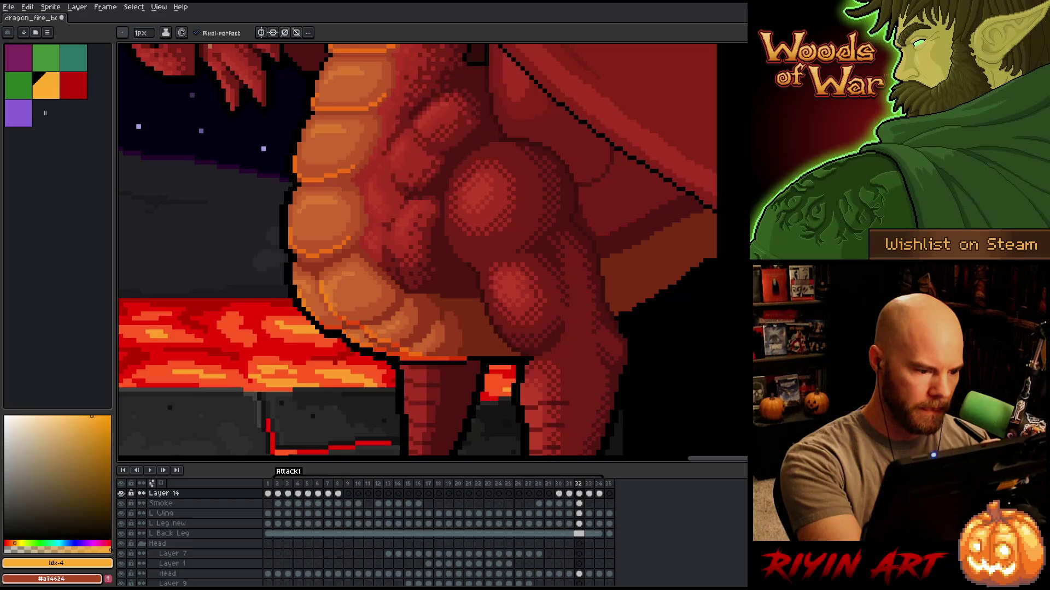
Flip between frames 32 and 33 to check the belly highlight in motion, ending on frame 32.
key("Right")
key("Left")
key("Right")
key("Left")
key("Right")
key("Left")
key("Right")
key("Left")
key("Right")
key("Left")
key("Left")
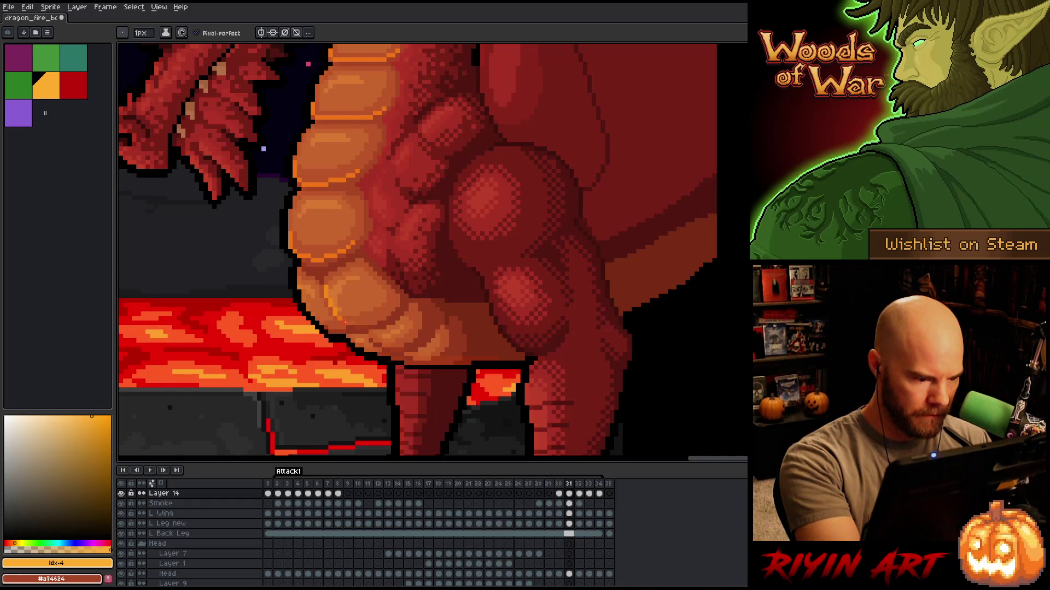
Draw an orange outline along the belly's lower contour in frame 31.
key("Right")
key("Left")
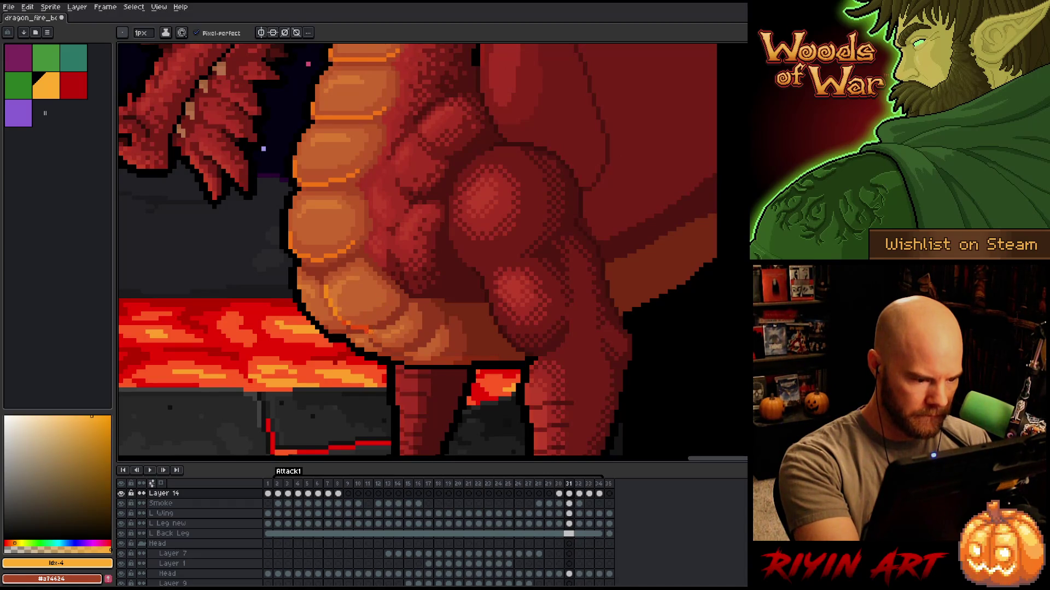
left_click_drag(377, 338, 401, 352)
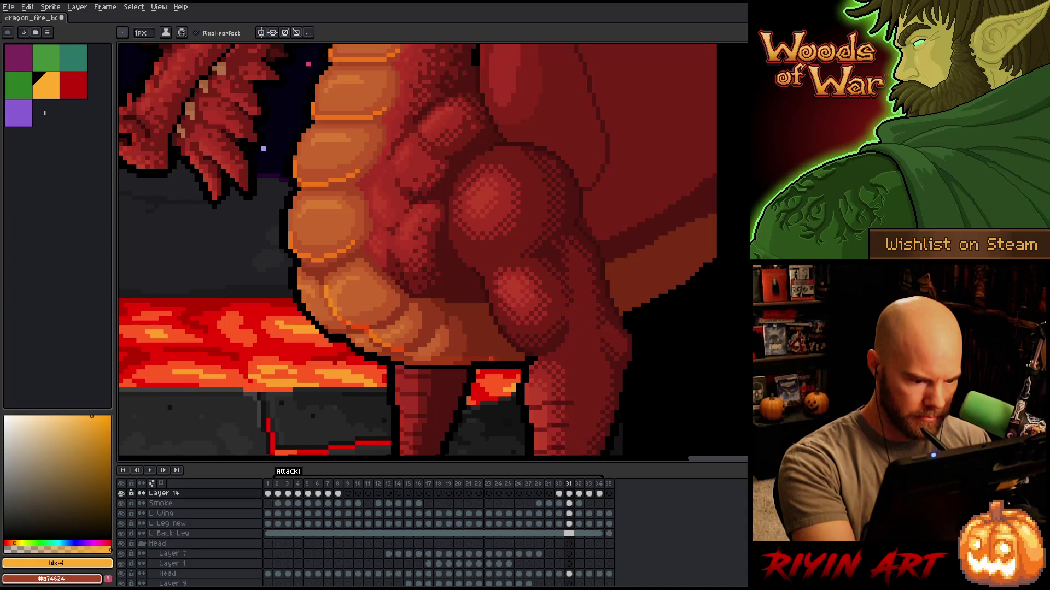
mouse_move(466, 361)
left_mouse_down()
mouse_move(377, 354)
mouse_move(345, 327)
mouse_move(334, 332)
left_mouse_up()
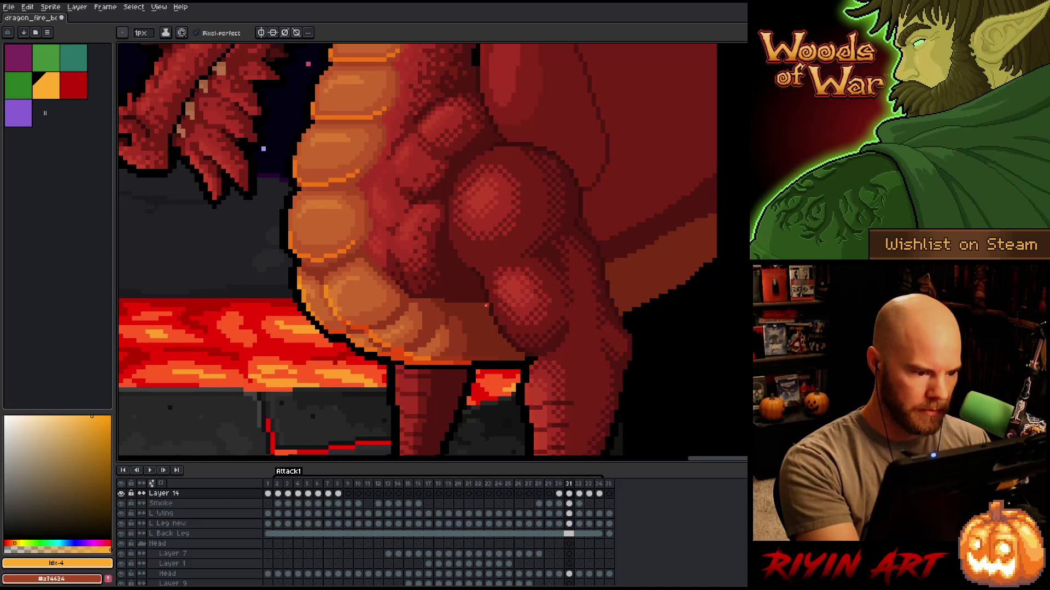
Move to frame 30 and add a short orange line on the belly.
key("Left")
key("Left")
key("Right")
key("Left")
key("Right")
key("Left")
key("Right")
key("Right")
key("Left")
left_click_drag(330, 290, 330, 303)
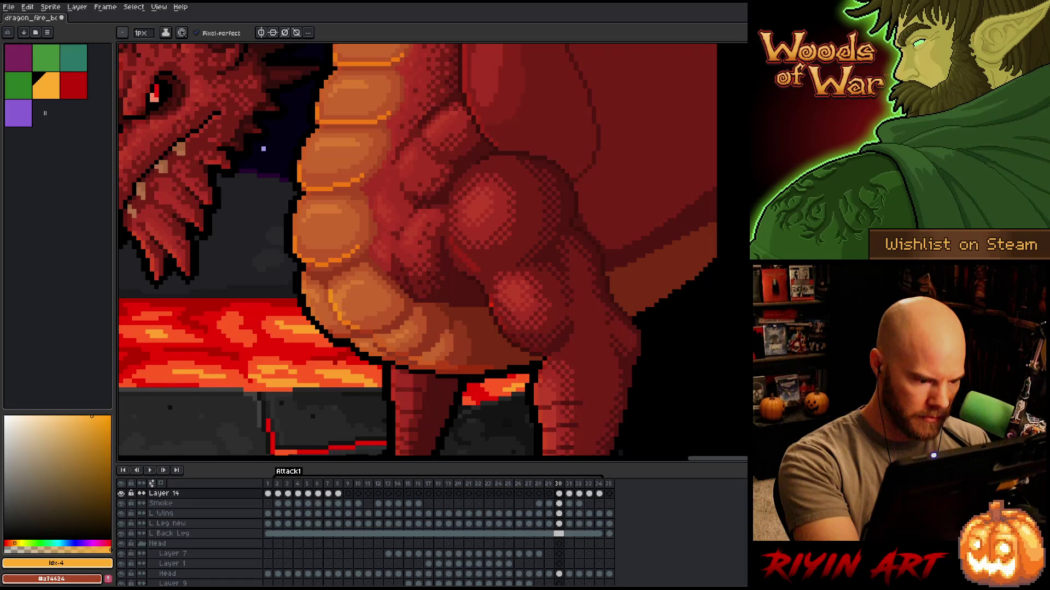
Draw brighter orange strokes along the belly's lower outline in frame 30 with the pixel-perfect pencil.
key("b")
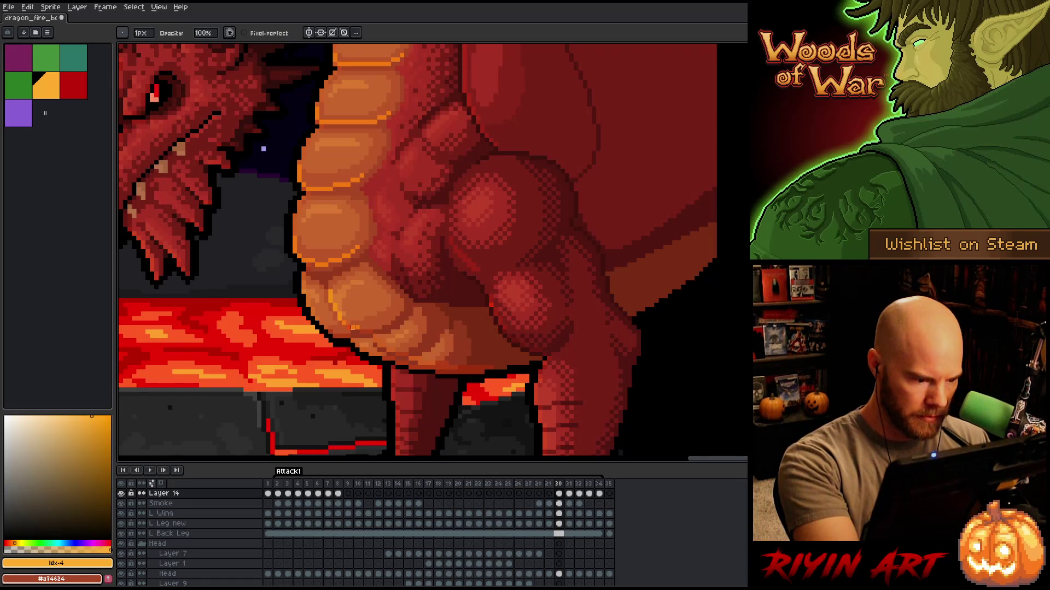
key("b")
left_click_drag(355, 330, 373, 333)
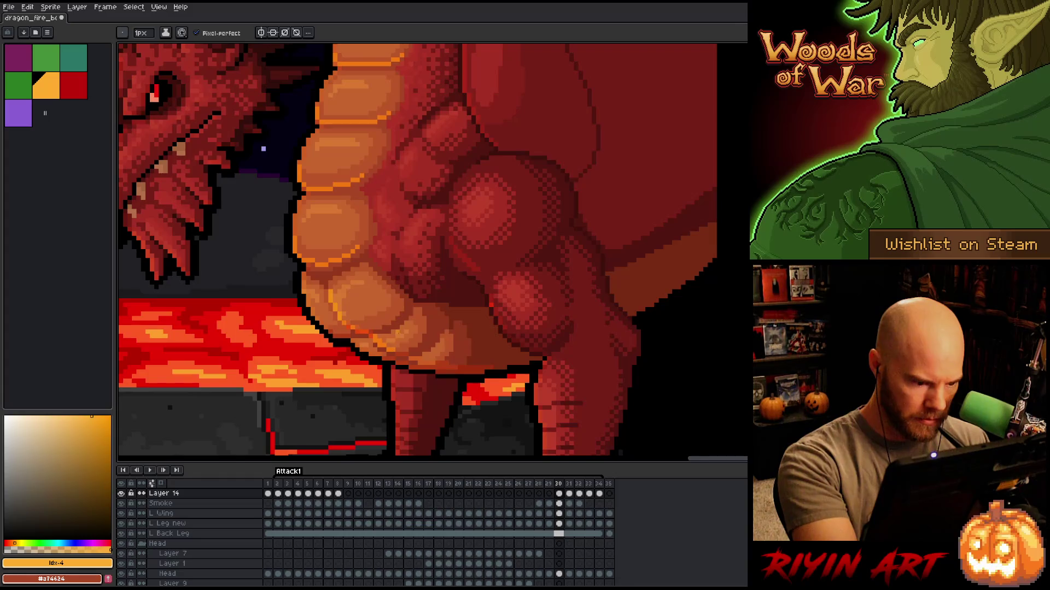
mouse_move(400, 353)
left_mouse_down()
mouse_move(448, 364)
mouse_move(396, 363)
mouse_move(427, 365)
left_mouse_up()
left_click(427, 361)
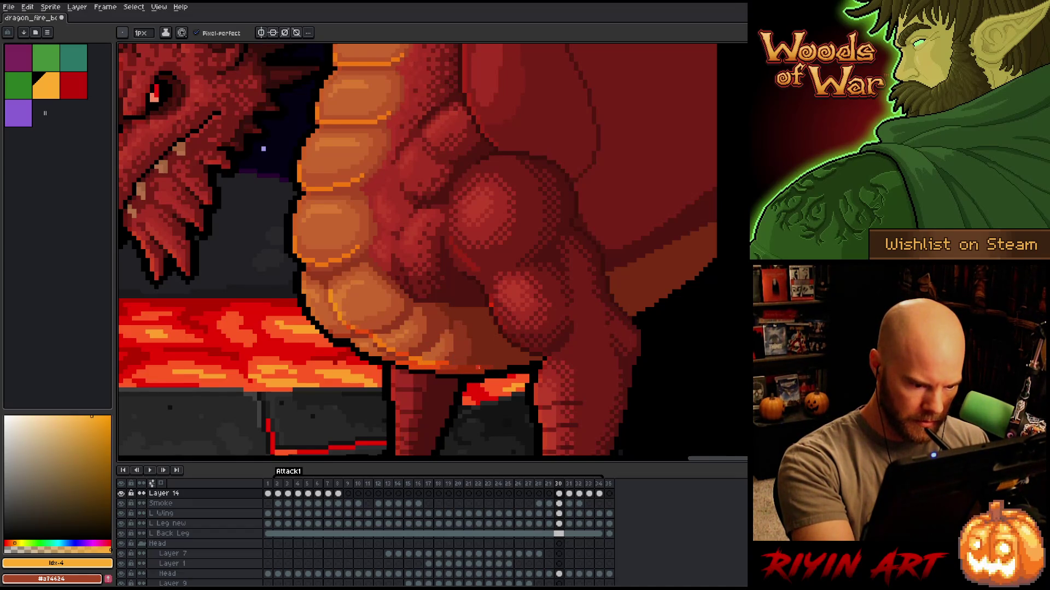
left_click_drag(478, 368, 439, 367)
Compare frame 30 with its neighbours, then play the Attack1 animation to review the rim.
key("Left")
key("Right")
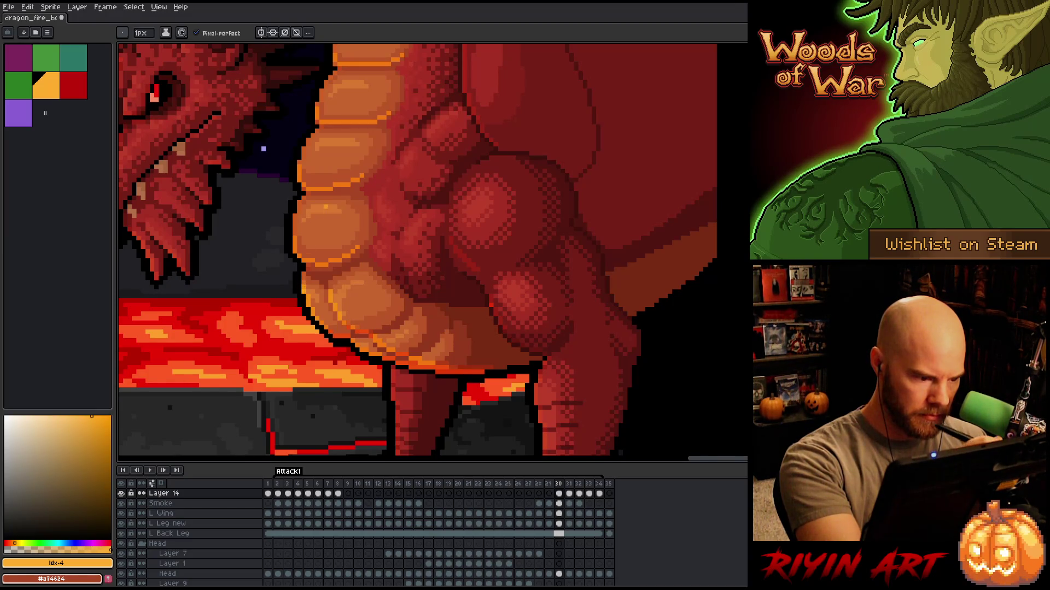
key("Right")
key("Left")
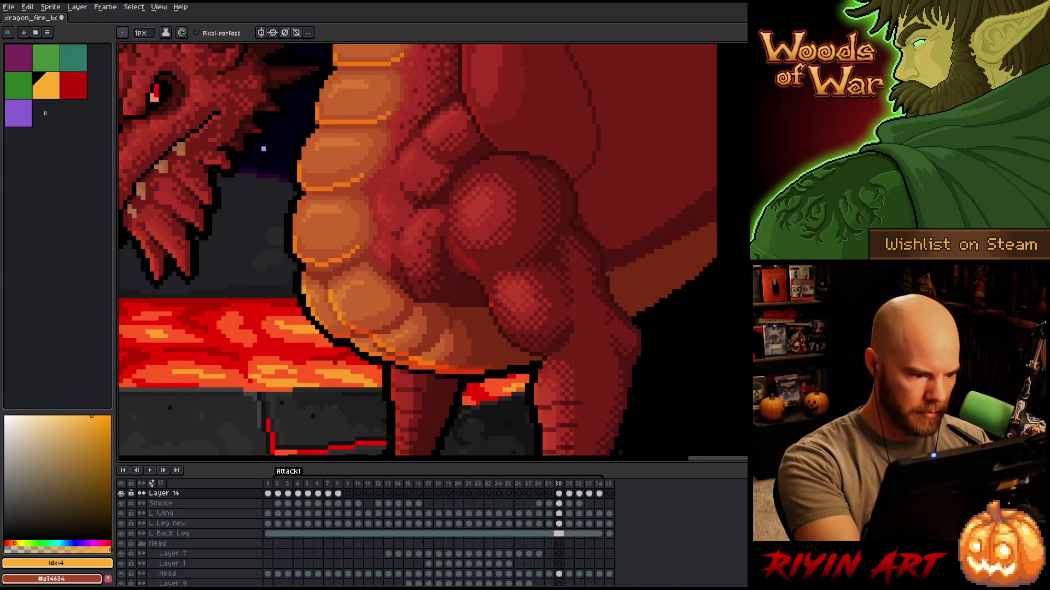
key("Return")
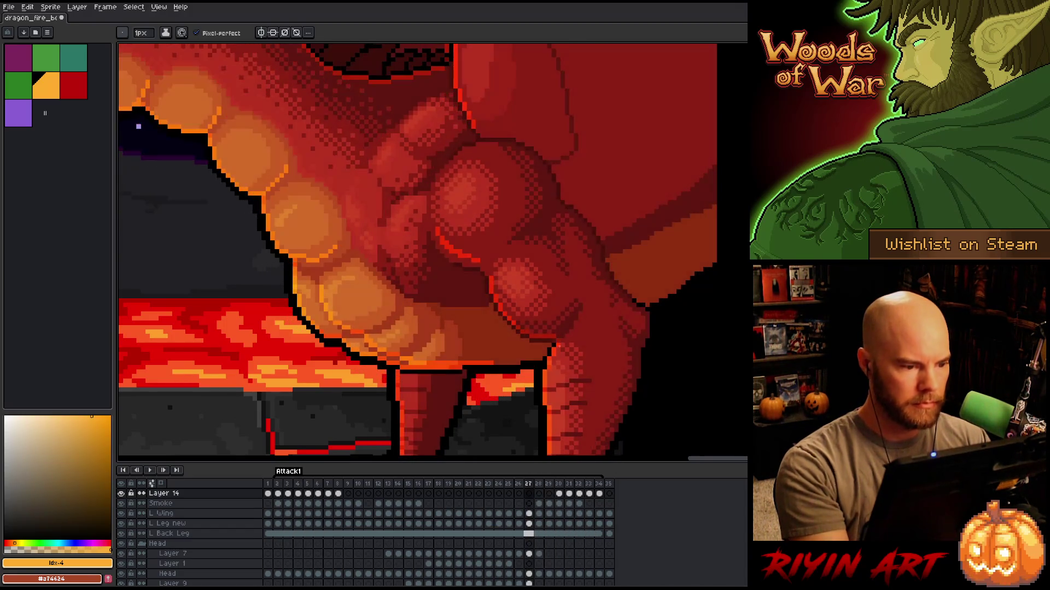
Zoom out and inspect Layer 14's properties, confirming its Overlay blend mode.
scroll(559, 346, "down", 1)
scroll(552, 306, "down", 1)
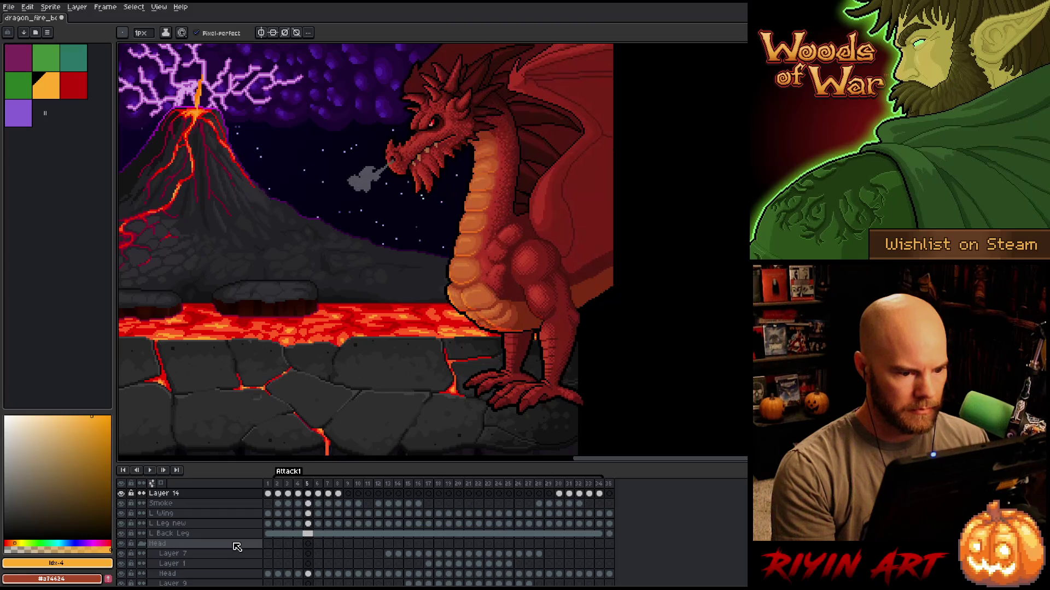
double_click(174, 494)
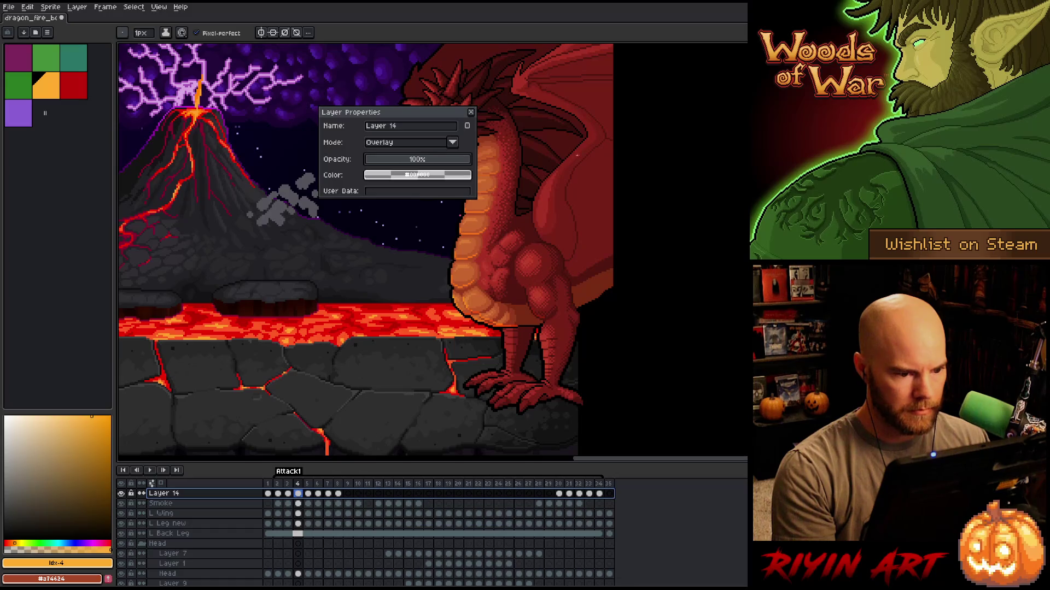
left_click(473, 116)
Go back to frame 1 of the Attack1 animation.
scroll(328, 267, "up", 2)
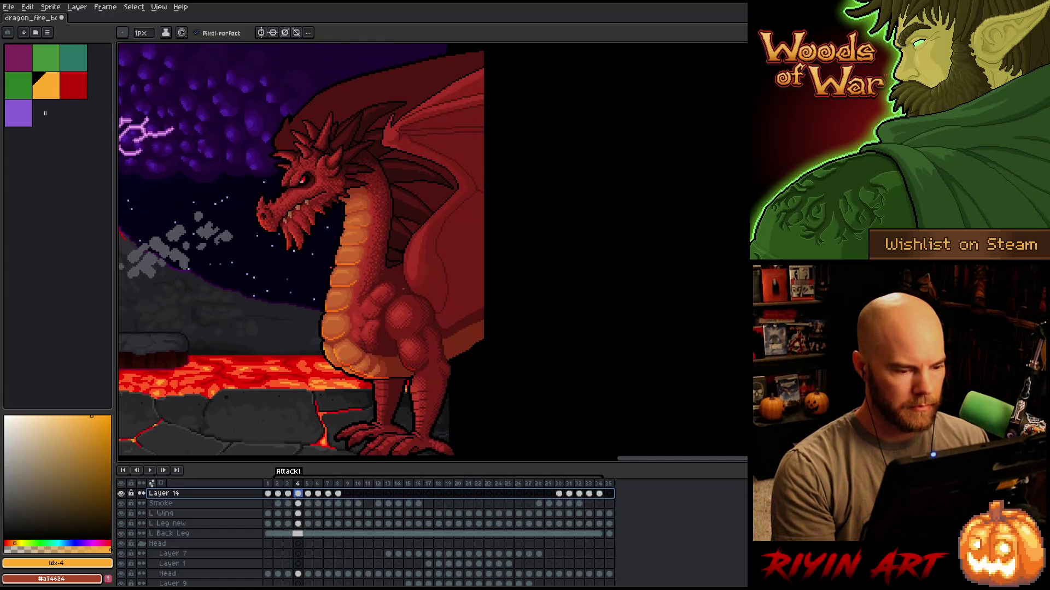
key("Right")
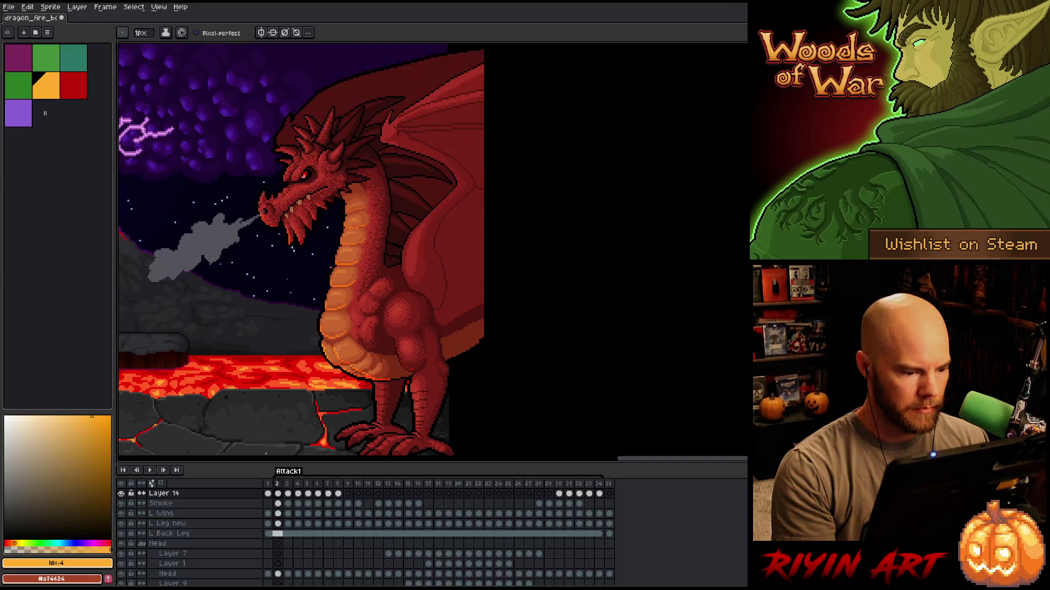
left_click(269, 483)
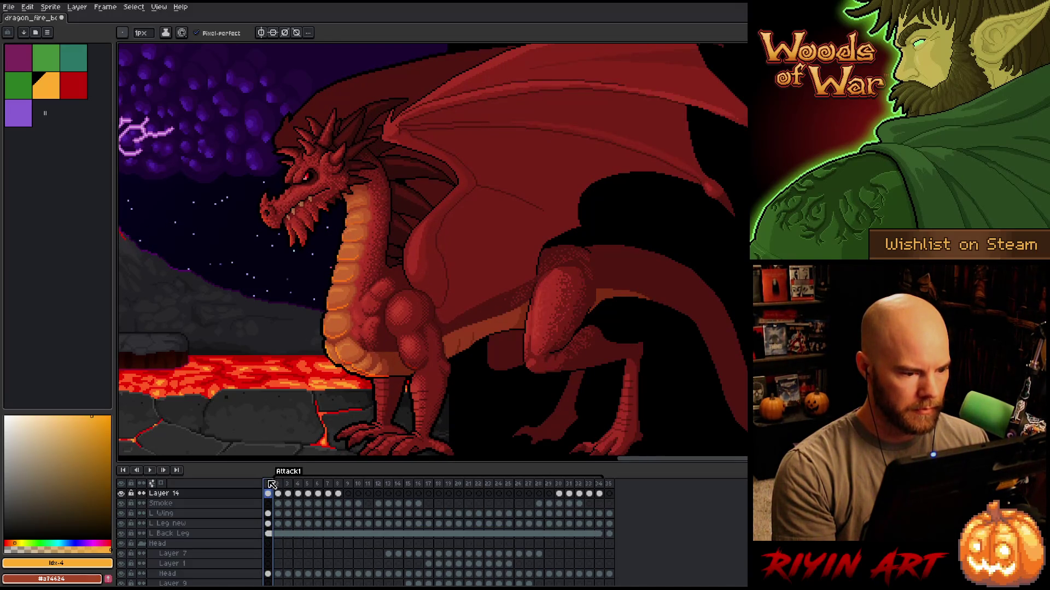
scroll(358, 360, "up", 2)
Fill a gap in the belly band with a short orange diagonal line.
key("m")
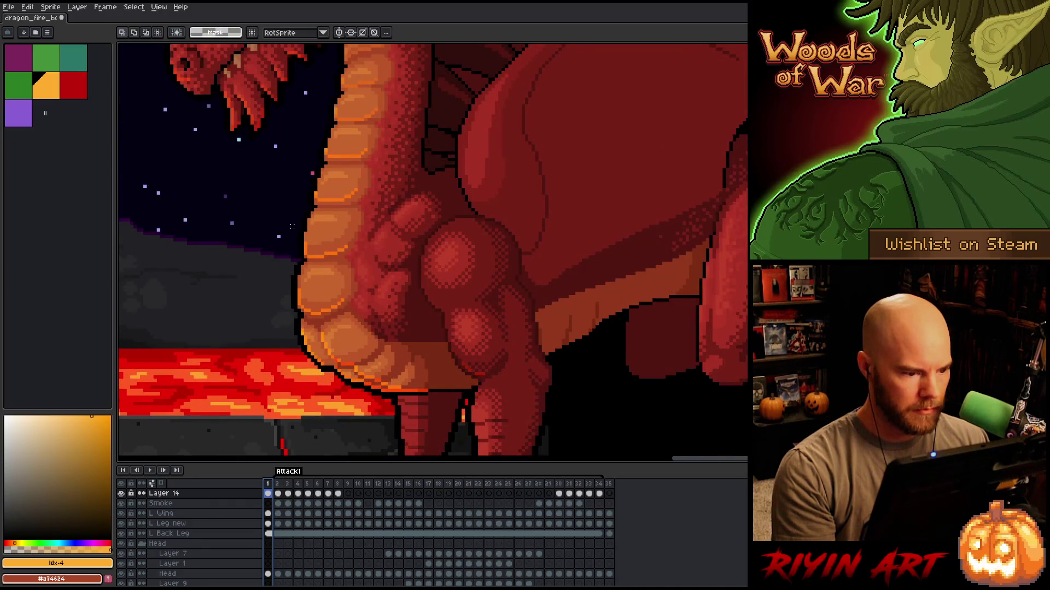
scroll(309, 219, "up", 2)
left_click_drag(484, 195, 268, 318)
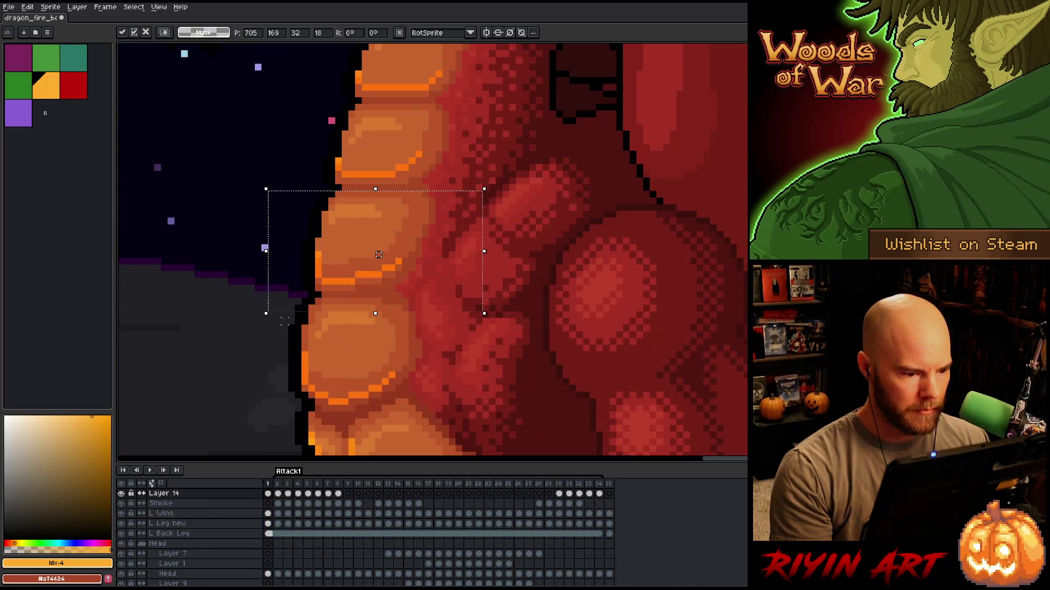
left_click_drag(477, 129, 314, 186)
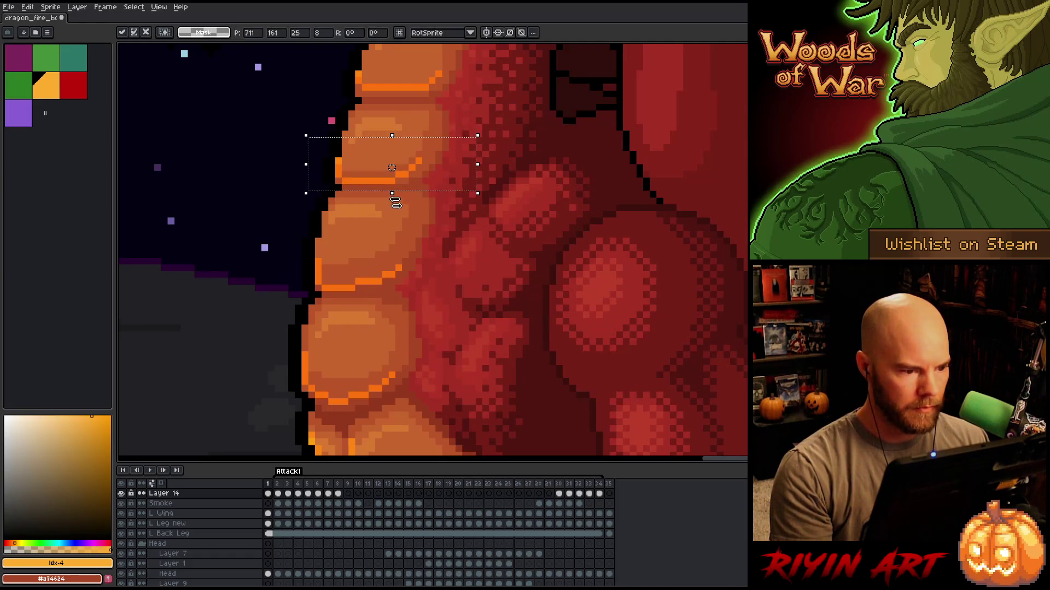
scroll(315, 186, "up", 3)
key("ctrl+d")
left_click_drag(376, 208, 343, 234)
Stretch a belly band segment to fill the line gap and nudge band sections down and right.
key("m")
mouse_move(260, 239)
left_mouse_down()
mouse_move(305, 269)
mouse_move(330, 253)
left_mouse_up()
key("Return")
left_click_drag(401, 217, 505, 256)
left_click_drag(510, 200, 265, 312)
key("Down")
left_click_drag(595, 240, 440, 286)
key("Right")
key("ctrl+d")
key("Return")
key("ctrl+z")
Realign belly blocks with one-pixel nudges and slide an orange band section three pixels right.
left_click_drag(547, 209, 426, 304)
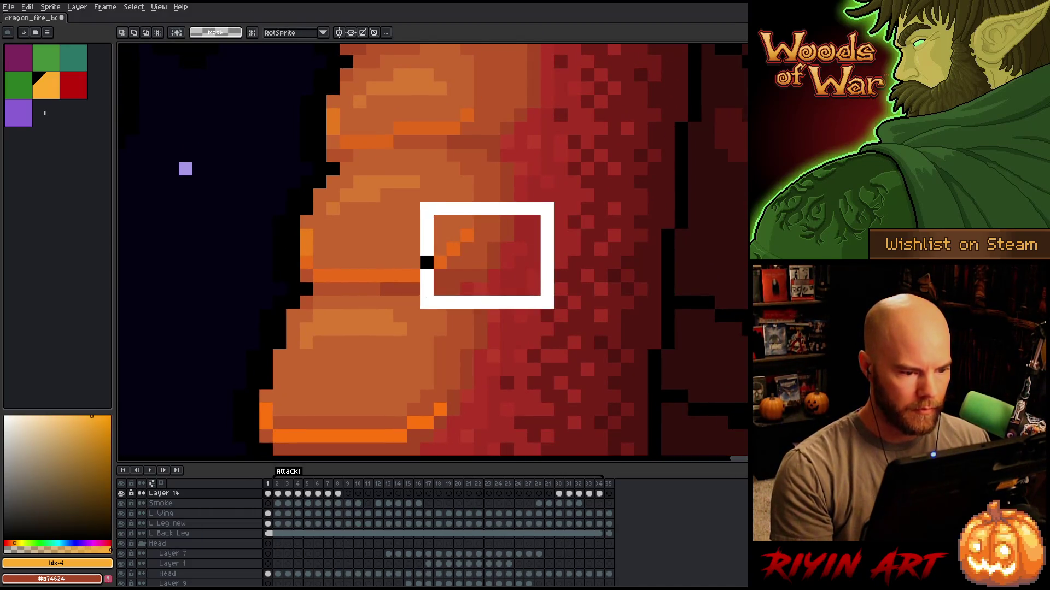
key("Right")
key("ctrl+d")
left_click_drag(507, 208, 445, 270)
key("Up")
key("Right")
key("Down")
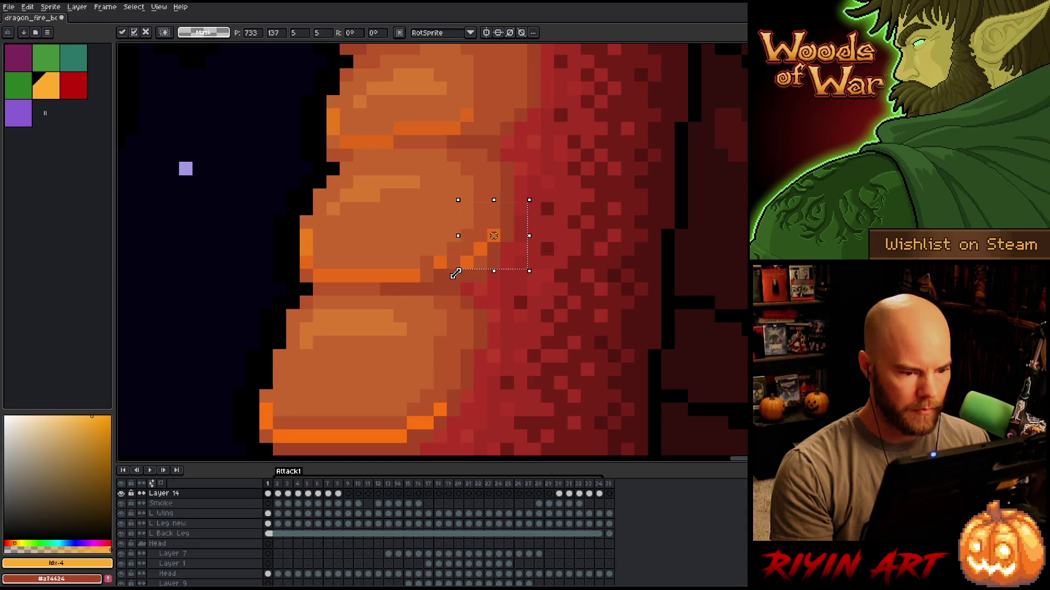
key("ctrl+d")
mouse_move(432, 254)
left_mouse_down()
mouse_move(444, 290)
mouse_move(461, 283)
mouse_move(452, 279)
mouse_move(435, 310)
left_mouse_up()
key("ctrl+d")
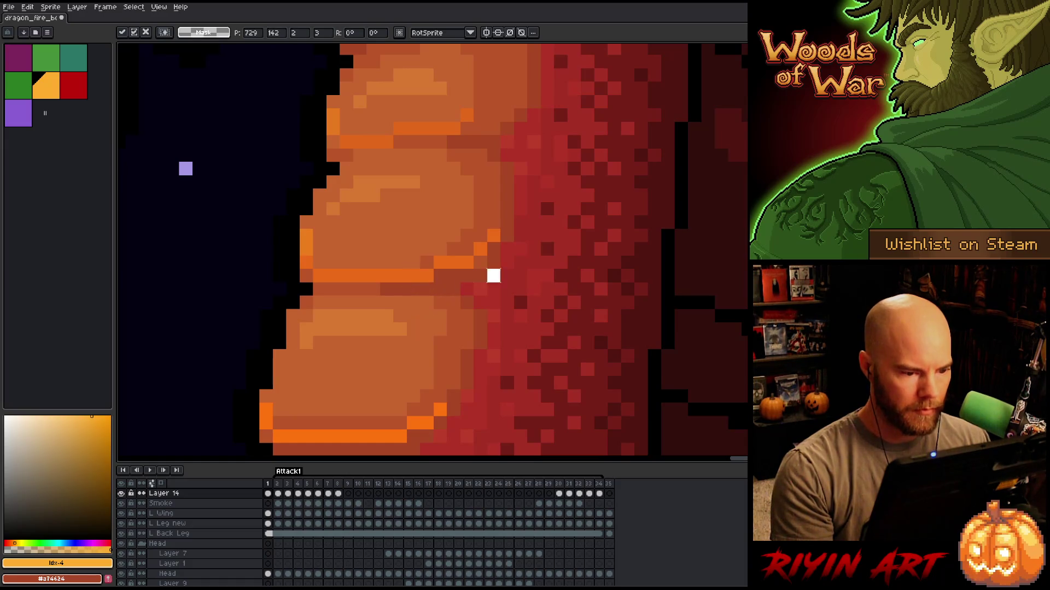
key("ctrl+d")
mouse_move(514, 96)
left_mouse_down()
mouse_move(407, 143)
mouse_move(394, 161)
left_mouse_up()
mouse_move(455, 128)
left_mouse_down()
mouse_move(494, 129)
mouse_move(447, 176)
mouse_move(405, 148)
left_mouse_up()
key("ctrl+d")
key("ctrl+d")
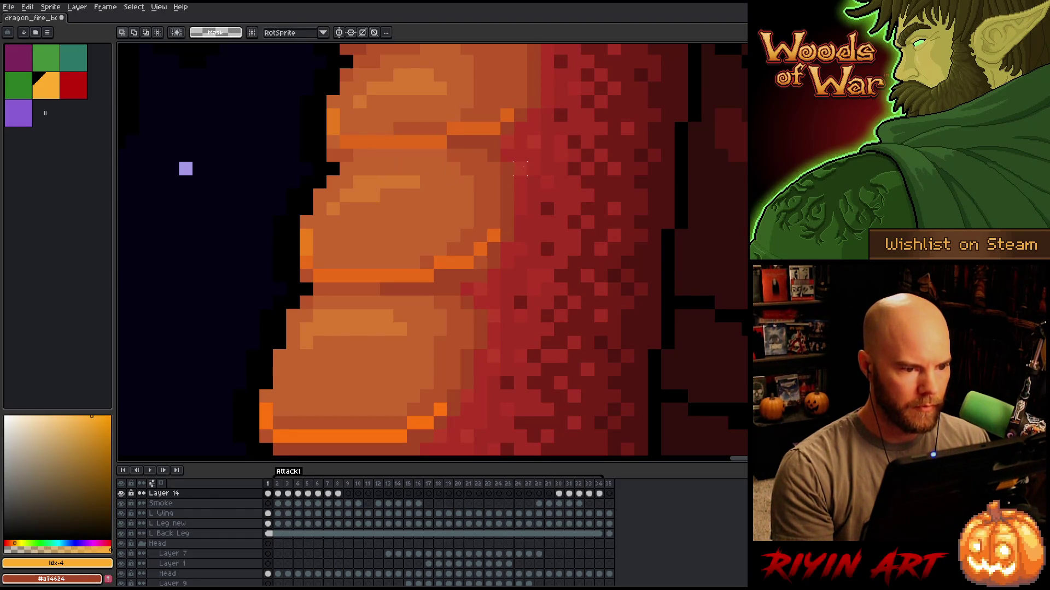
Shift the pixels at the neck's edge up so the neck band joins cleanly.
scroll(471, 246, "up", 5)
mouse_move(445, 220)
left_mouse_down()
mouse_move(474, 263)
mouse_move(489, 264)
left_mouse_up()
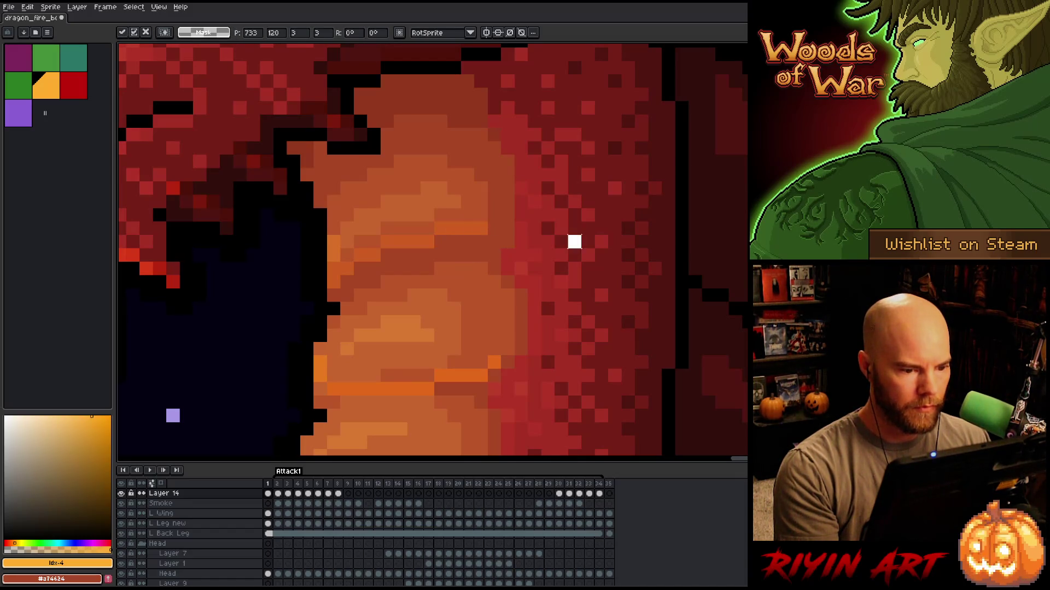
scroll(574, 242, "down", 5)
scroll(567, 321, "up", 1)
scroll(426, 209, "up", 2)
key("Return")
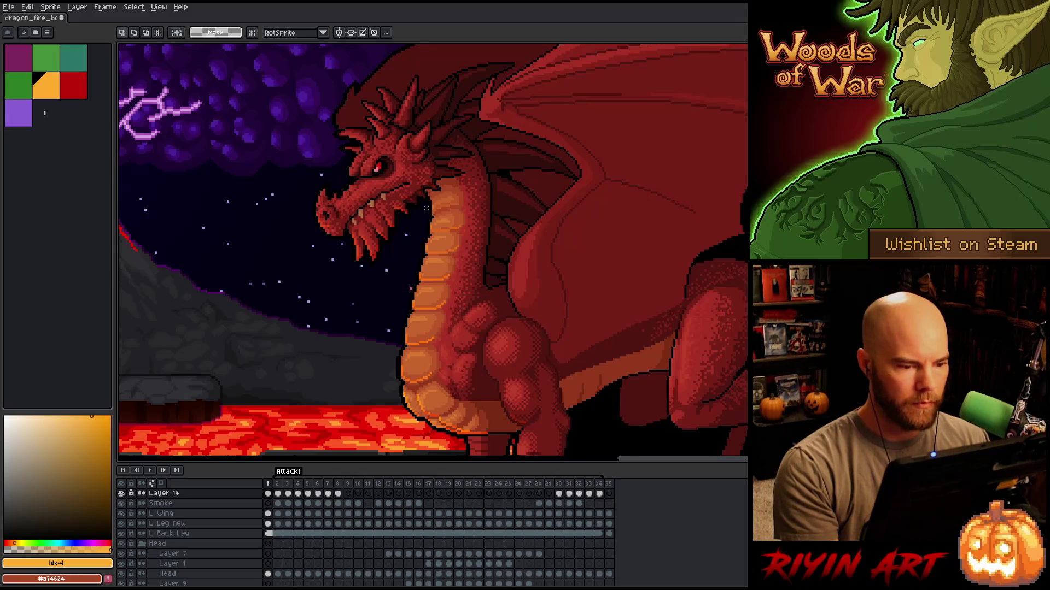
scroll(427, 209, "up", 3)
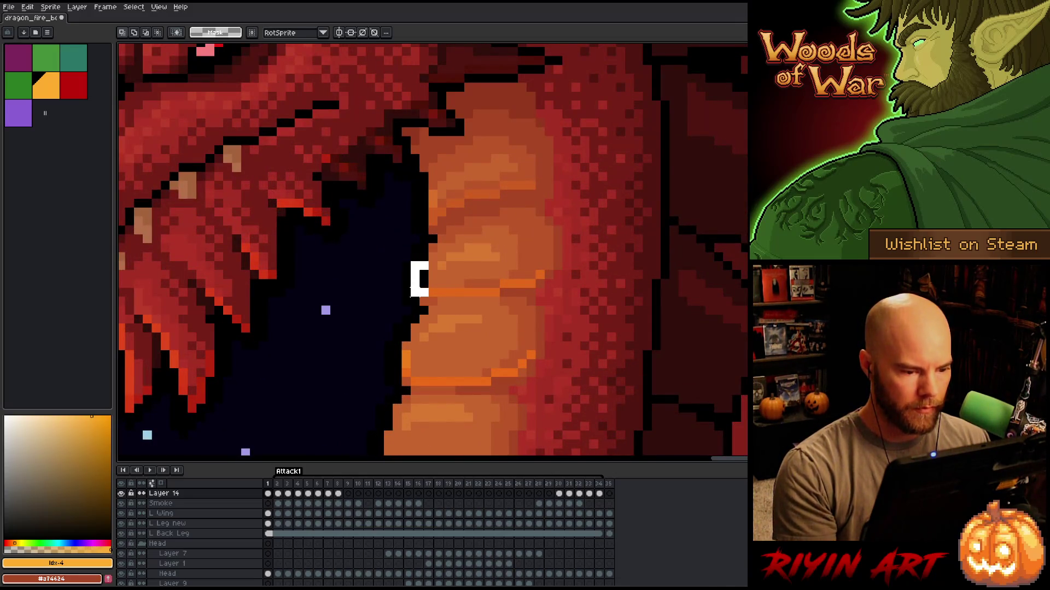
left_click_drag(418, 268, 439, 317)
left_click(575, 309)
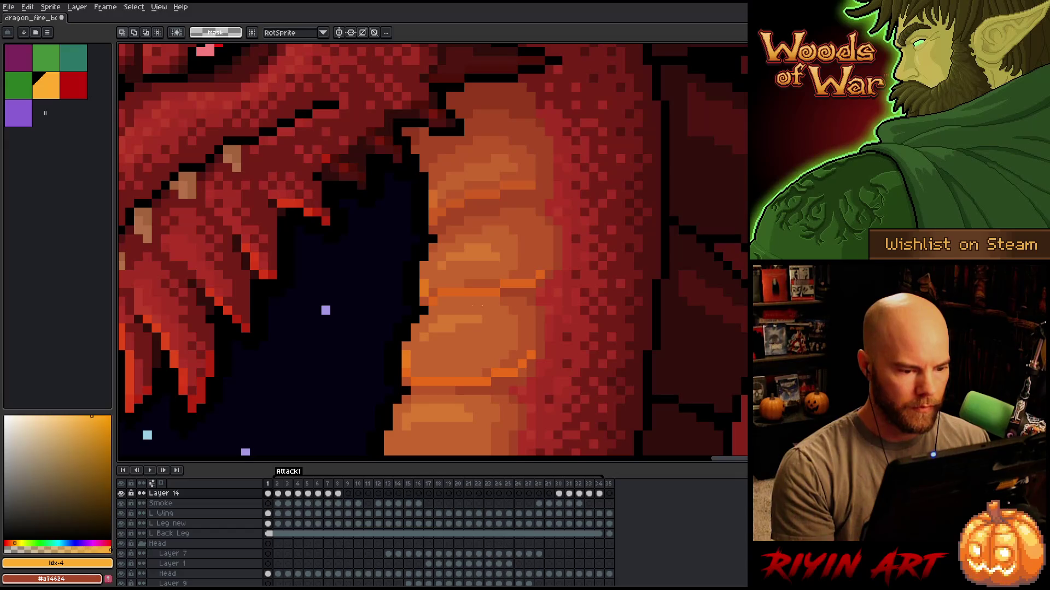
mouse_move(392, 251)
left_mouse_down()
mouse_move(416, 313)
mouse_move(405, 268)
mouse_move(401, 288)
left_mouse_up()
left_click(602, 310)
left_click(638, 291)
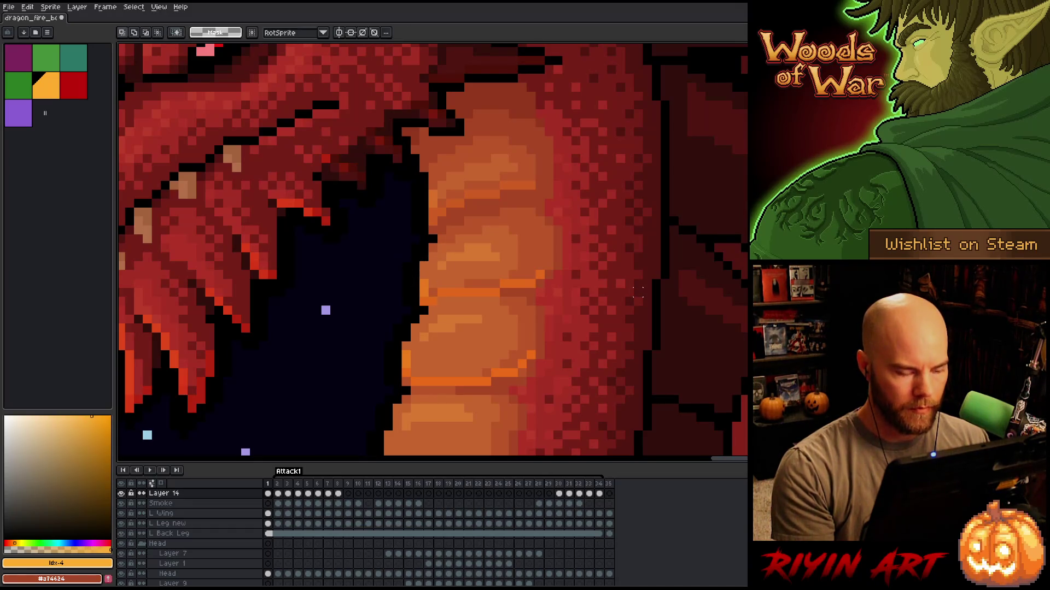
Return to frame 1 and step through frames 2 and 3 to check the bands in the full scene.
key("Right")
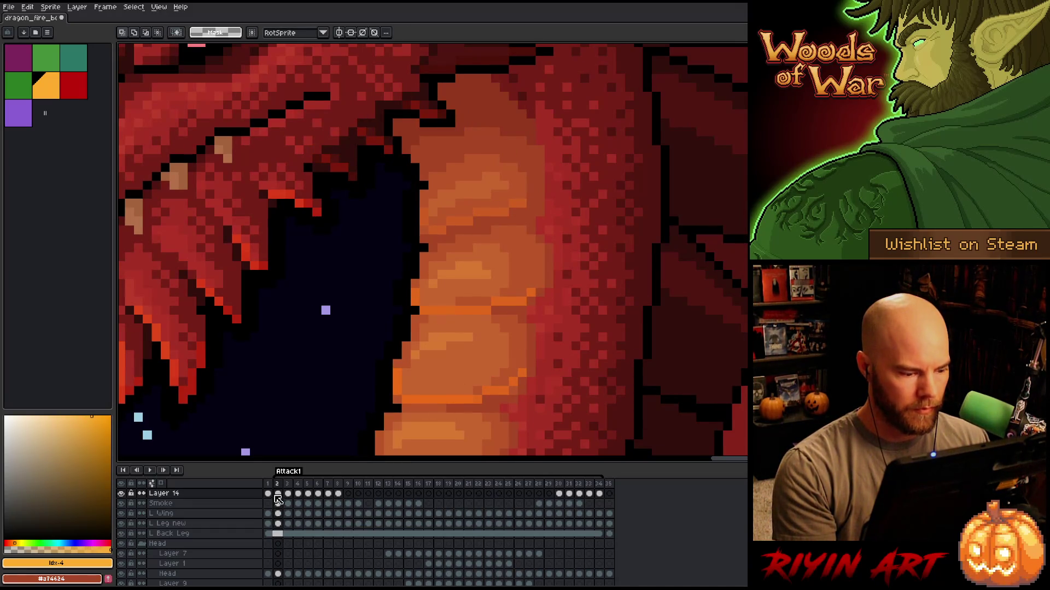
left_click(268, 487)
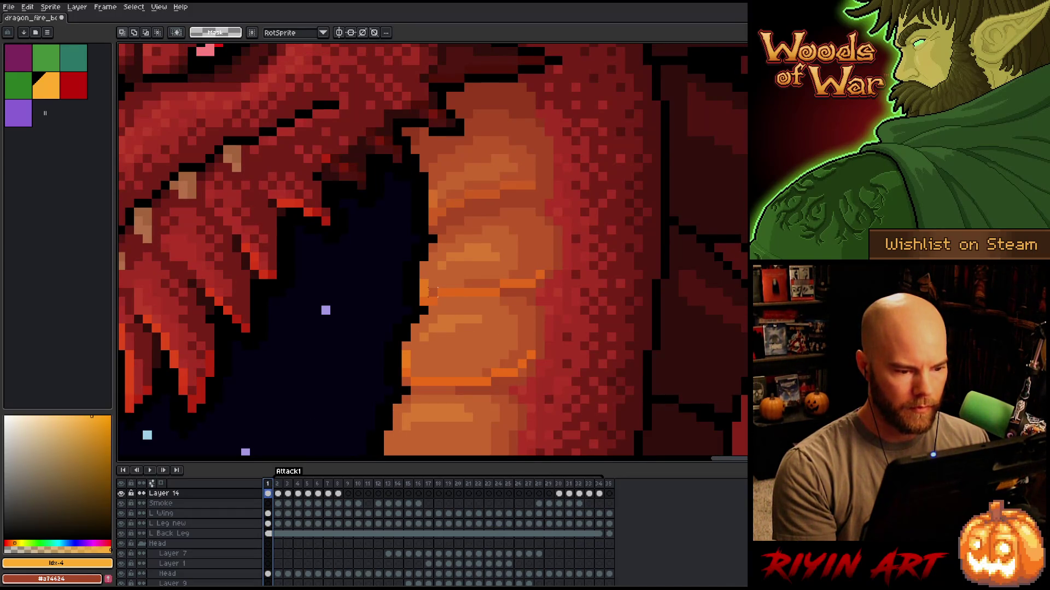
key("Escape")
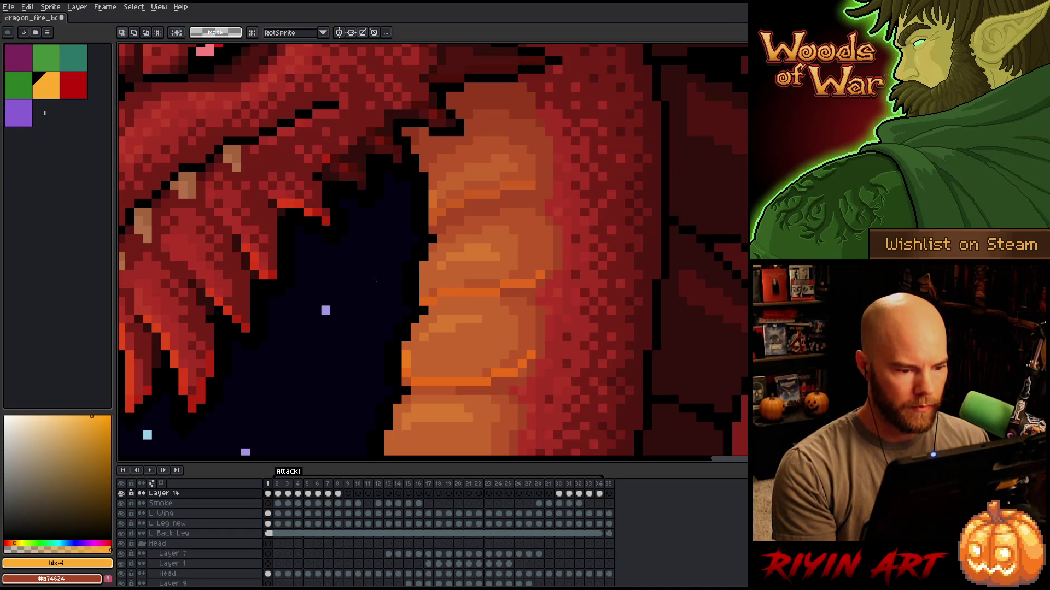
left_click_drag(400, 278, 431, 299)
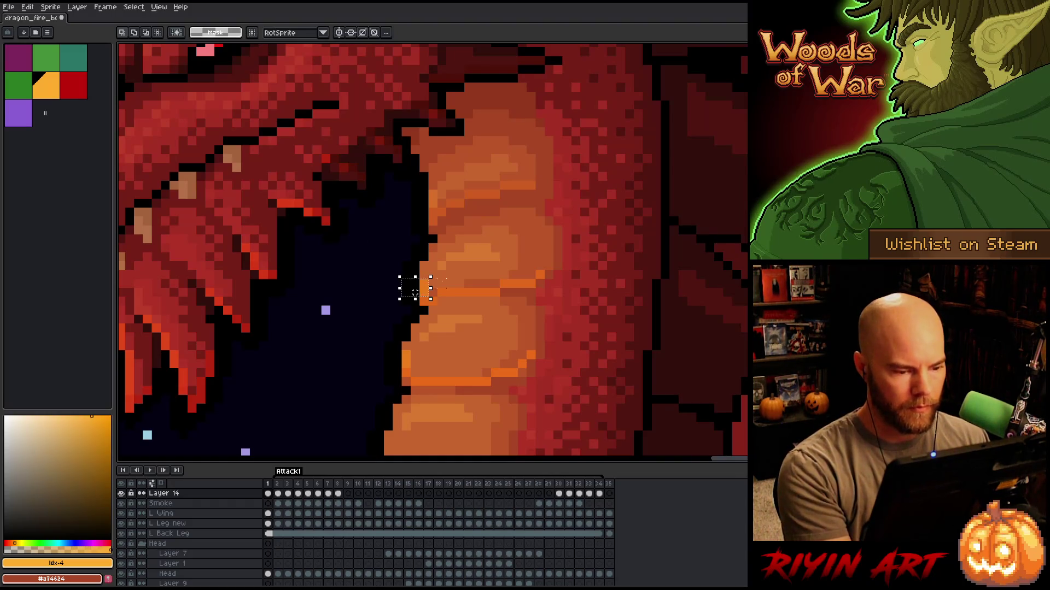
key("period")
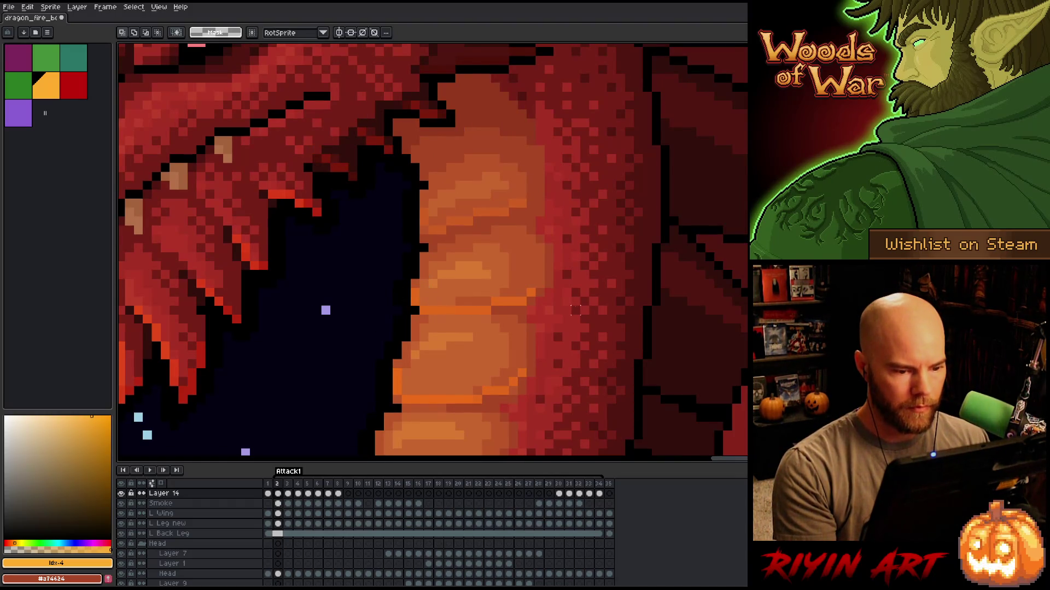
scroll(575, 311, "down", 5)
key("period")
left_click_drag(551, 363, 464, 273)
Review animation frames 7–8, play the fire breath, then zoom in on the neck at frame 2.
key("period")
key("period")
key("period")
key("comma")
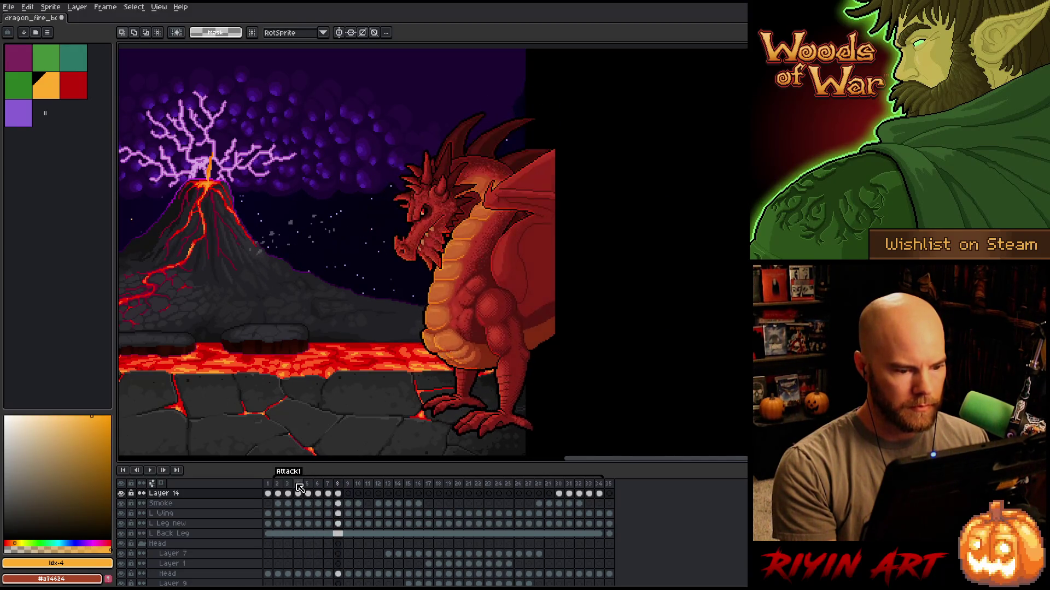
key("period")
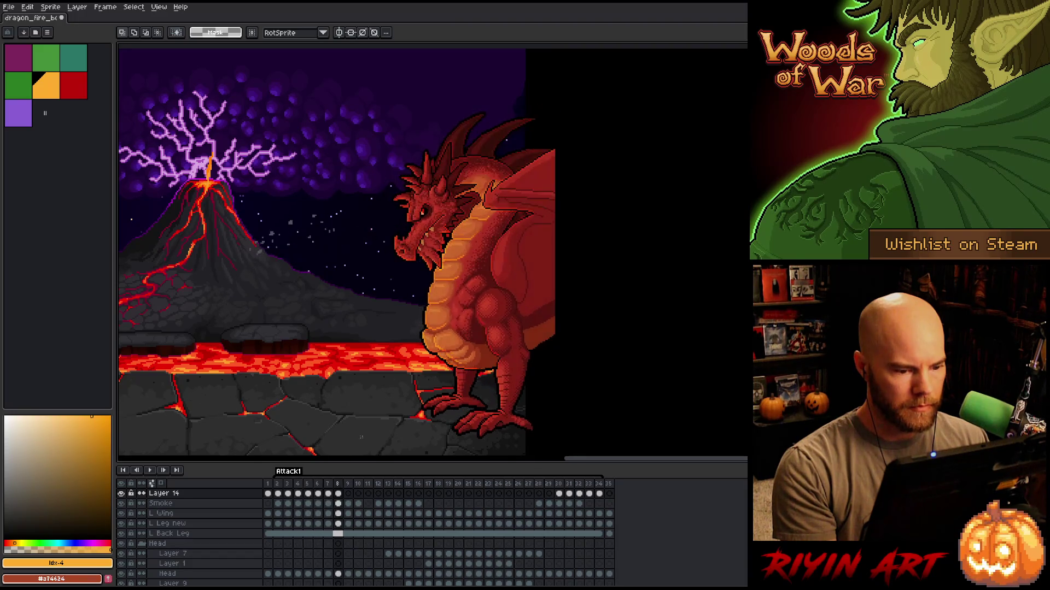
key("Return")
key("Return")
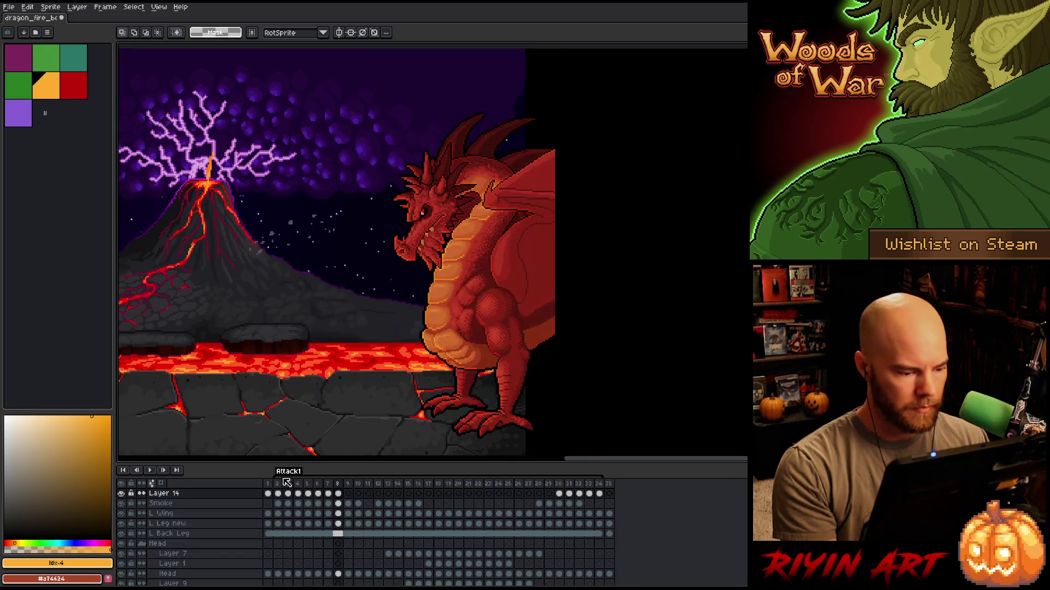
left_click(277, 484)
key("plus")
key("plus")
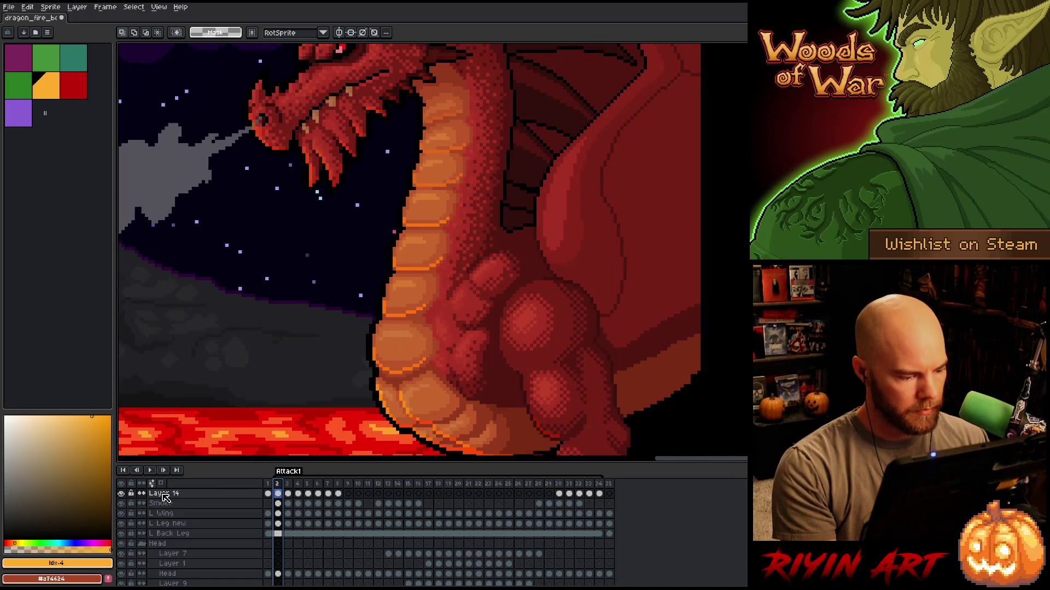
Rename Layer 14 to 'accent base' and duplicate it as 'accent base light'.
double_click(164, 495)
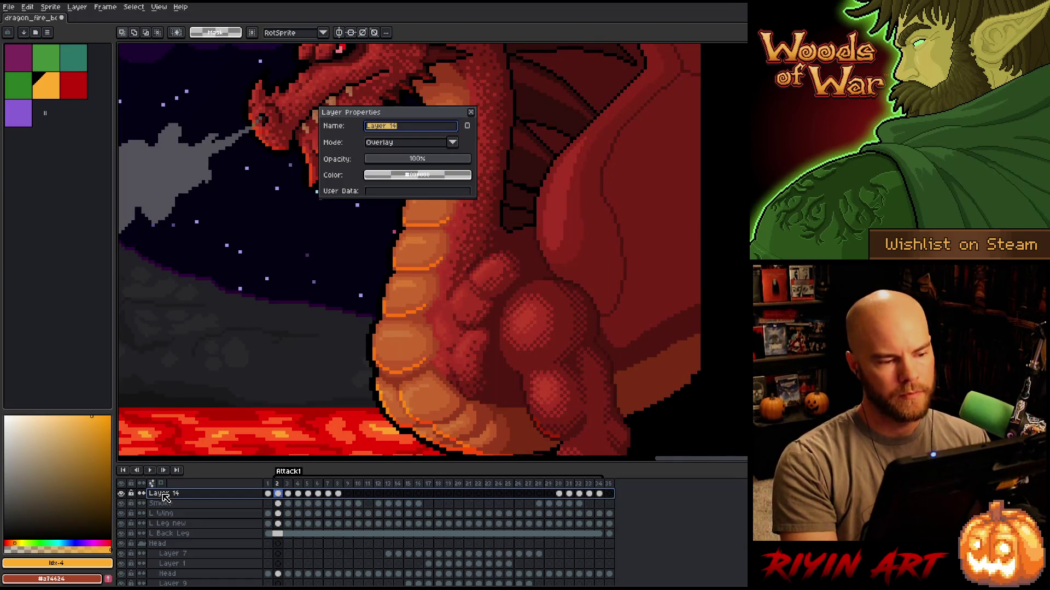
type("accent base")
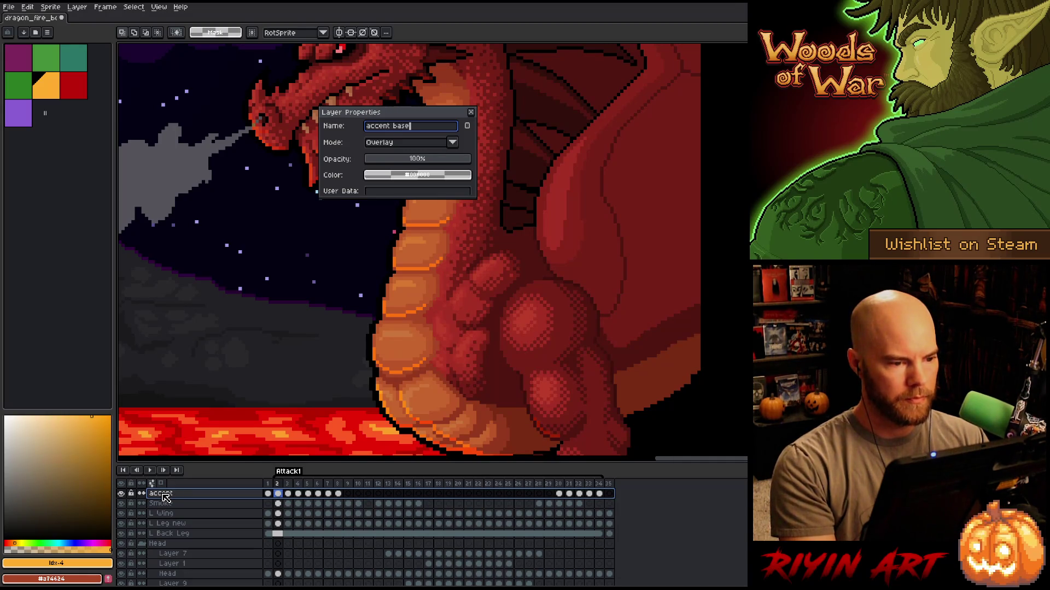
key("Return")
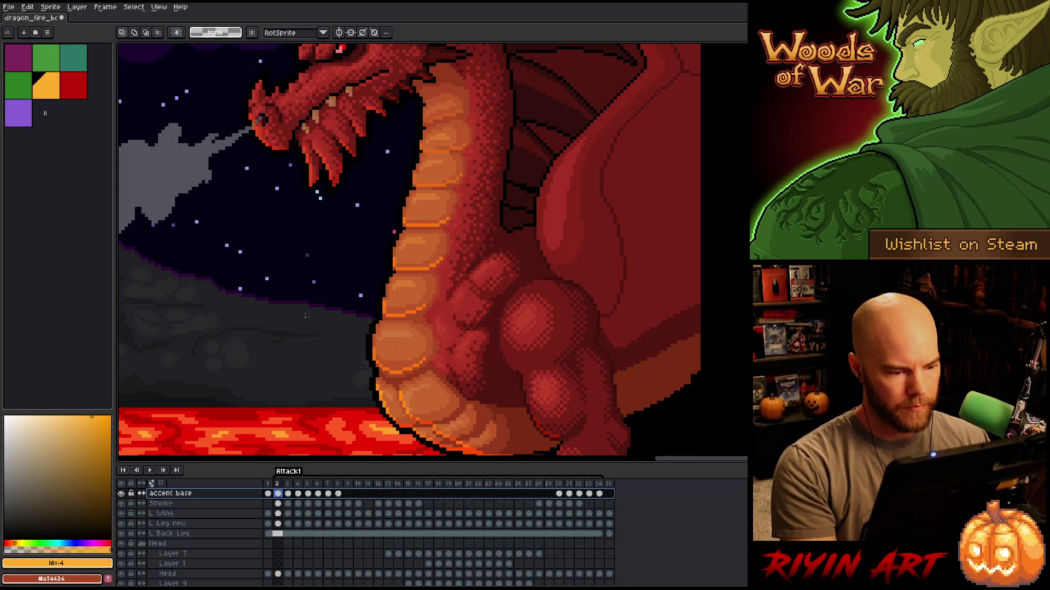
right_click(189, 499)
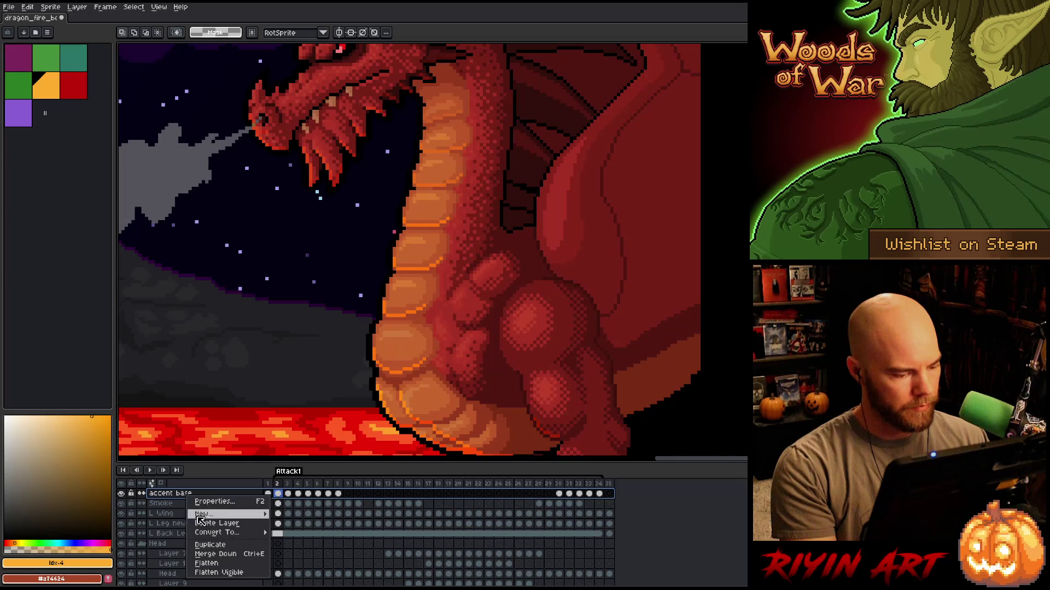
left_click(214, 549)
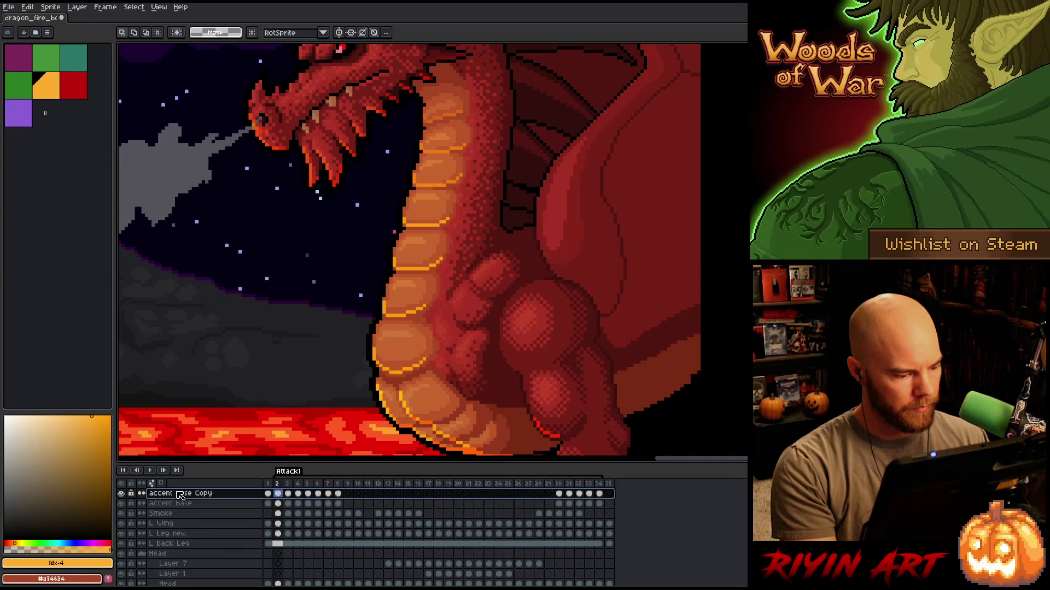
double_click(181, 495)
key("End")
key("BackSpace")
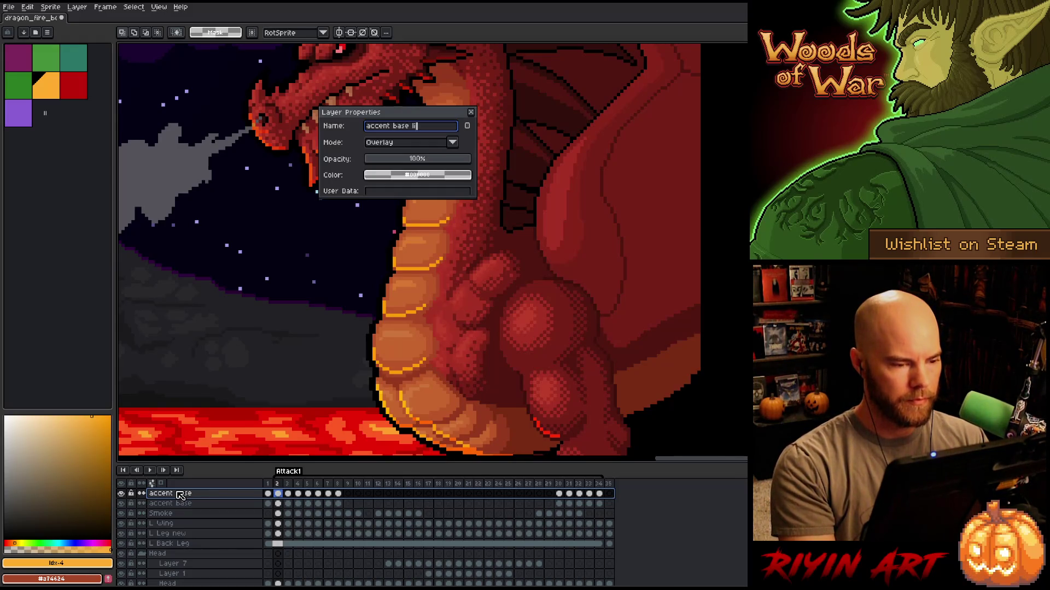
key("Return")
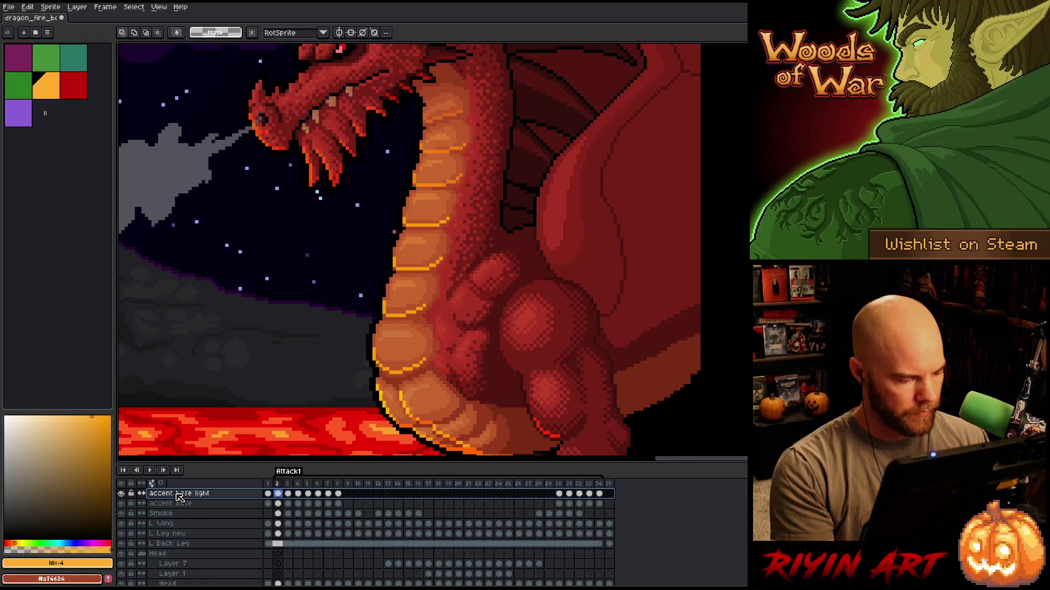
Set the accent base light layer to Addition blend mode at 12% opacity.
double_click(179, 495)
left_click(375, 144)
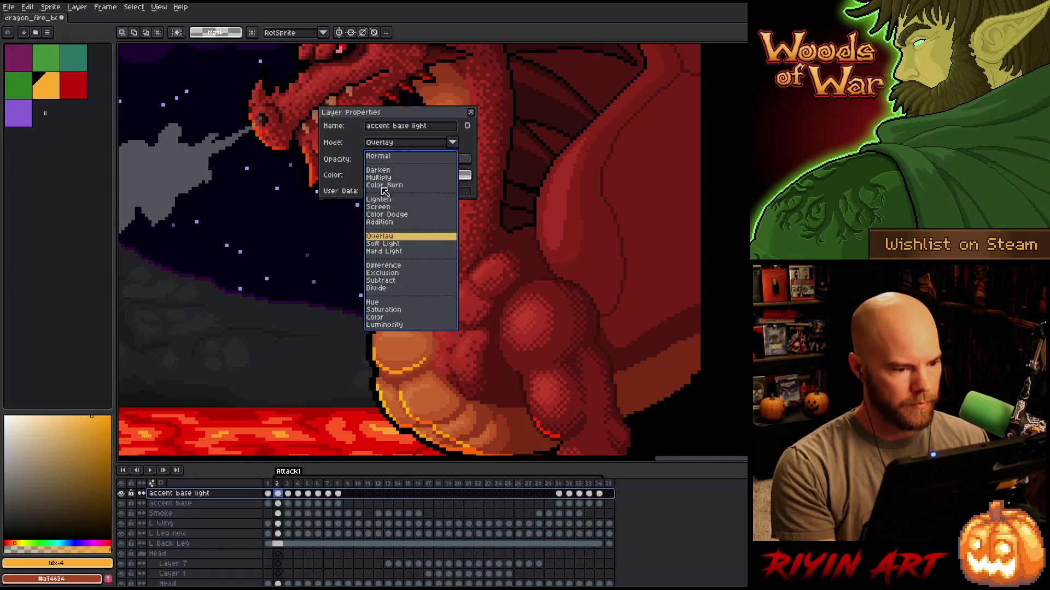
left_click(392, 223)
left_click(382, 161)
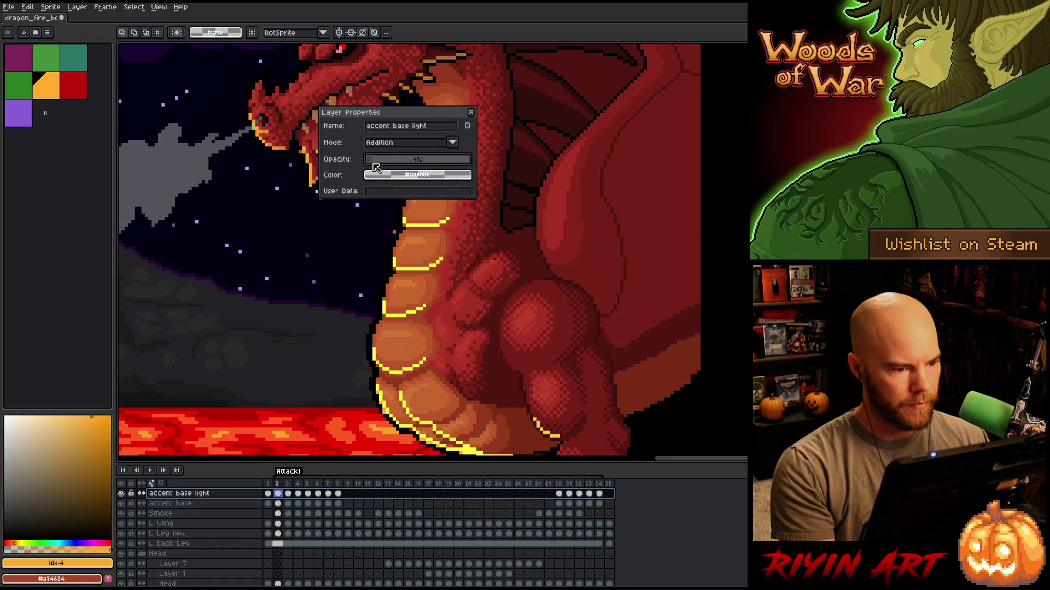
left_click(471, 113)
Lower accent base to about 15% opacity and set accent base light to about 24%.
left_click(175, 503)
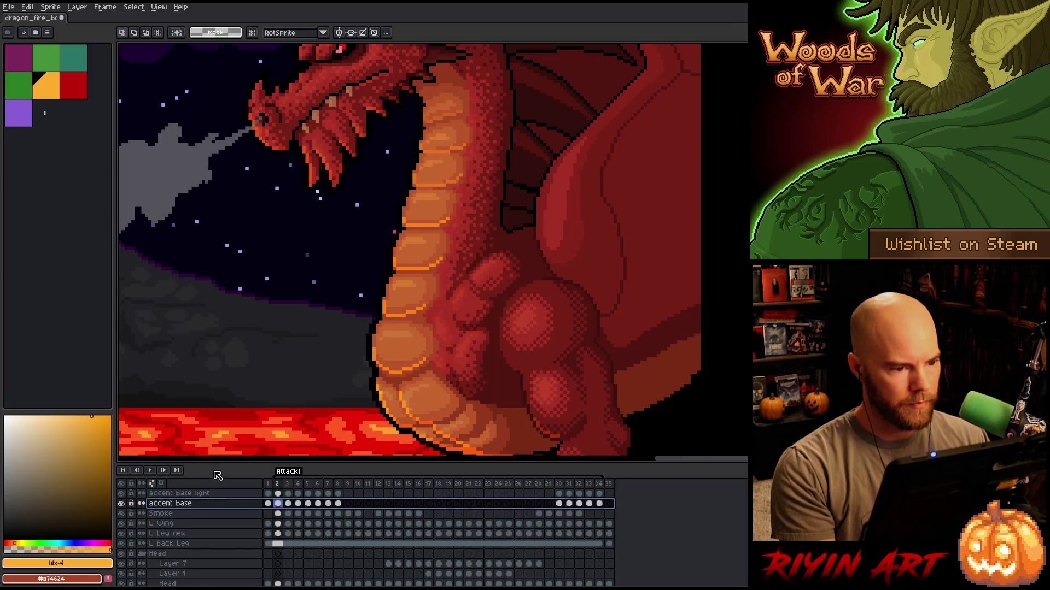
double_click(194, 503)
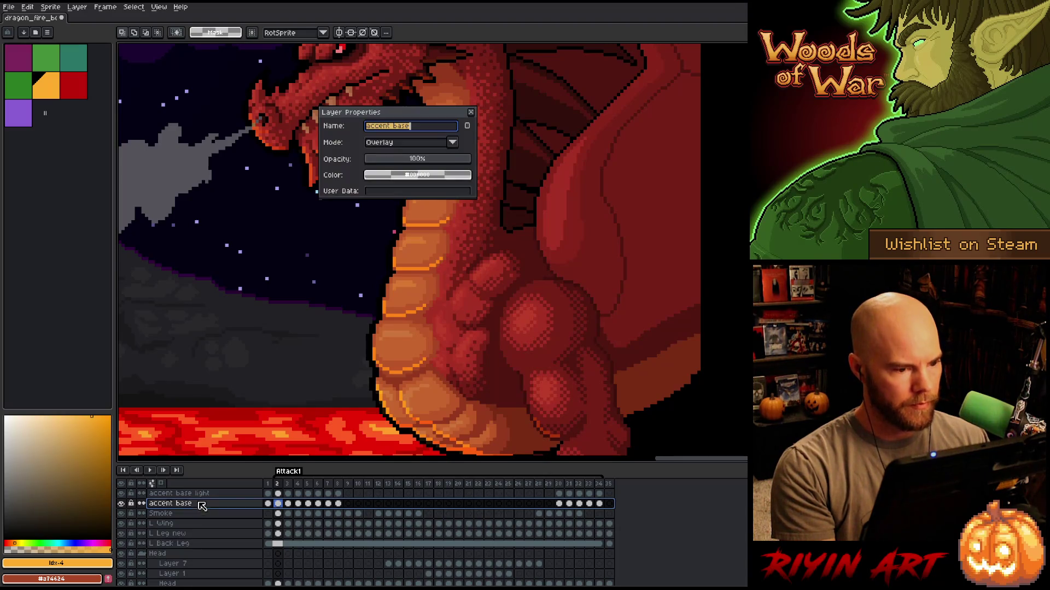
left_click(388, 161)
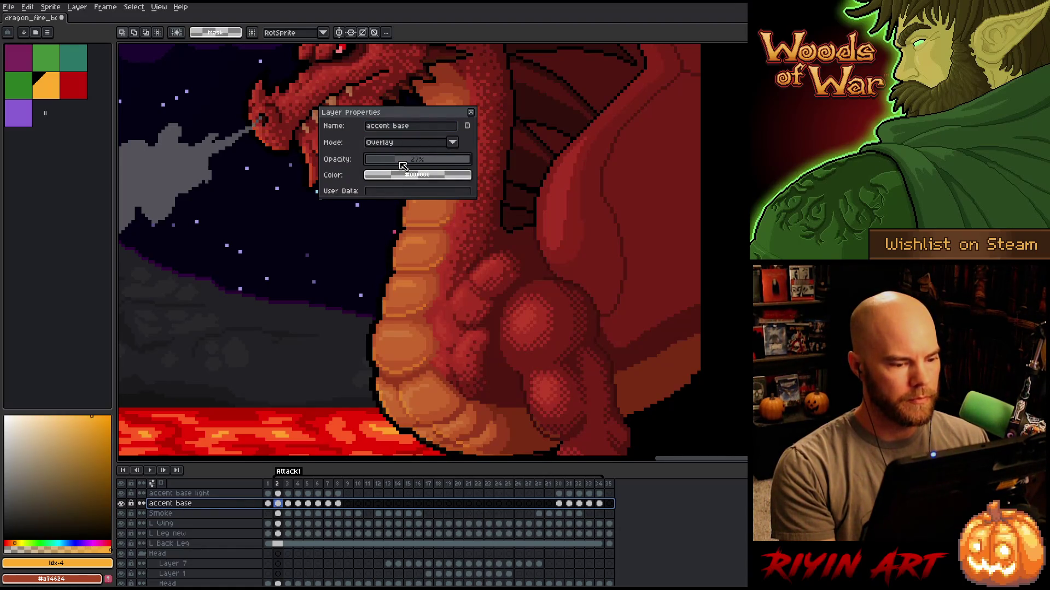
left_click(471, 113)
double_click(200, 494)
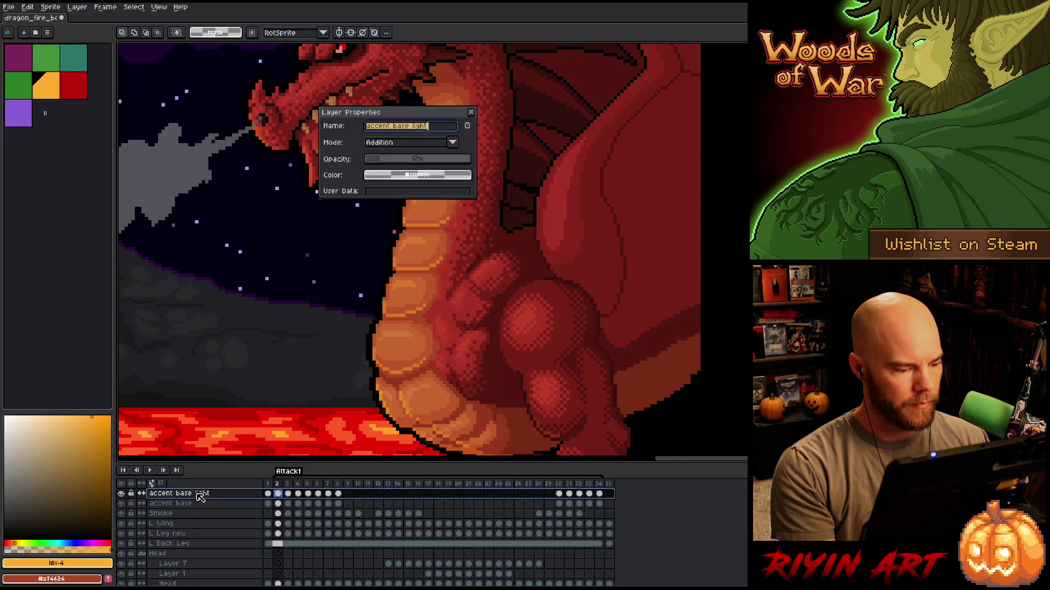
left_click(376, 160)
left_click_drag(389, 159, 379, 160)
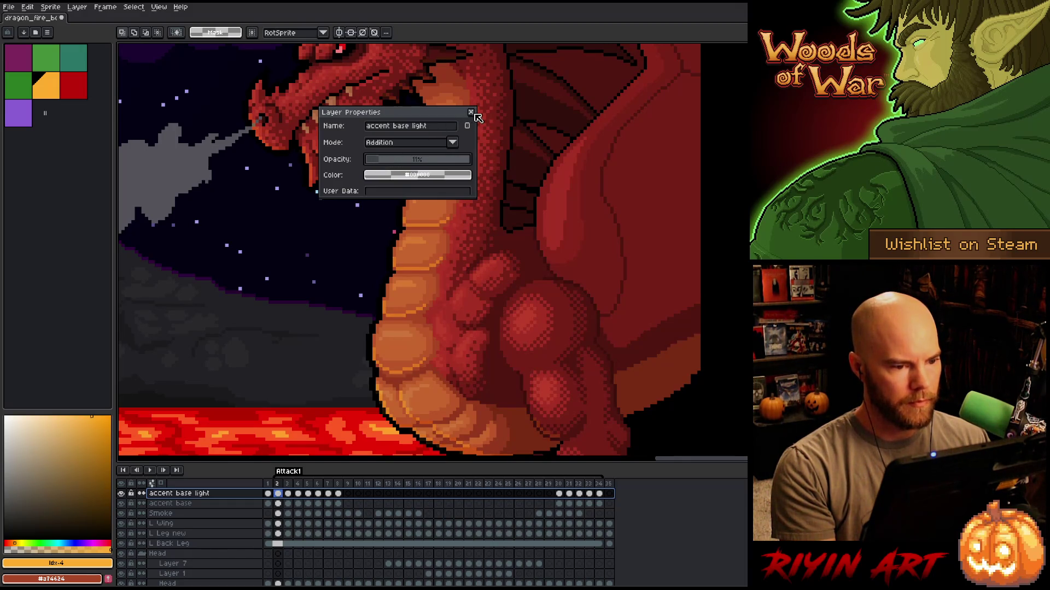
left_click(471, 112)
scroll(407, 239, "down", 3)
scroll(407, 239, "up", 1)
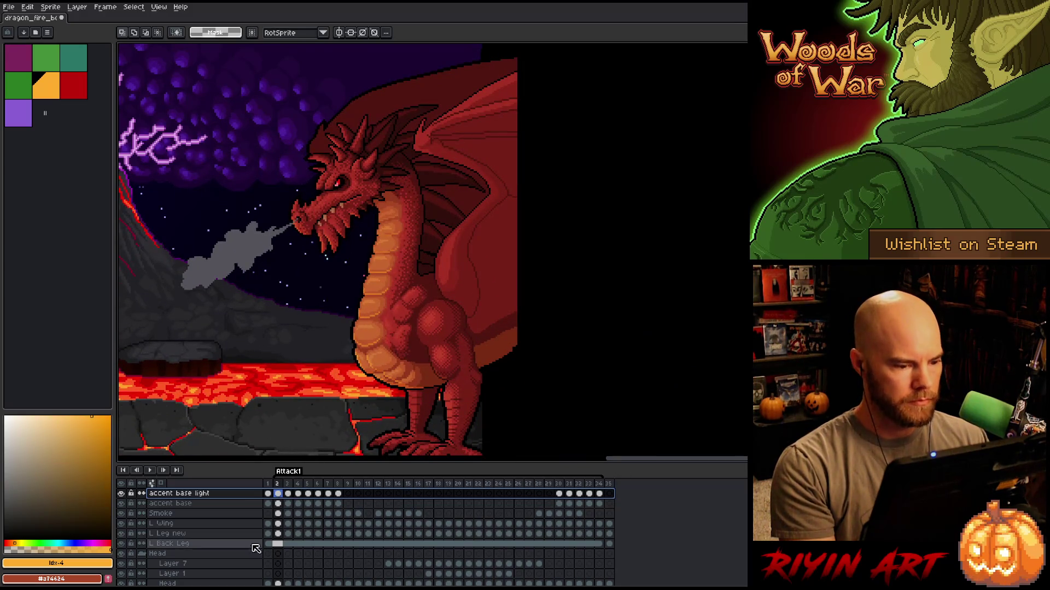
Drop accent base light opacity to 5% and raise accent base to about 59%.
double_click(186, 494)
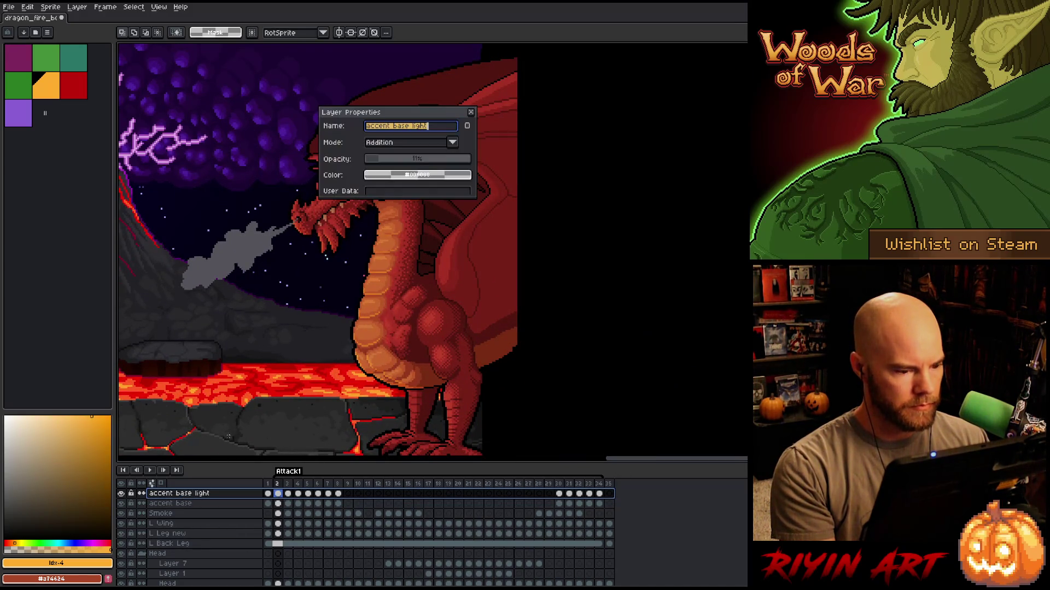
key("Down")
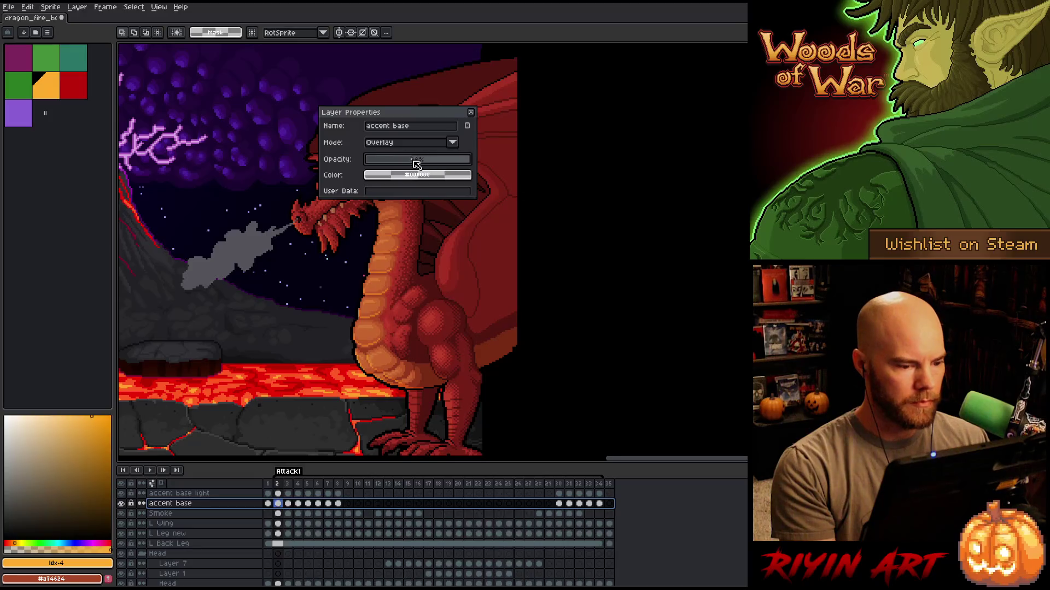
left_click(471, 113)
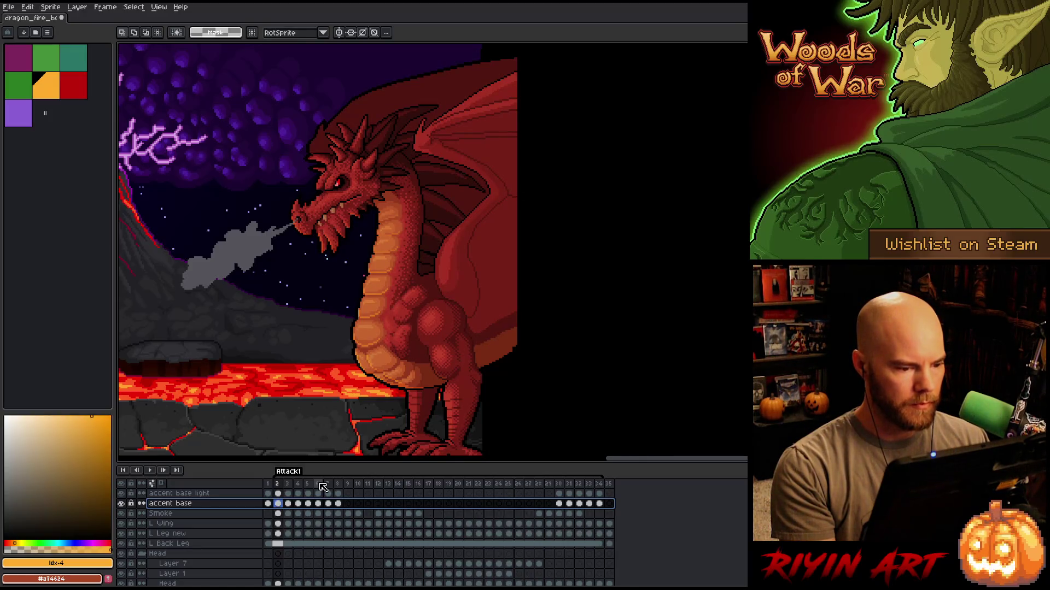
double_click(186, 494)
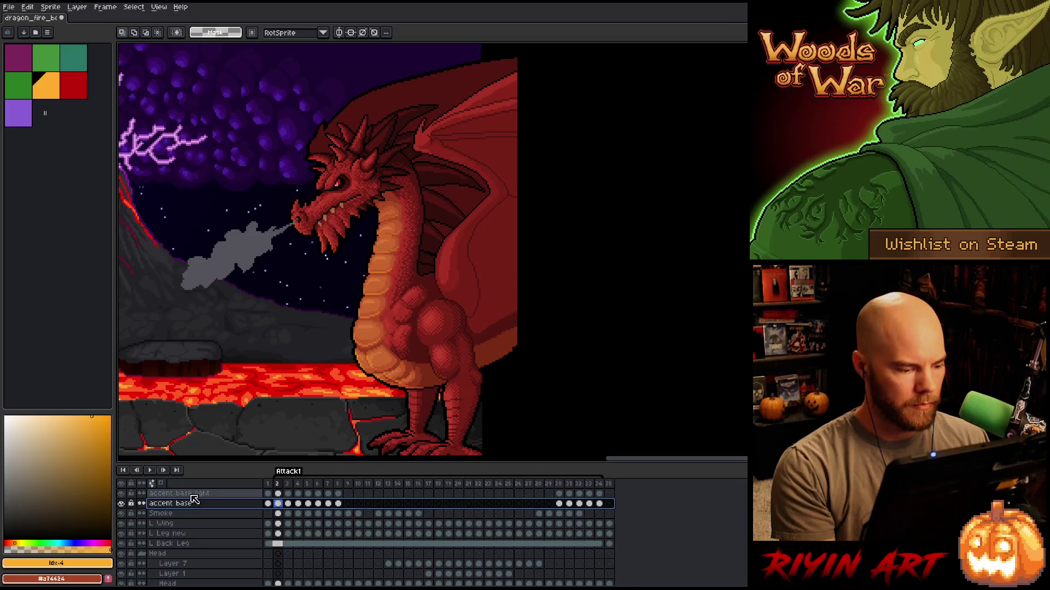
left_click(377, 162)
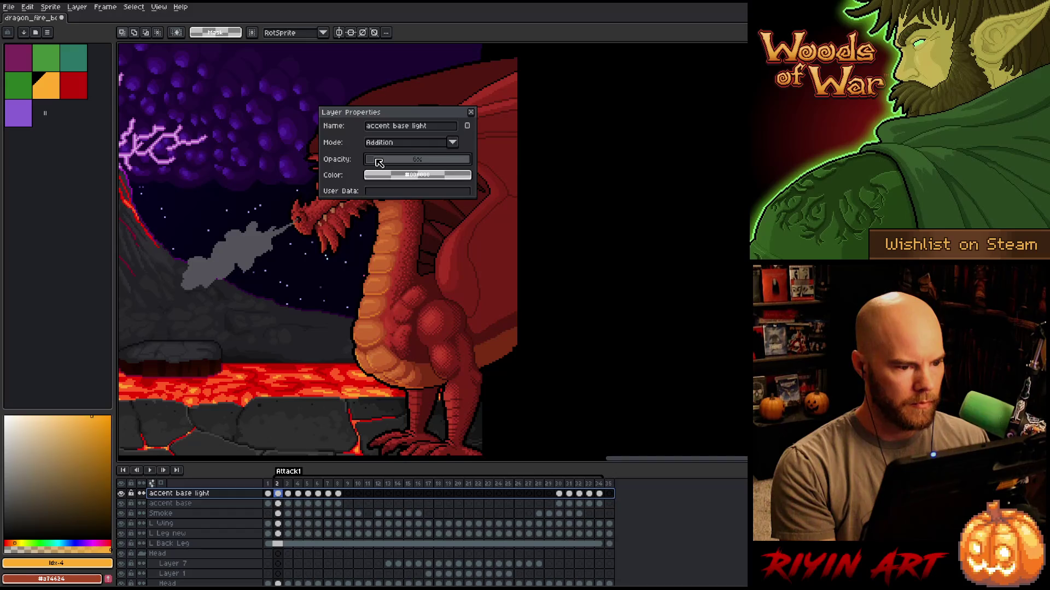
key("Down")
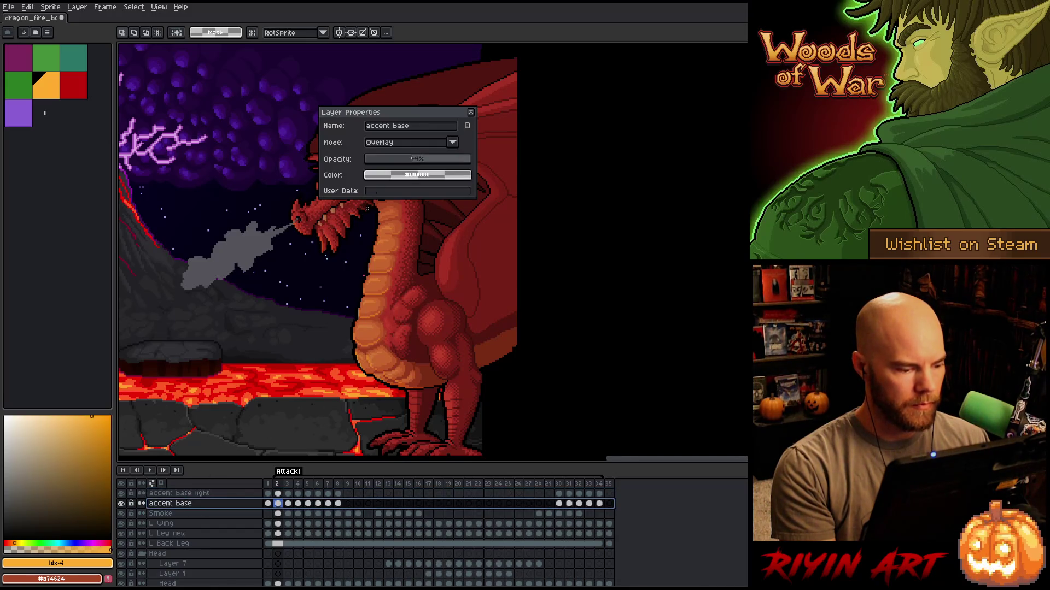
left_click(436, 161)
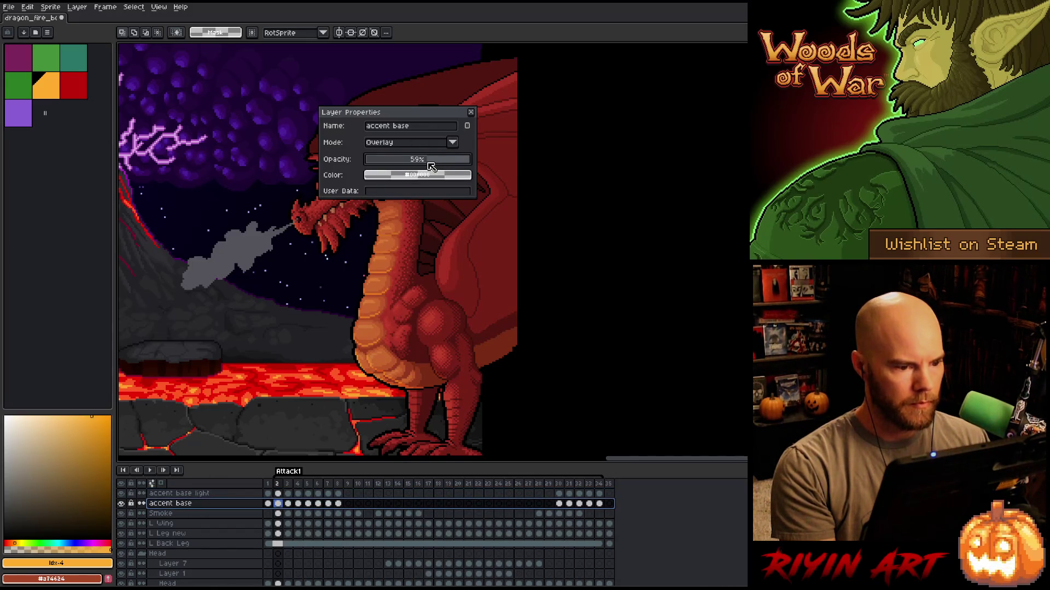
left_click(471, 114)
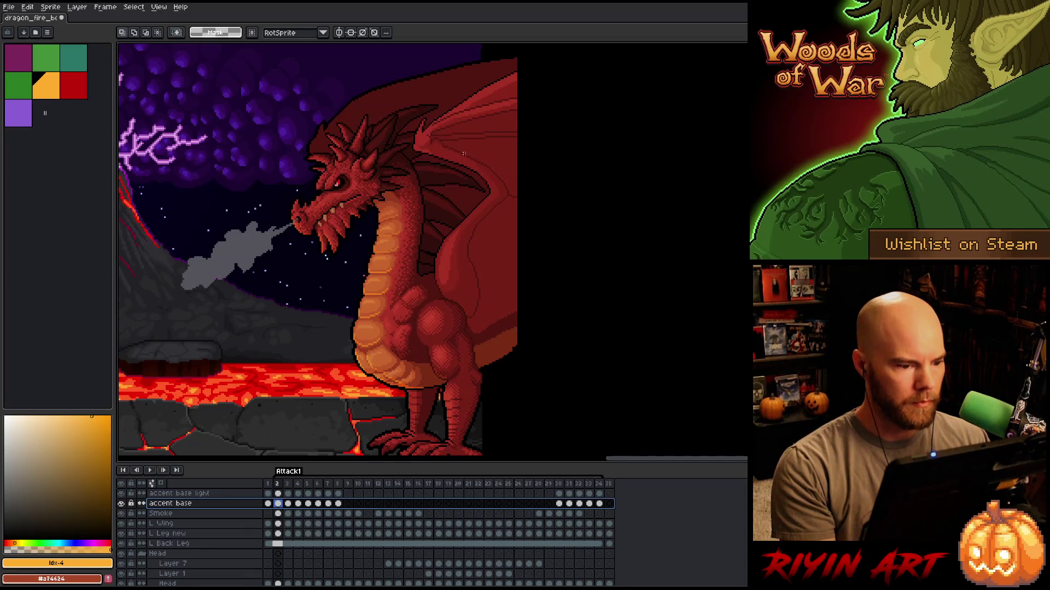
Pan onto the dragon's head and play the animation from frame 1.
key("space")
left_click_drag(270, 344, 315, 333)
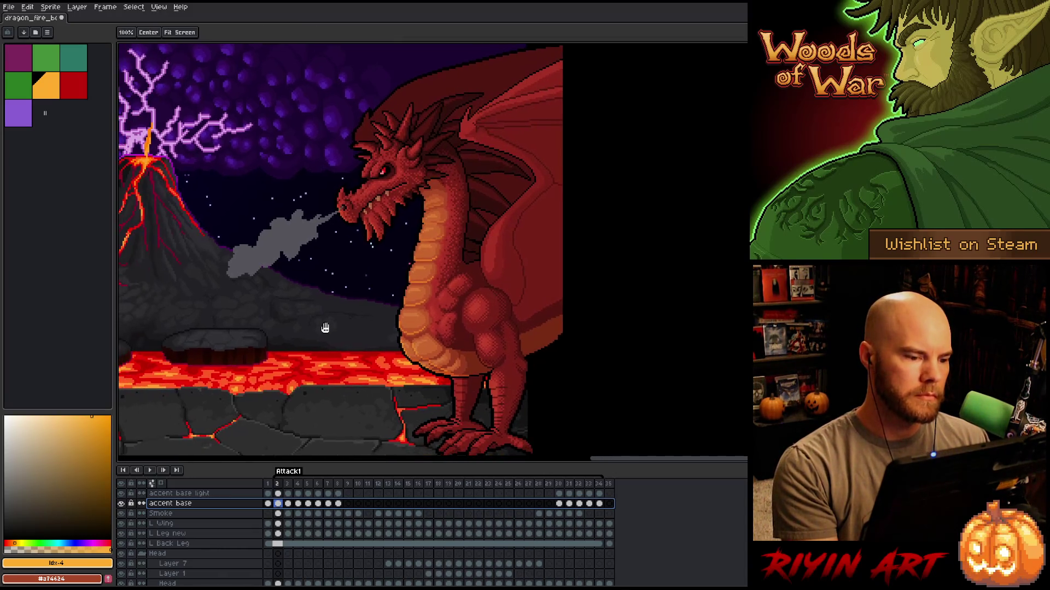
scroll(397, 304, "up", 1)
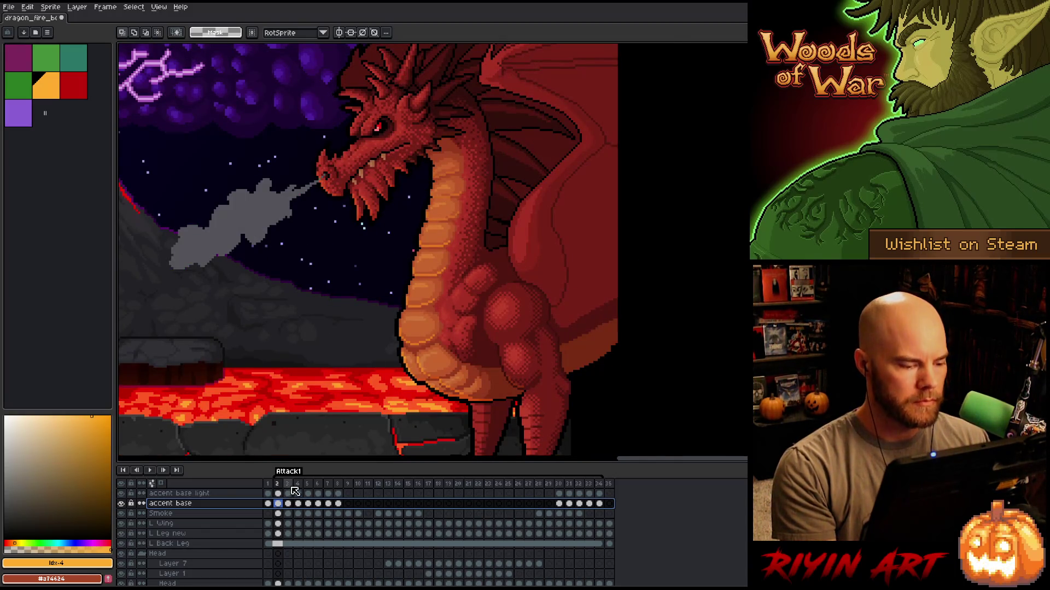
left_click(272, 485)
key("Return")
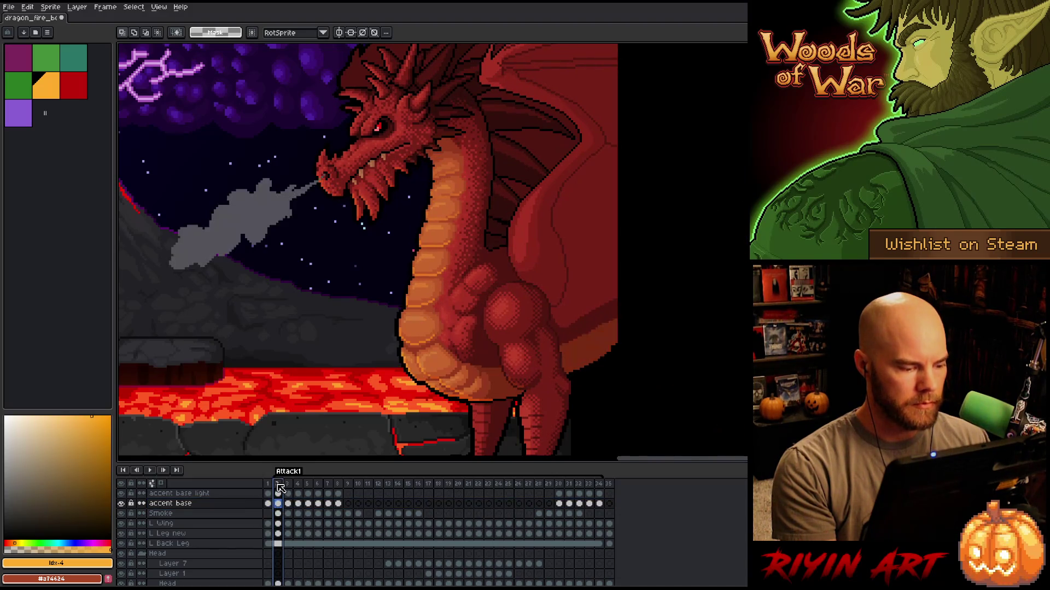
scroll(312, 348, "down", 2)
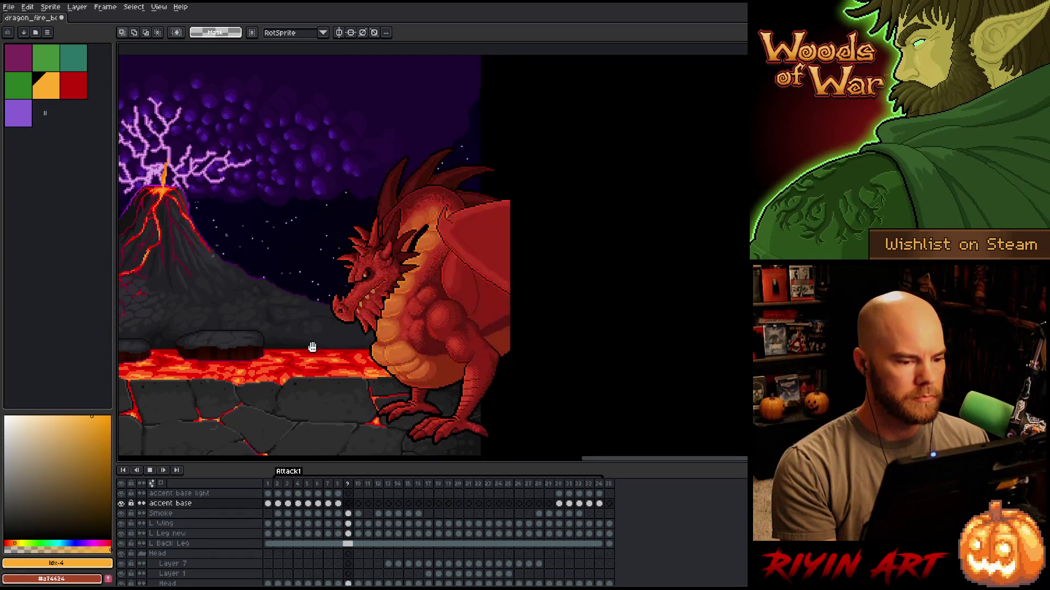
scroll(312, 348, "down", 1)
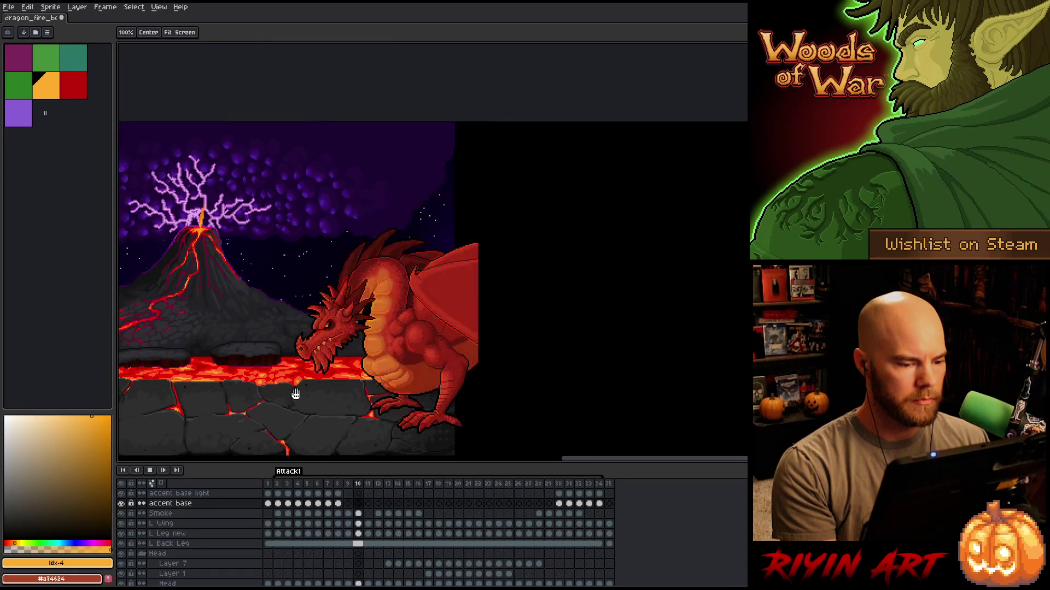
left_click_drag(295, 431, 415, 389)
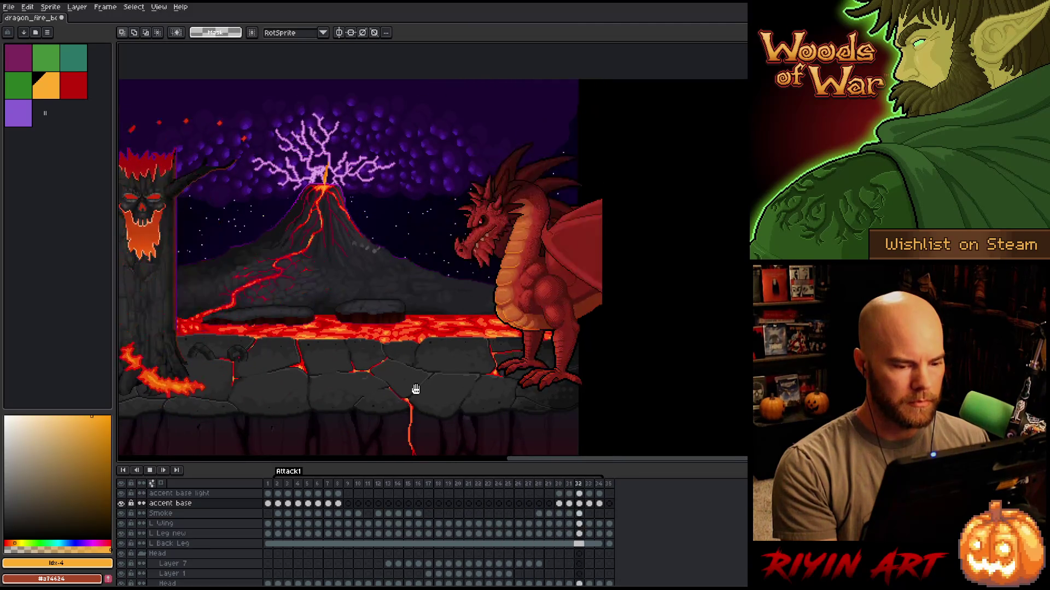
Clear the contents of the last frame 35 and replay the animation.
left_click(610, 484)
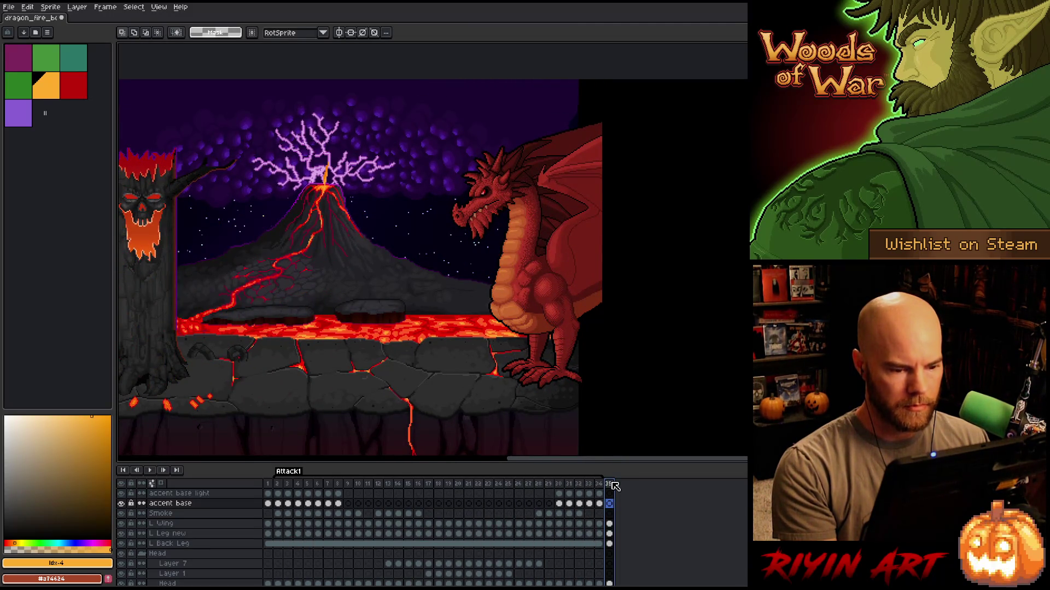
key("Delete")
key("ctrl+z")
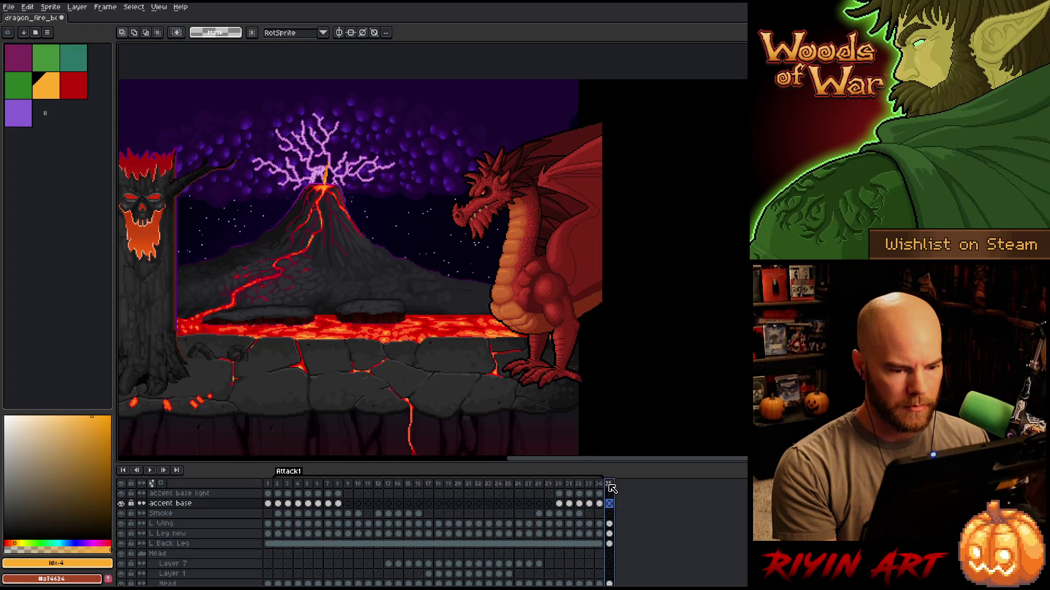
key("Delete")
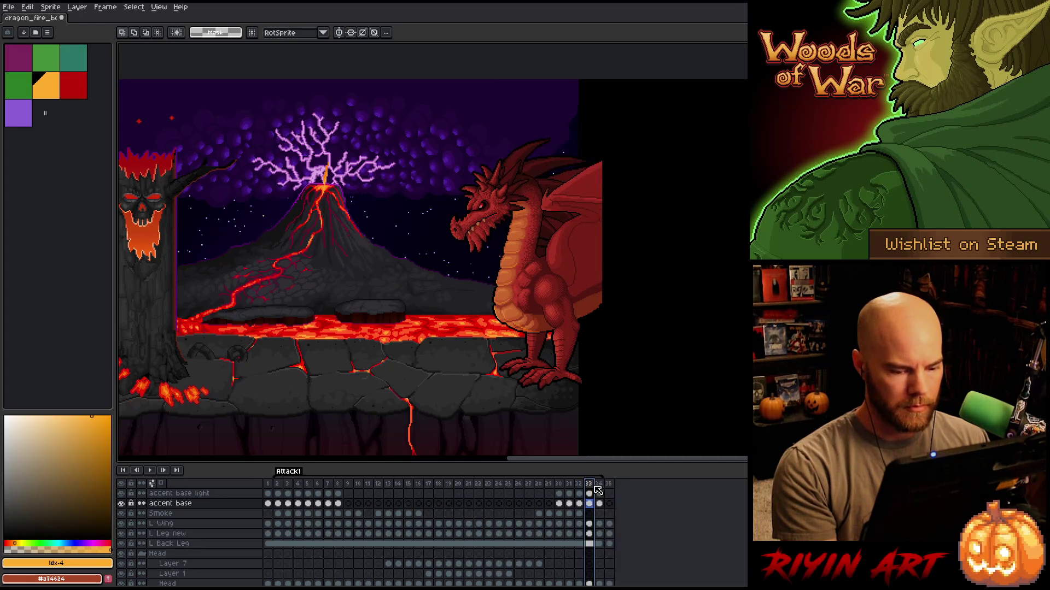
key("Return")
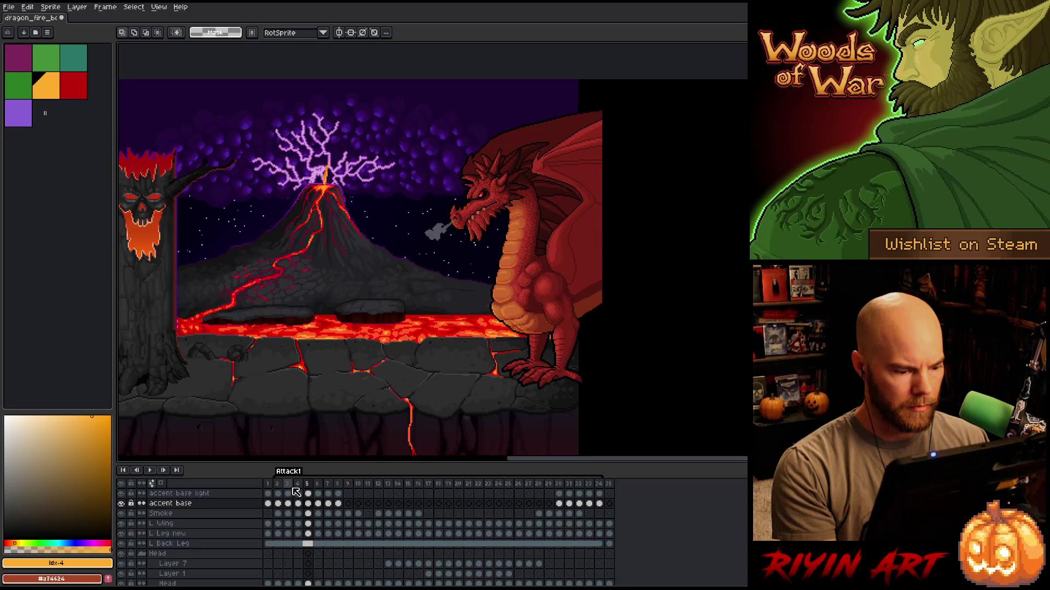
Play the animation from frame 4 to watch the fire breath.
scroll(296, 494, "up", 2)
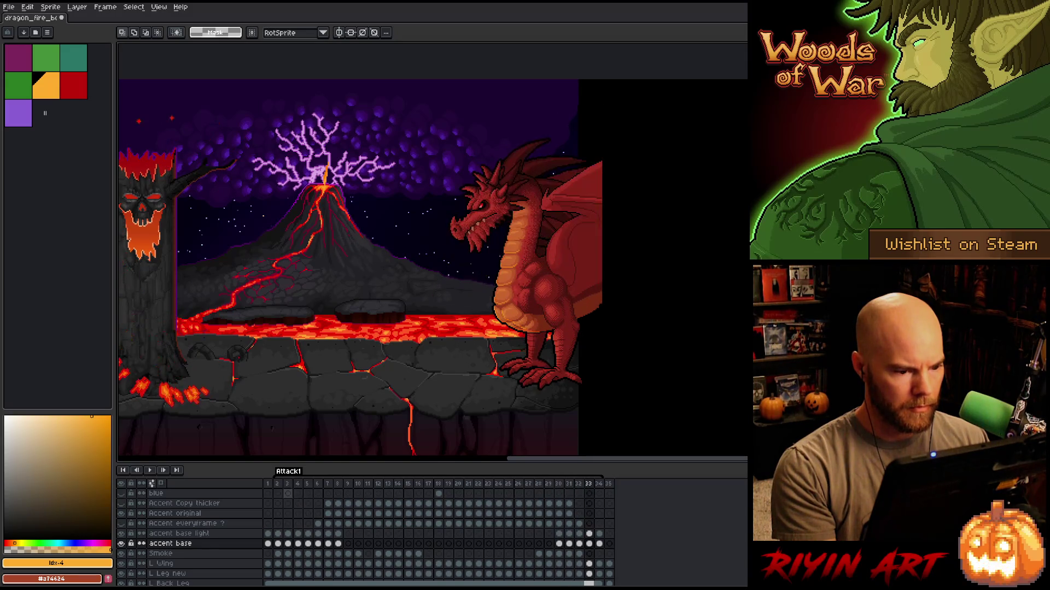
left_click(296, 494)
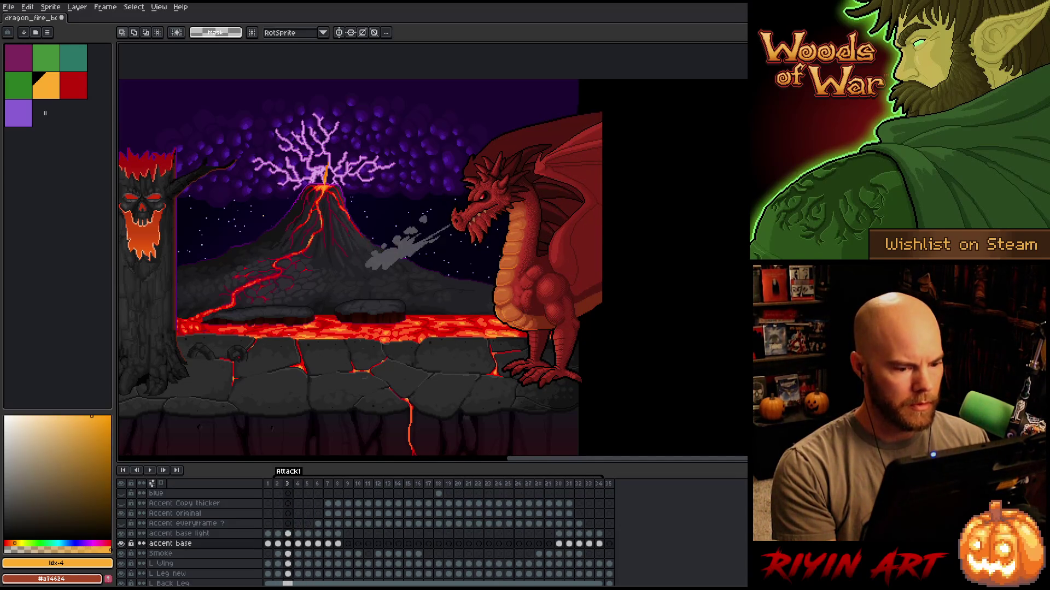
key("Return")
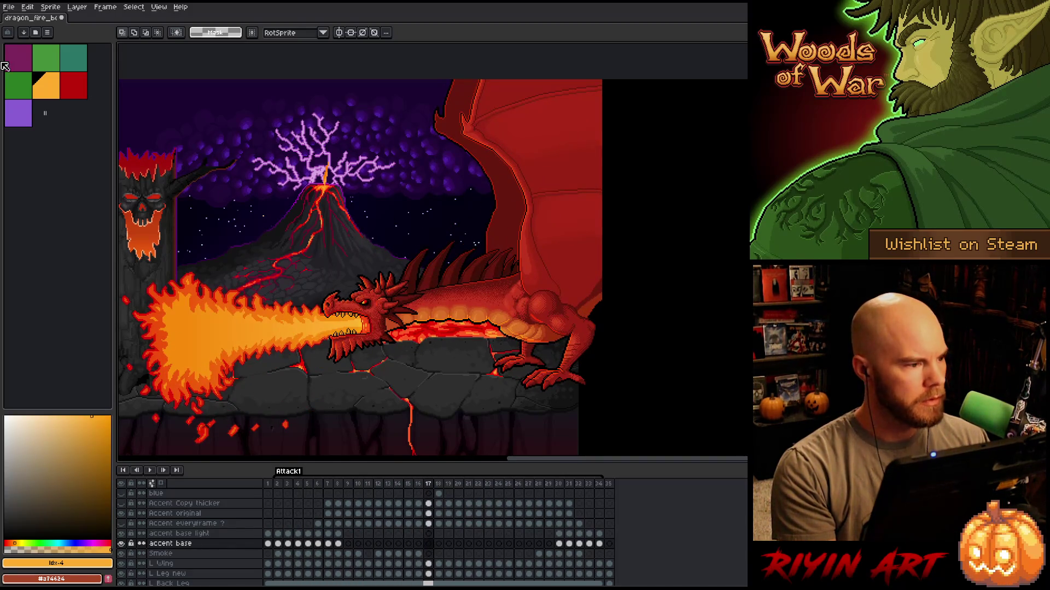
left_click(9, 7)
Open dragon_fire_boss_v27.aseprite in a second tab.
left_click(19, 28)
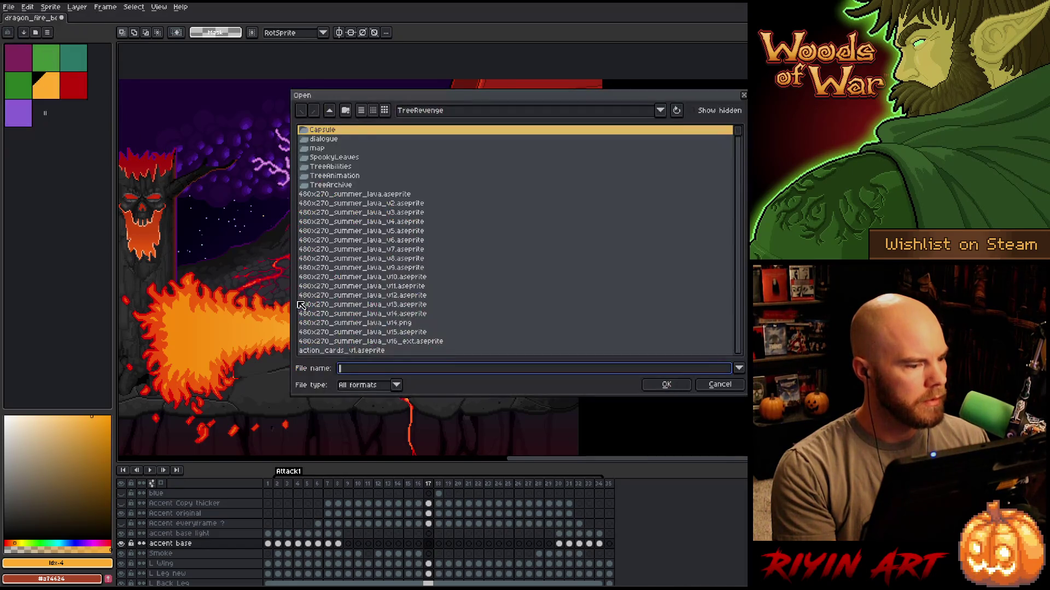
left_click(409, 279)
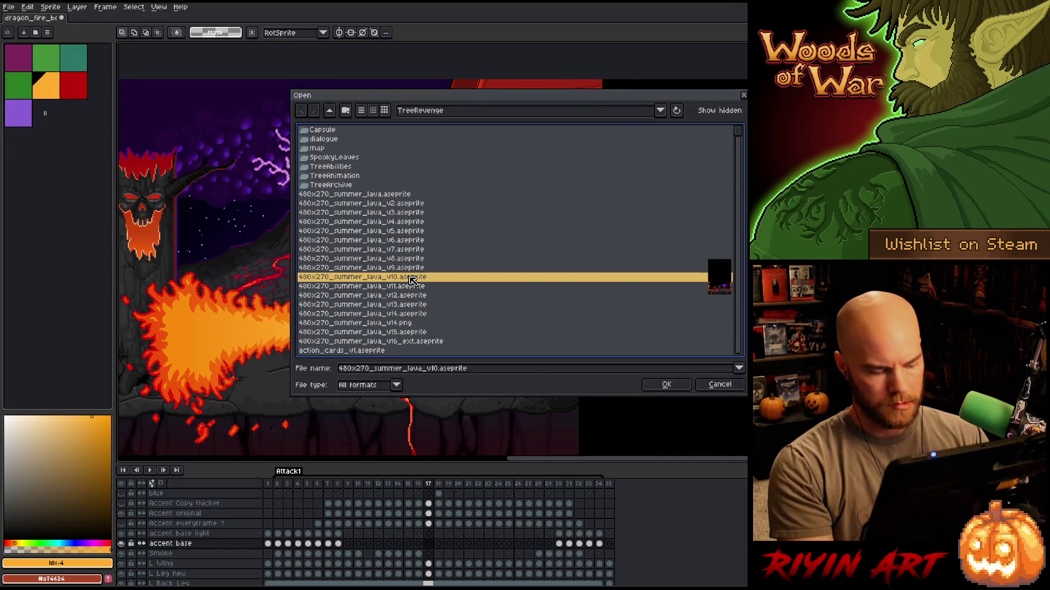
type("dragon_fire_boss_v1")
scroll(413, 281, "down", 9)
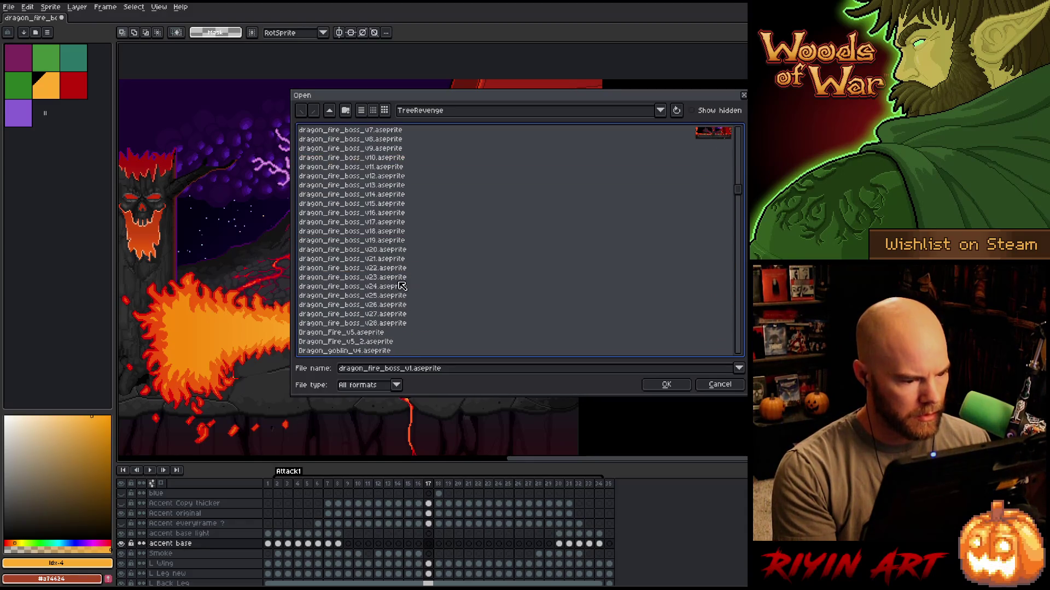
left_click(381, 261)
double_click(382, 262)
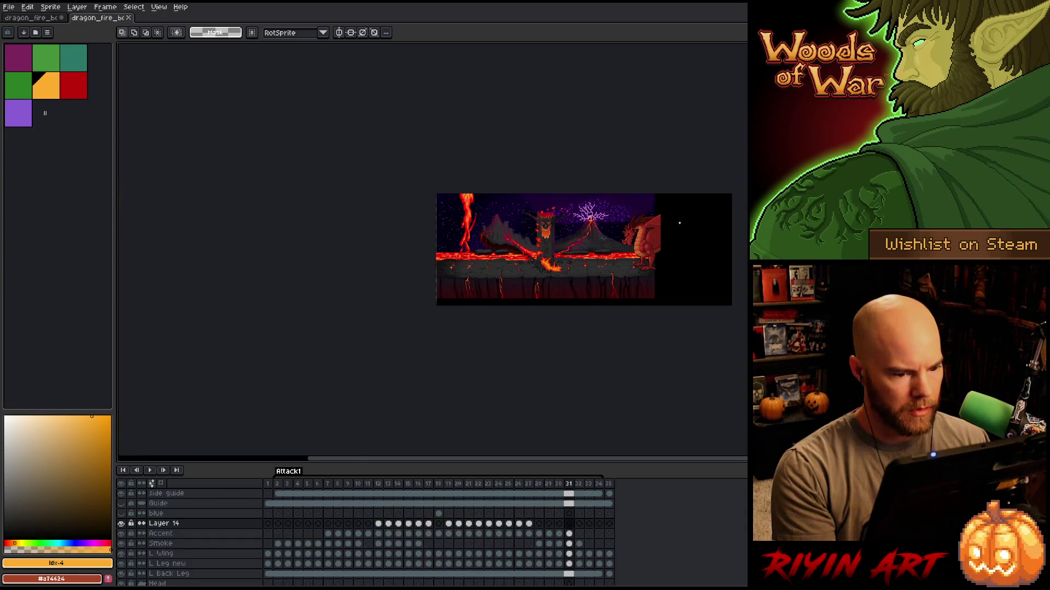
scroll(602, 312, "up", 2)
Play and stop the v27 animation, then return to the current file at frame 5.
left_click(287, 490)
key("Return")
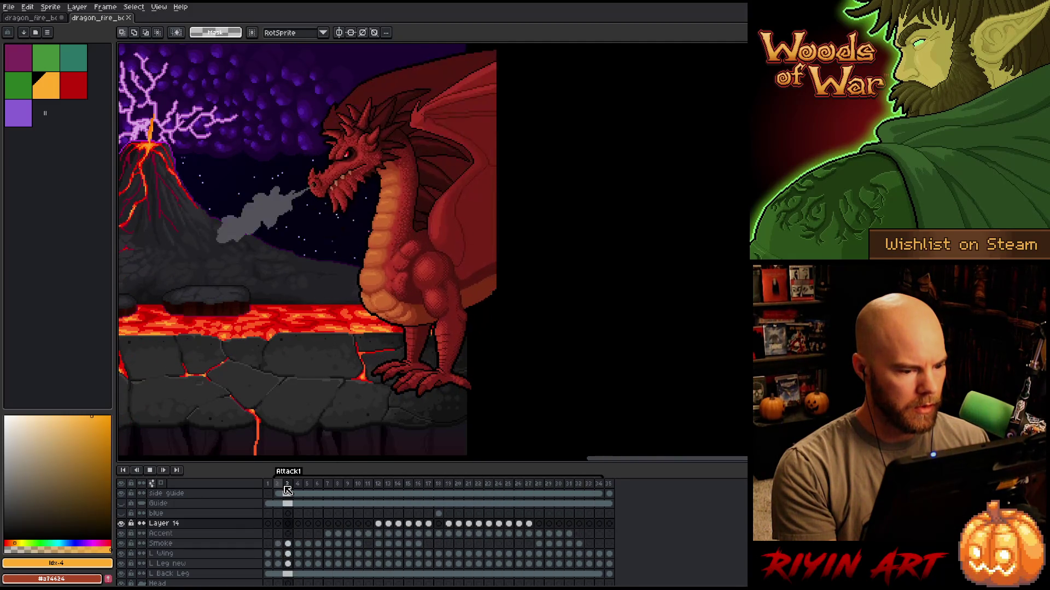
key("Return")
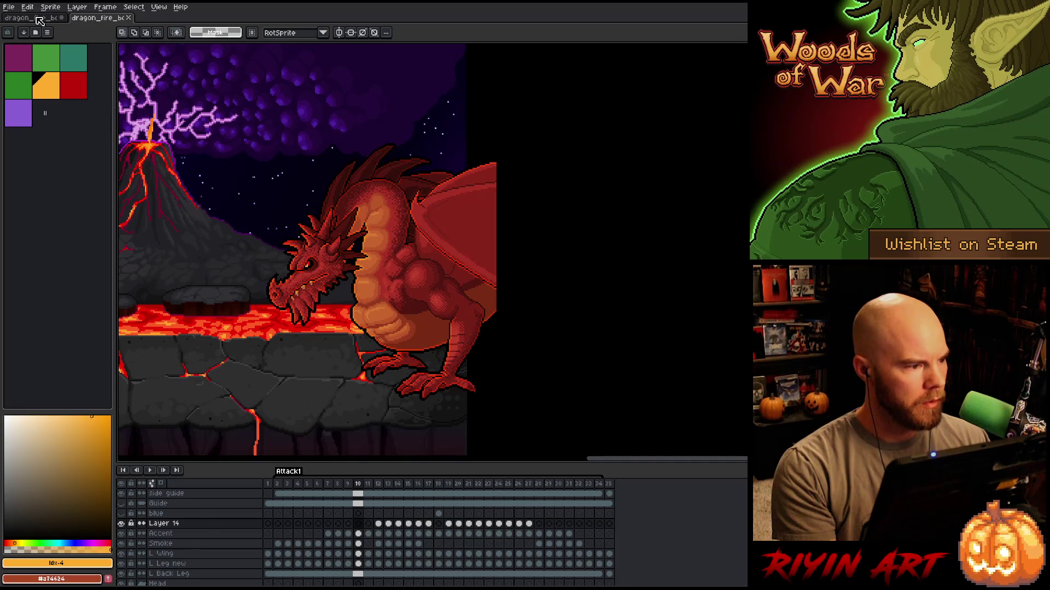
key("ctrl+Tab")
left_click(308, 493)
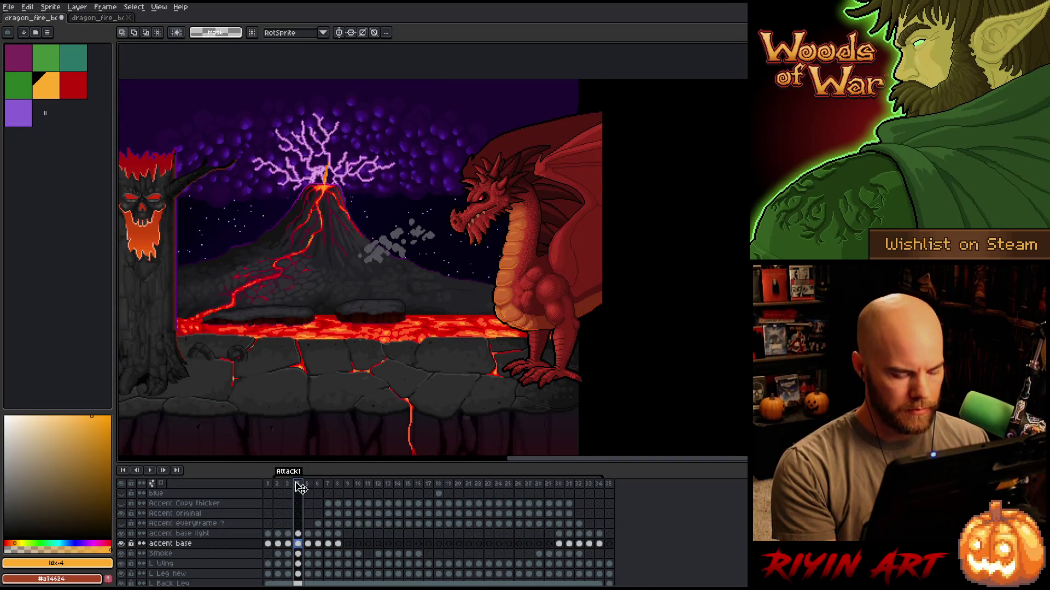
Compare frame 5 in both dragon files, ending on the first file's smoke-puff frame.
key("Left")
key("Left")
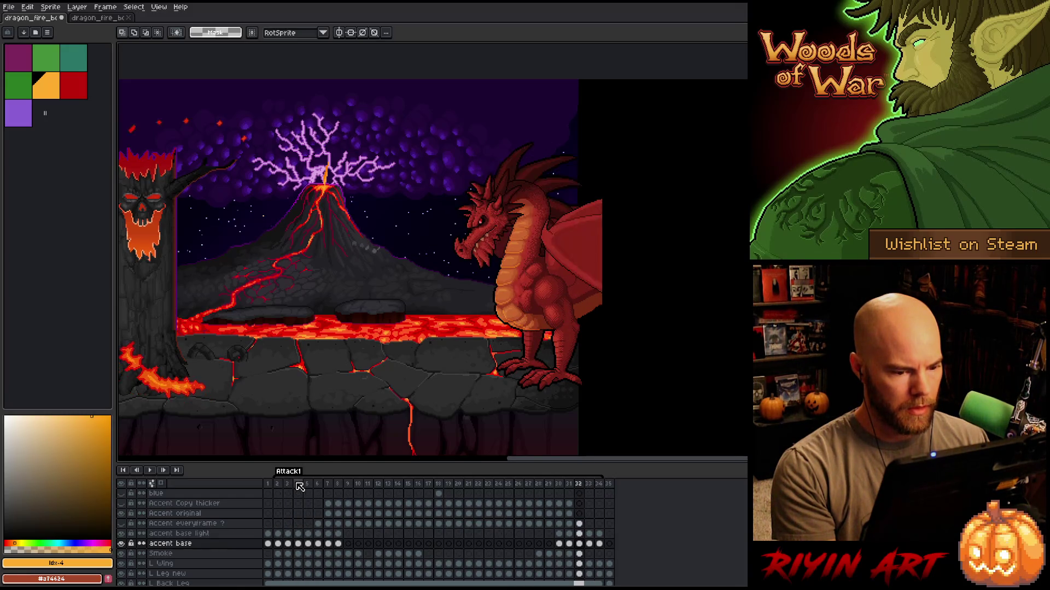
left_click(307, 487)
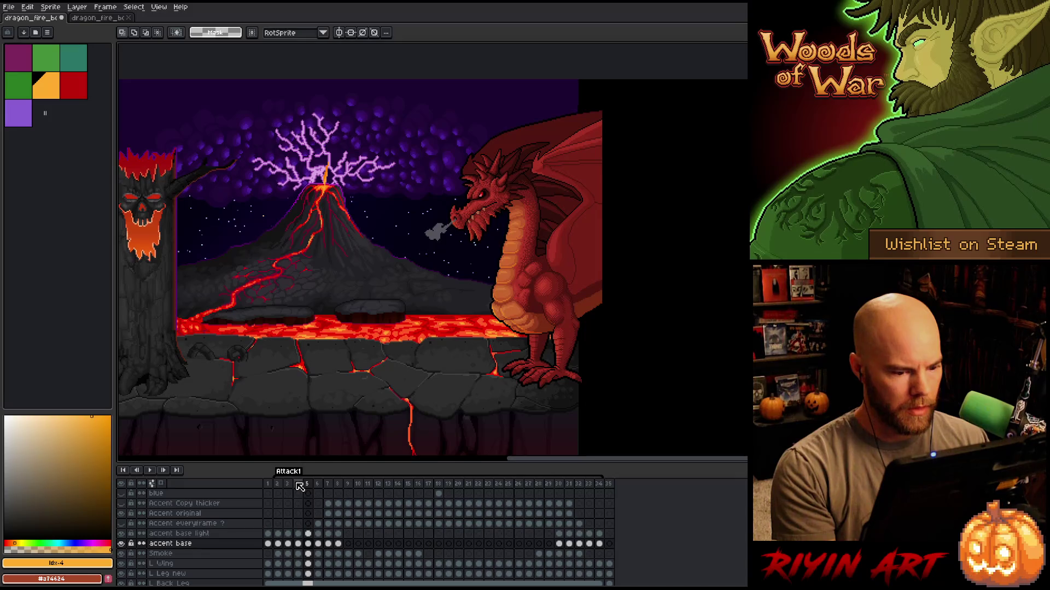
left_click(97, 18)
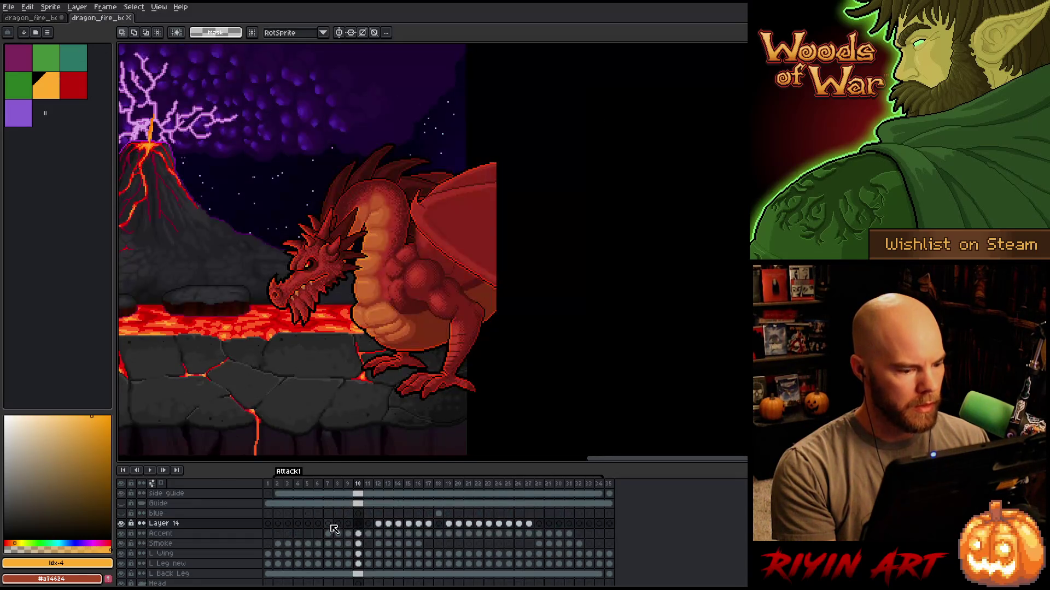
left_click(309, 487)
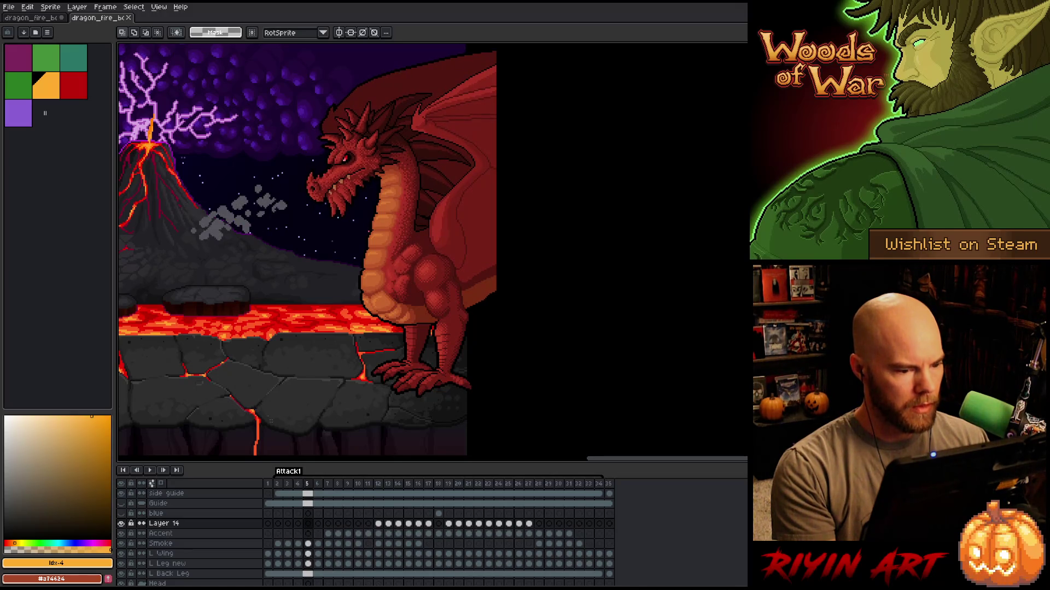
left_click(46, 19)
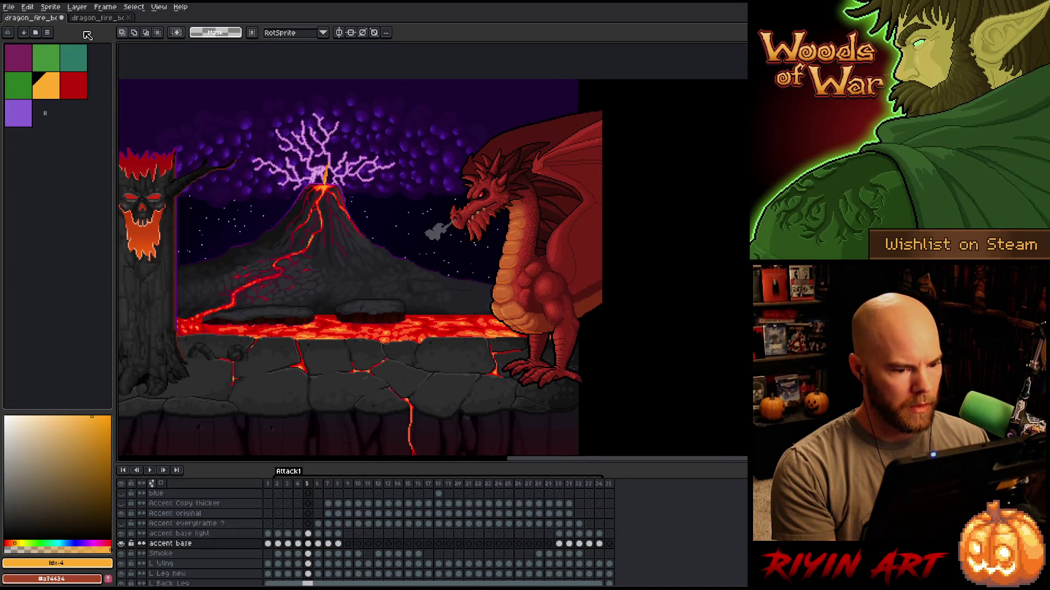
scroll(325, 230, "up", 5)
key("Right")
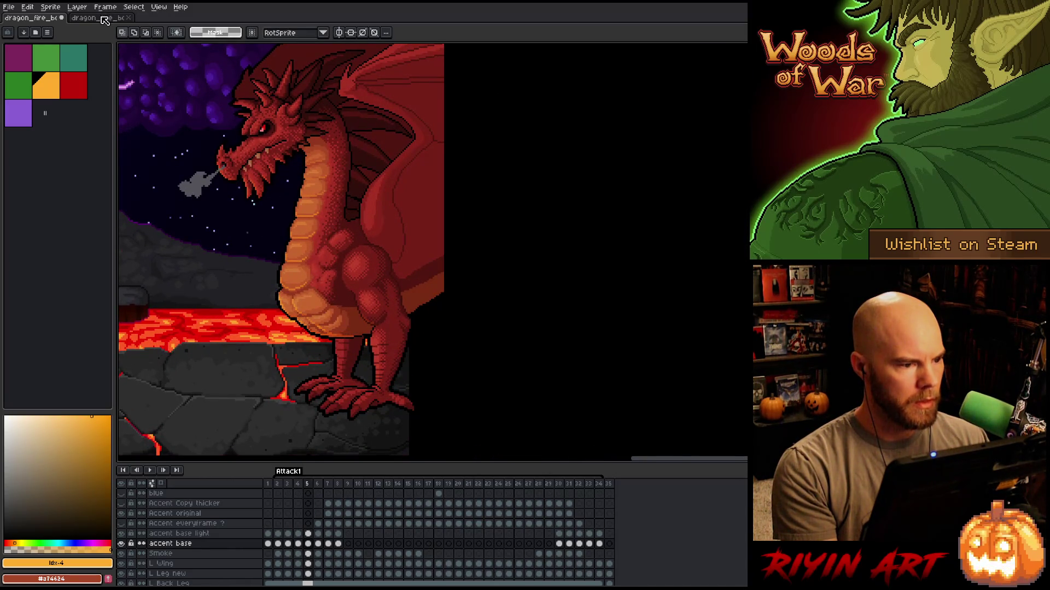
Flip between the smoke and fire-breath tabs, then play the smoke version's animation.
left_click(104, 20)
scroll(347, 255, "up", 3)
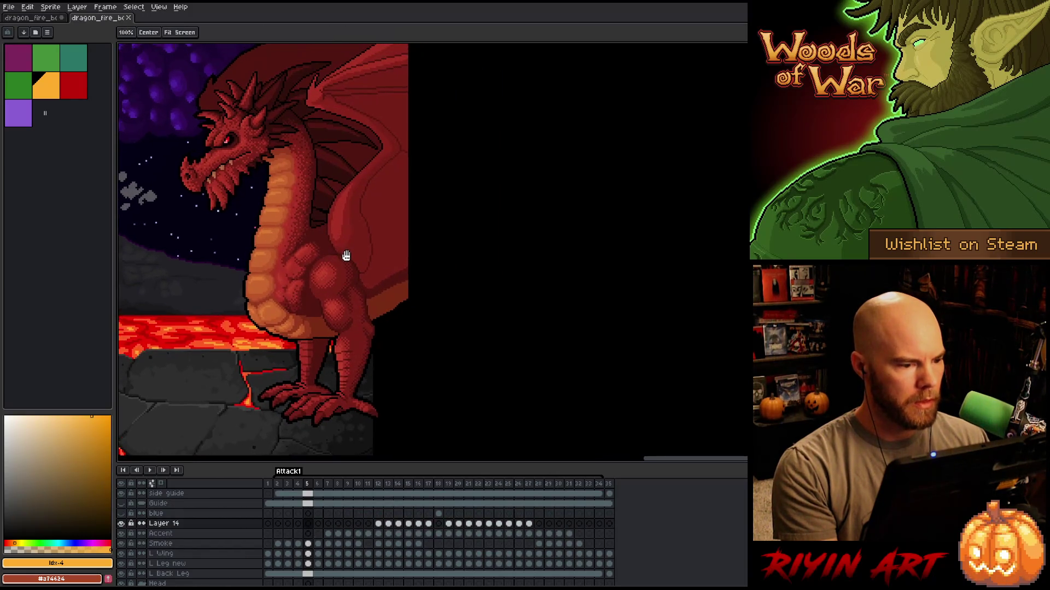
left_click(52, 18)
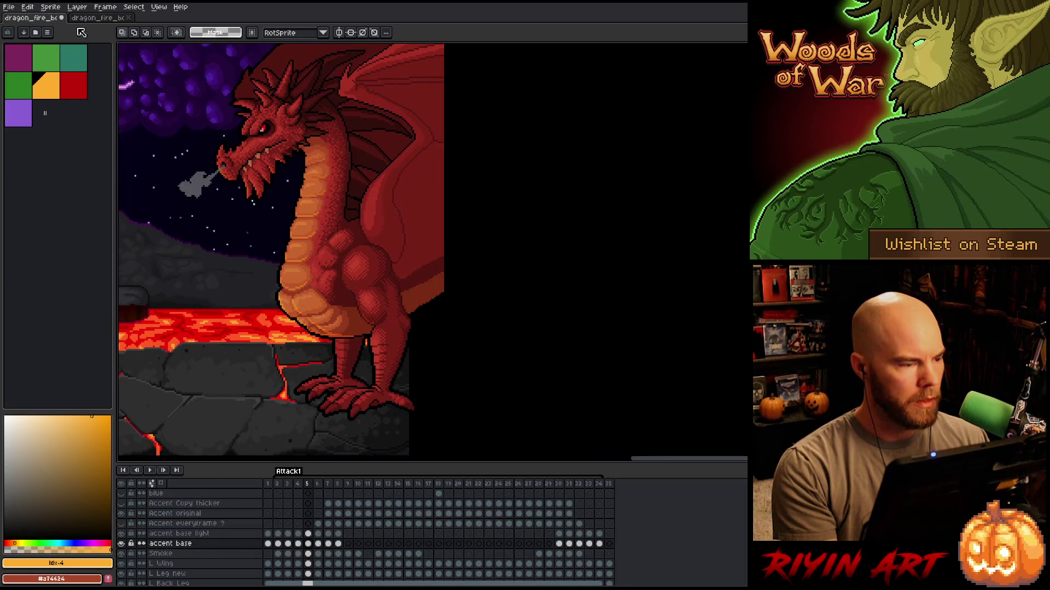
left_click(101, 20)
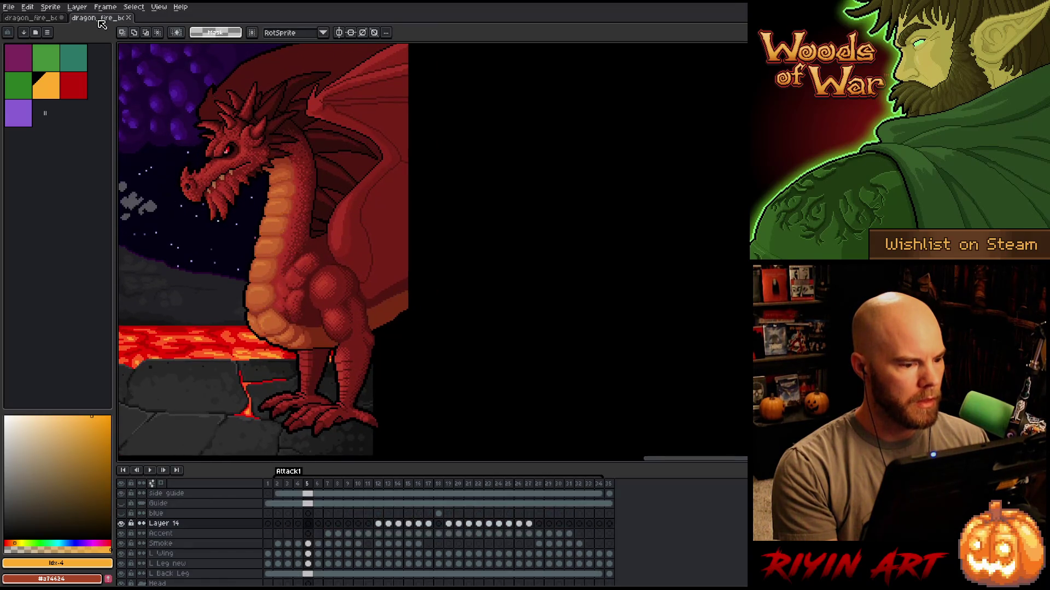
left_click(44, 18)
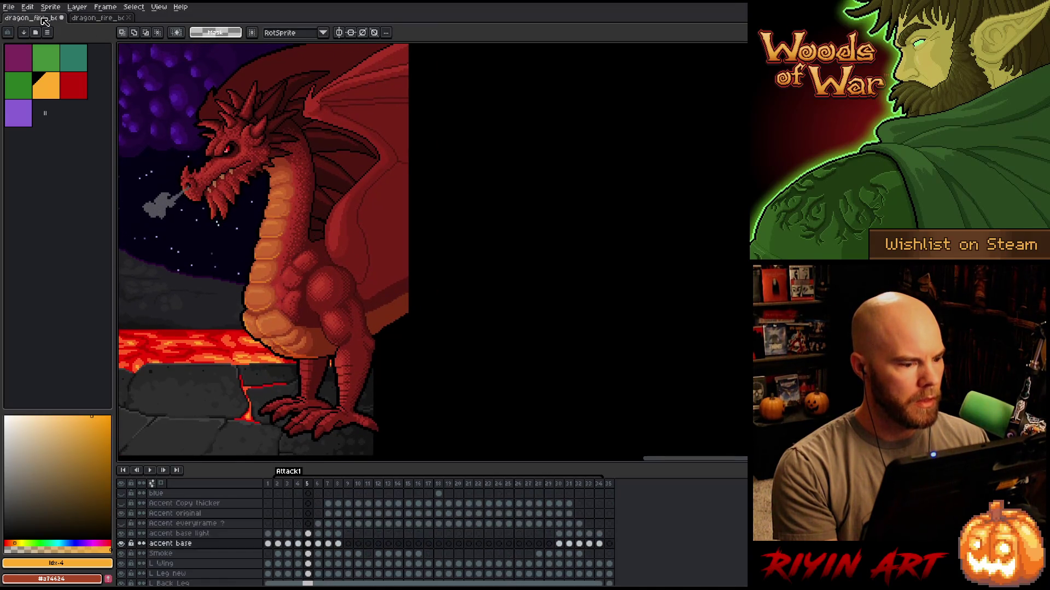
left_click(107, 19)
left_click(48, 20)
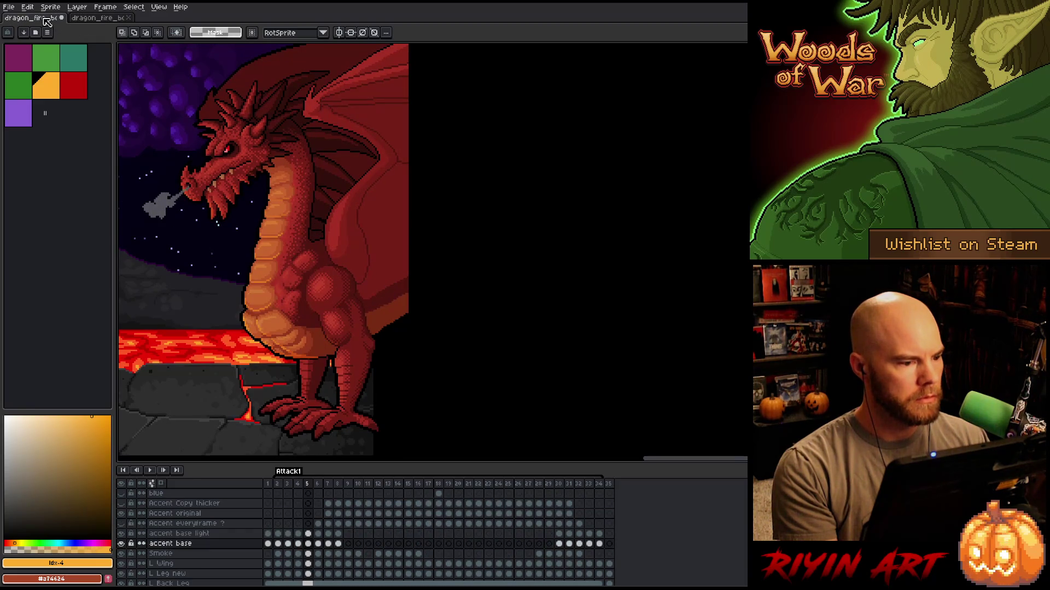
left_click(105, 20)
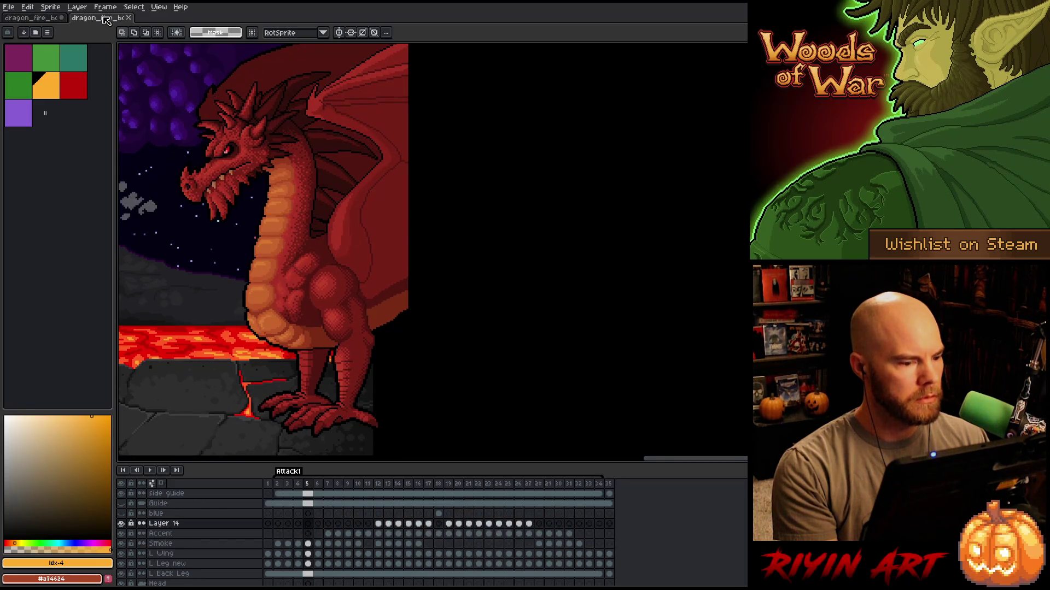
left_click(37, 20)
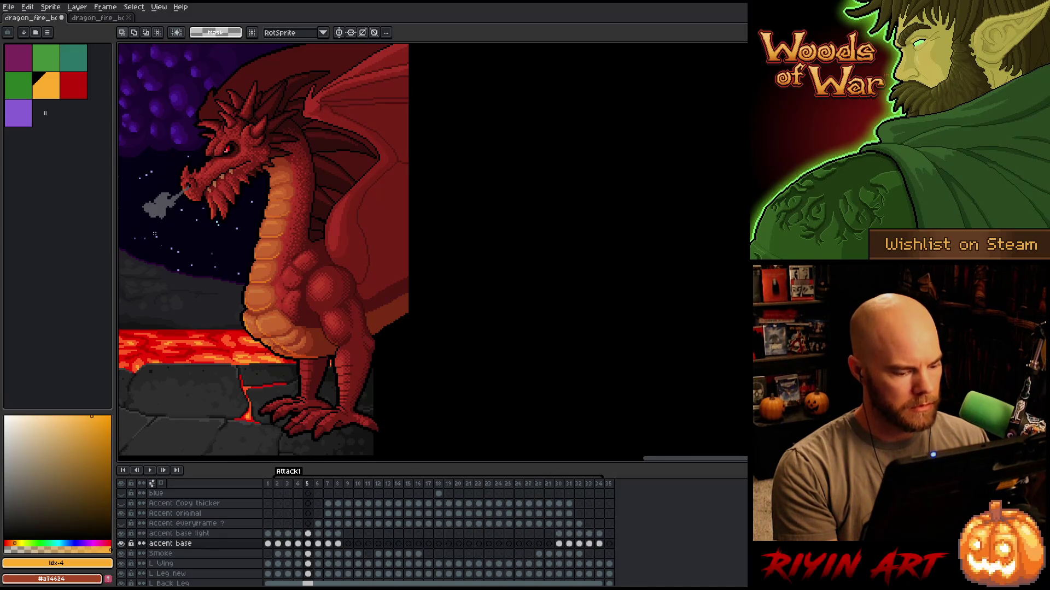
key("Return")
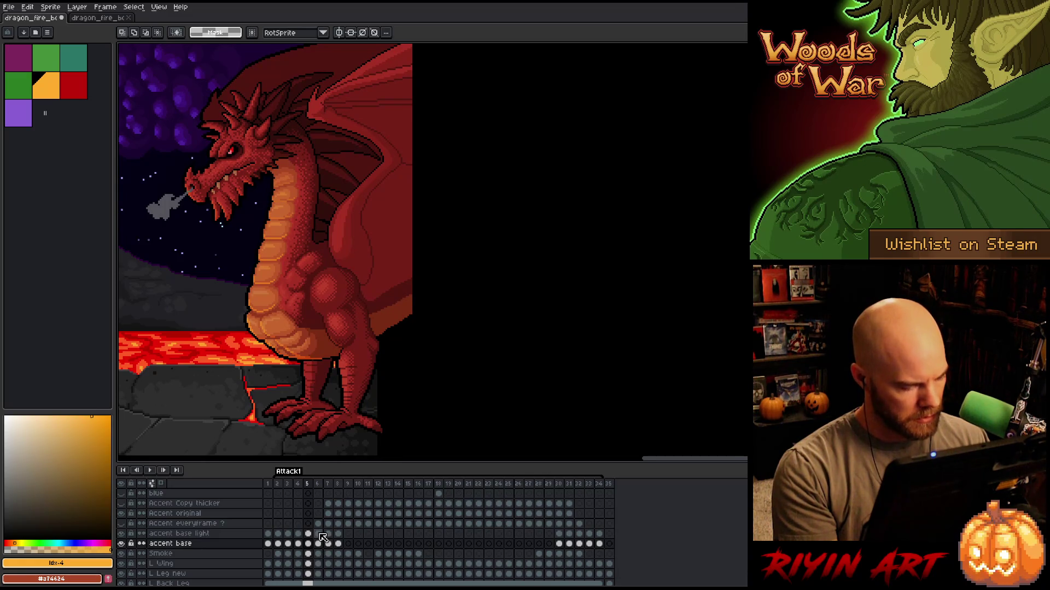
In the second dragon file, step back and forth through frames 4–6.
left_click(100, 19)
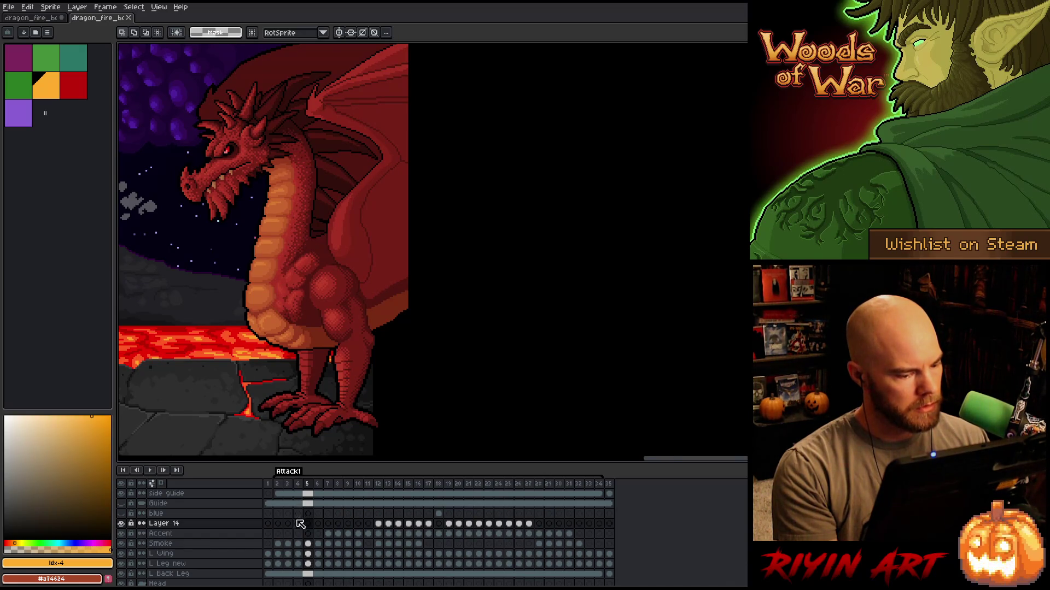
key("Left")
key("Right")
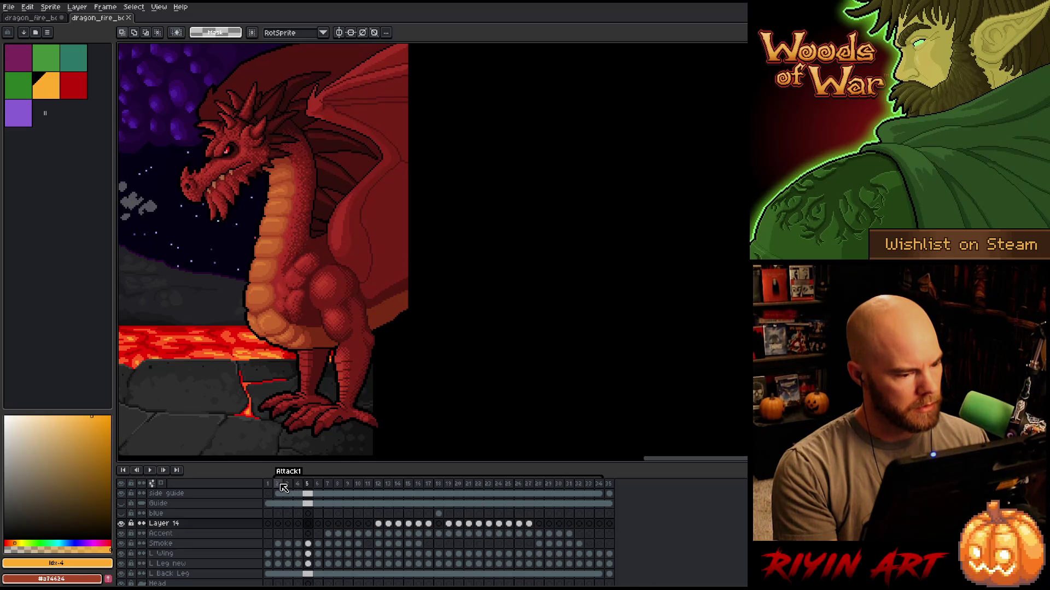
key("Right")
key("Left")
key("Left")
key("Right")
key("Right")
key("Left")
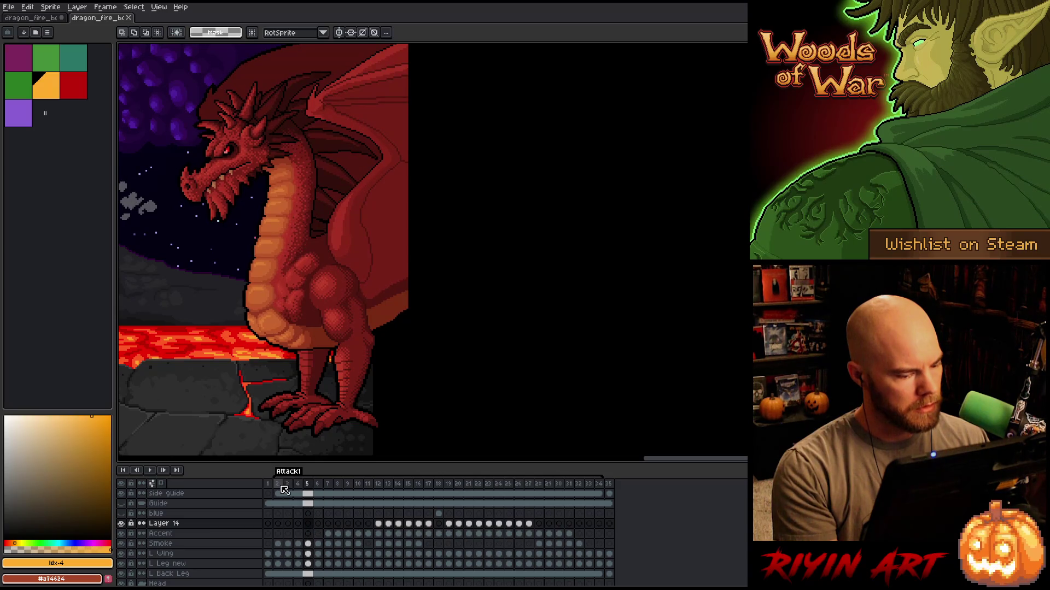
Compare the two dragon files by switching tabs back and forth repeatedly.
left_click(32, 18)
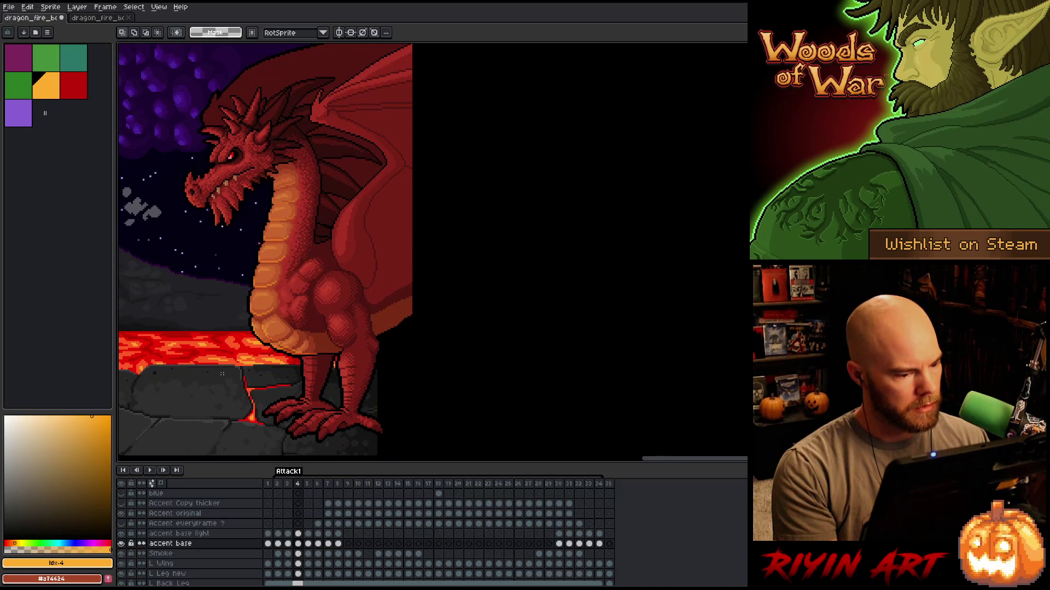
left_click(98, 18)
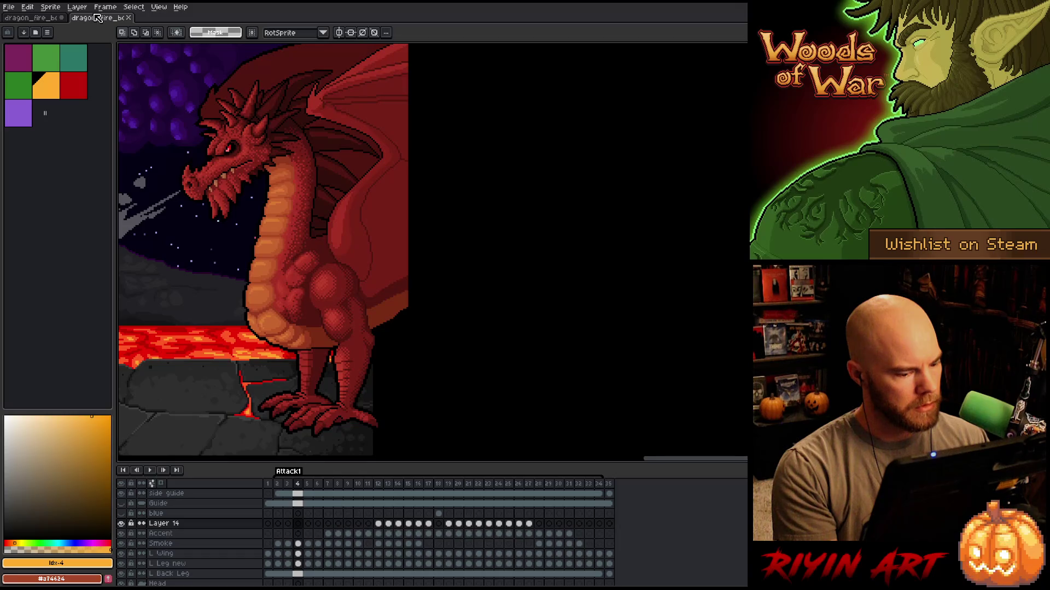
left_click(33, 18)
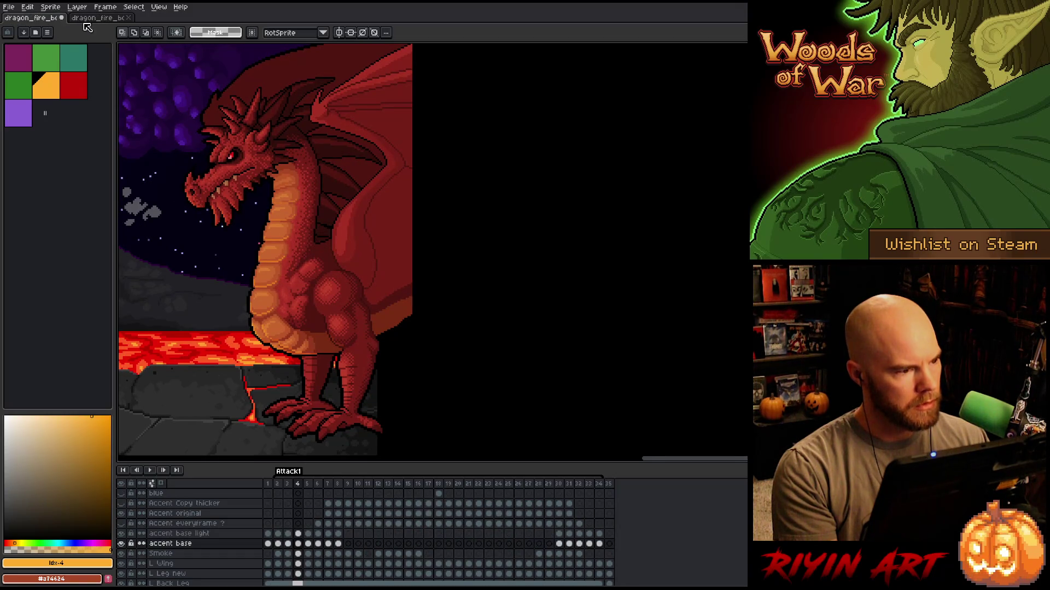
left_click(98, 18)
left_click(46, 19)
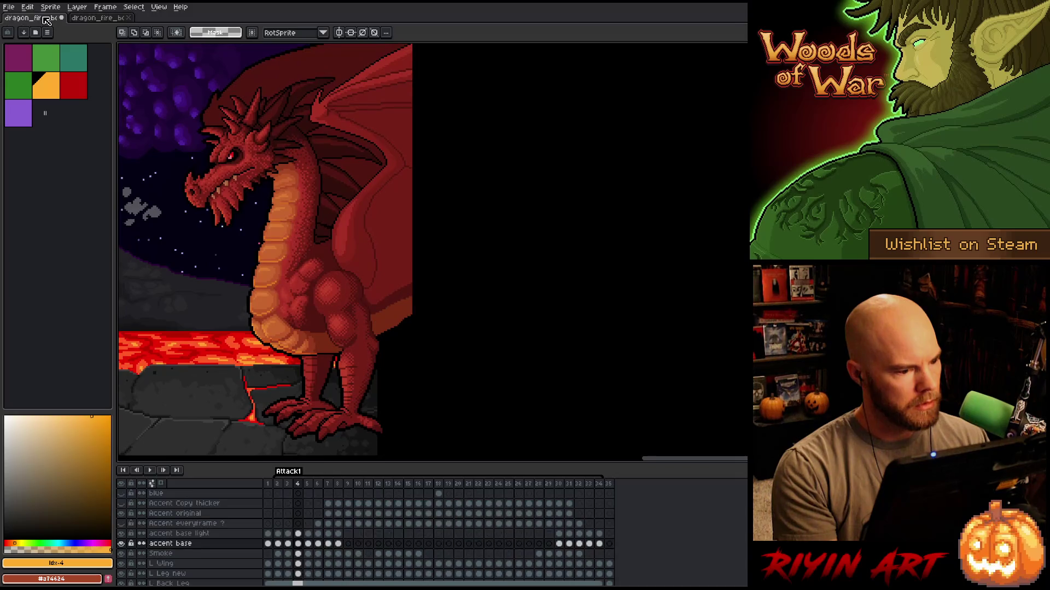
left_click(96, 20)
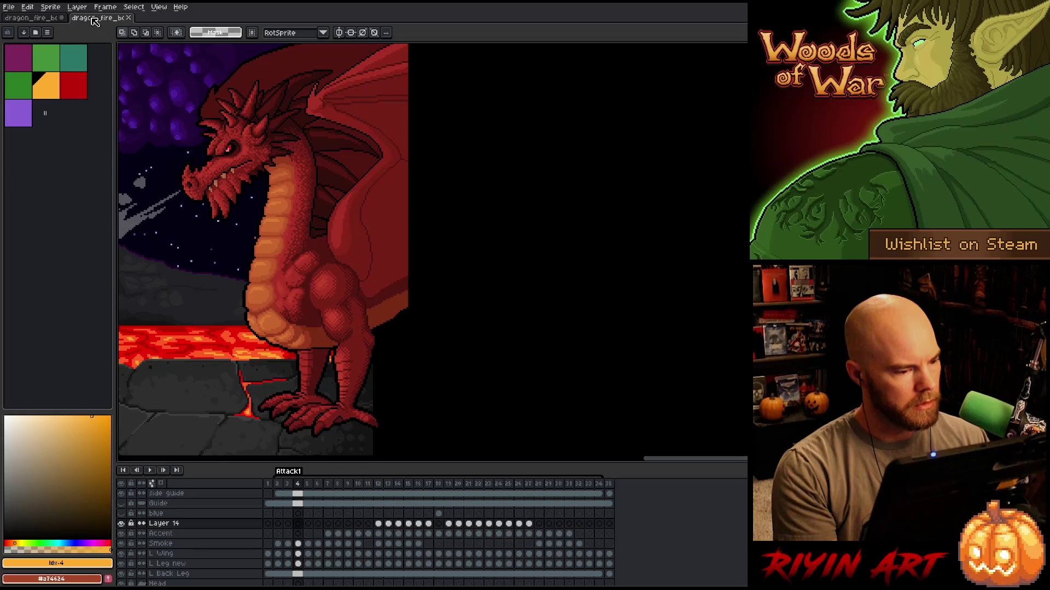
left_click(43, 19)
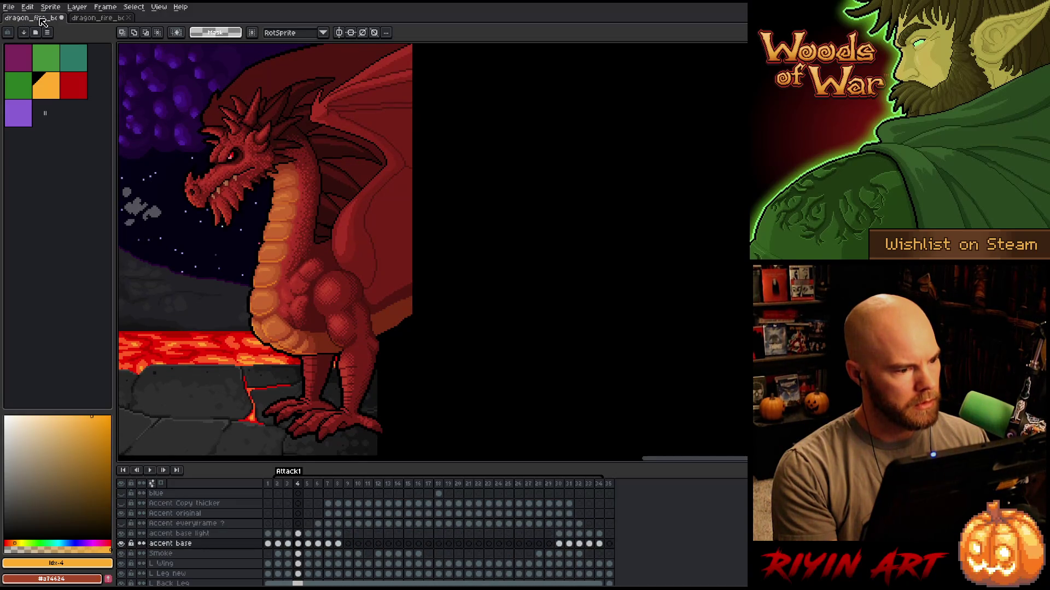
left_click(103, 21)
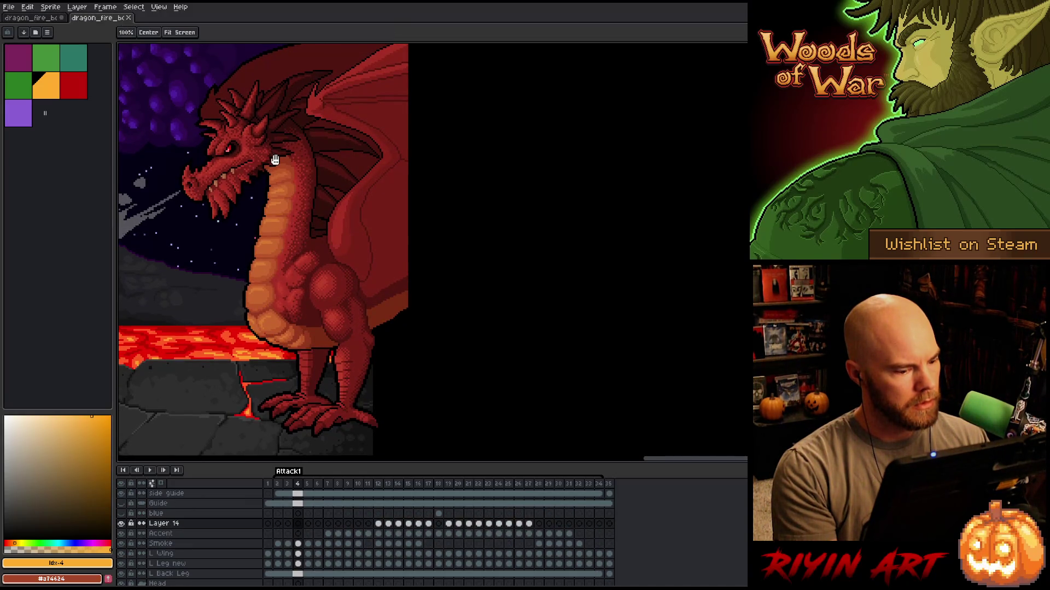
Nudge the view around the dragon, restore the selection tool, and recheck smoke versus fire-breath versions.
left_click_drag(275, 163, 280, 155)
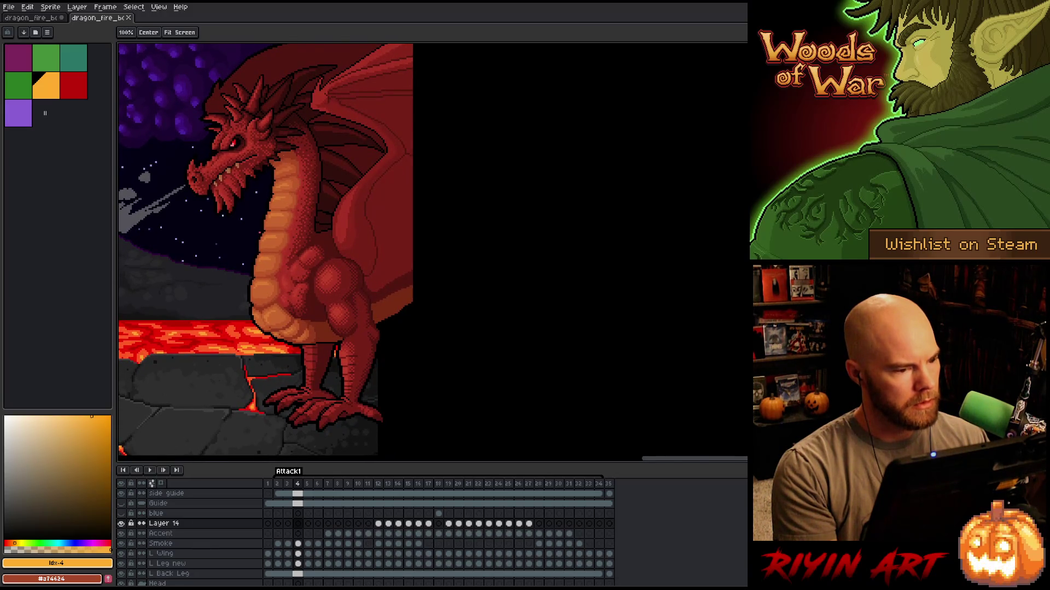
key("m")
left_click(43, 23)
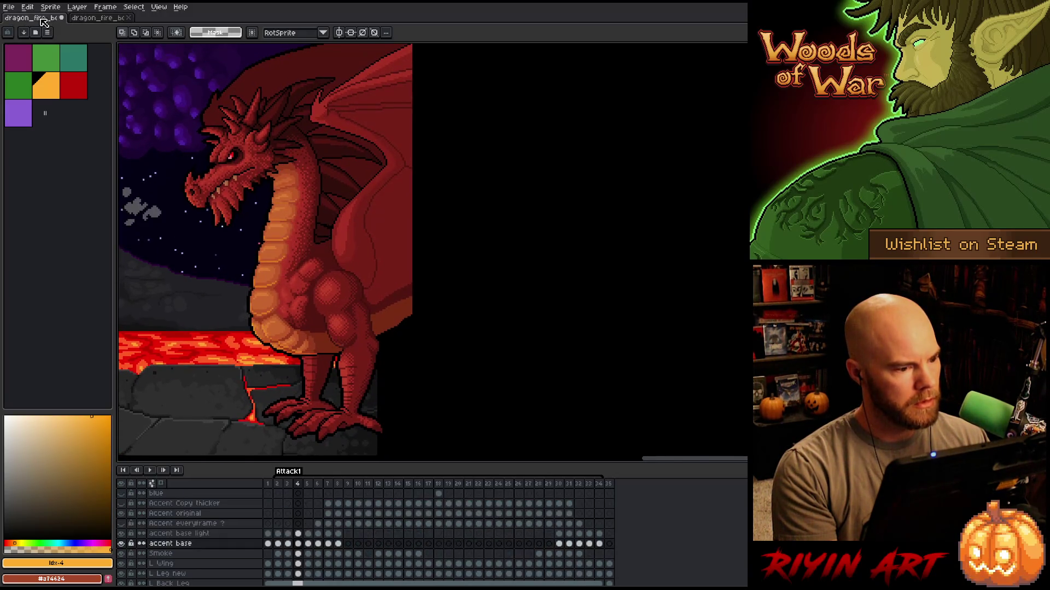
left_click(104, 22)
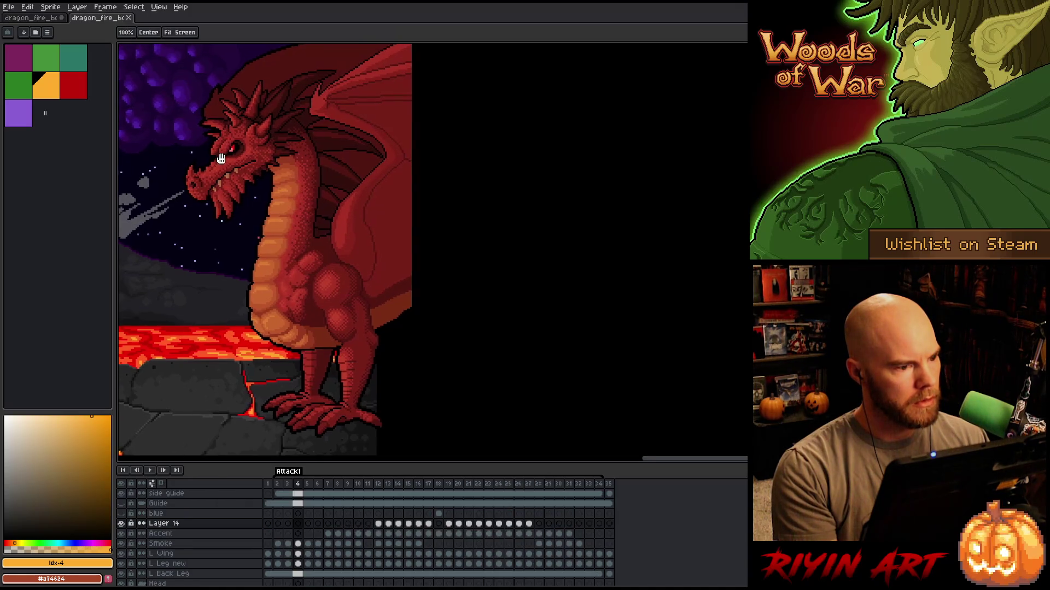
left_click(41, 21)
left_click(115, 21)
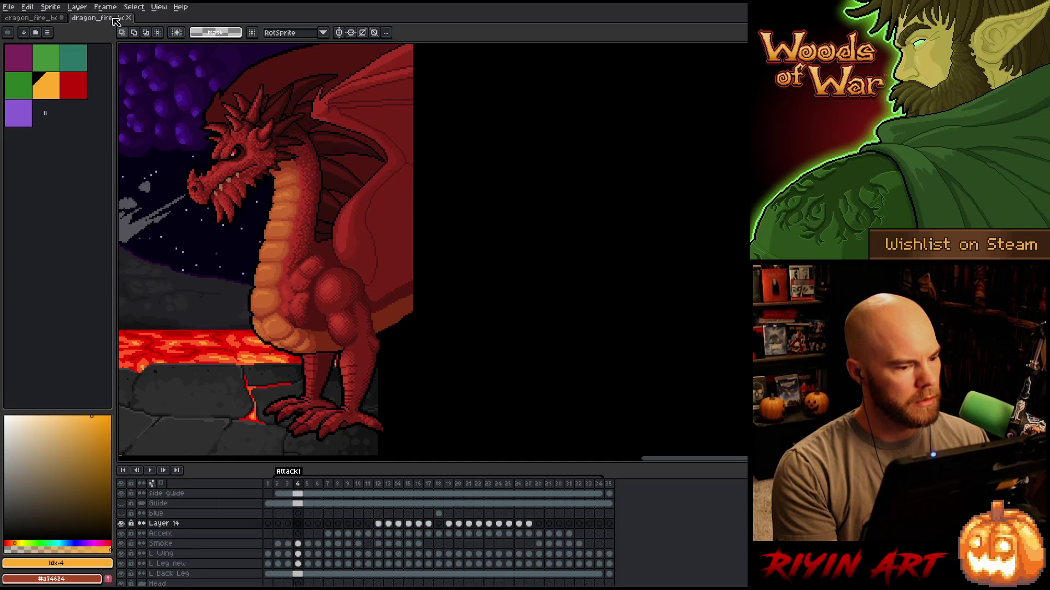
left_click(43, 21)
Compare the fire-breath and smoke versions of the dragon on frames 1 and 2.
key("Left")
left_click(115, 20)
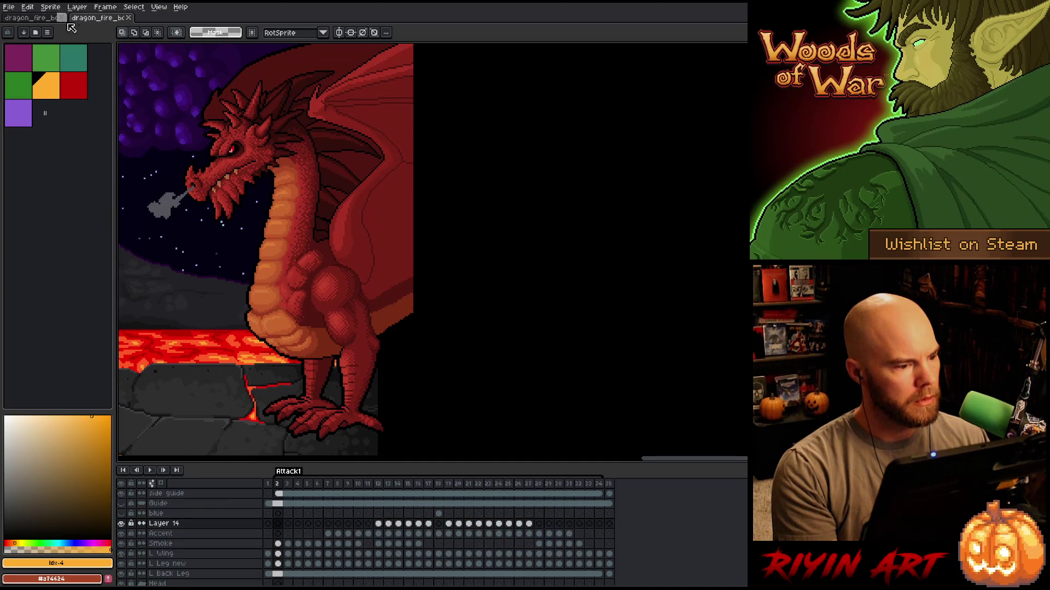
left_click(41, 20)
left_click(100, 22)
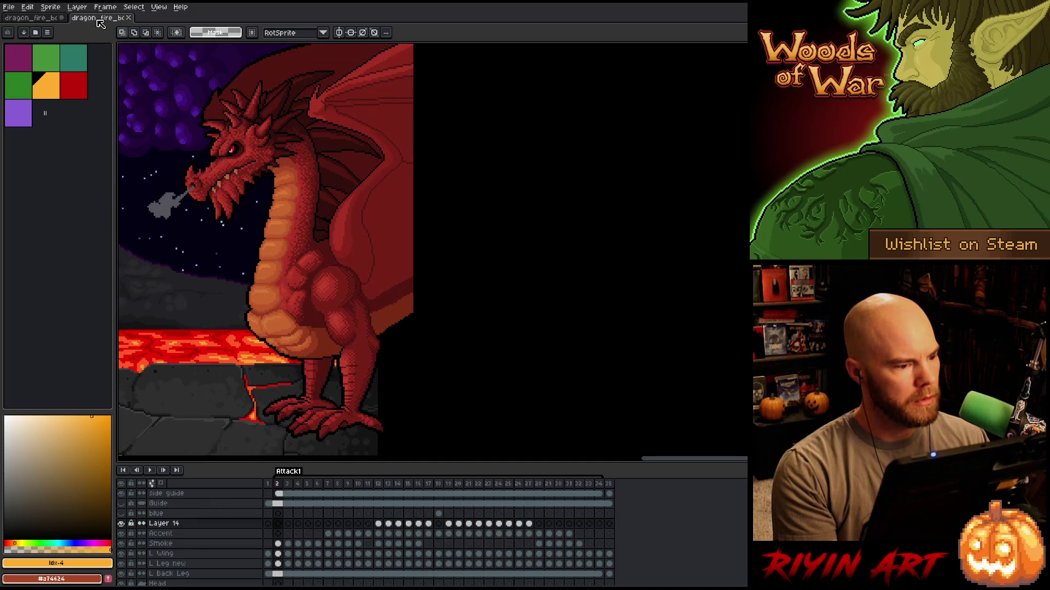
left_click(37, 23)
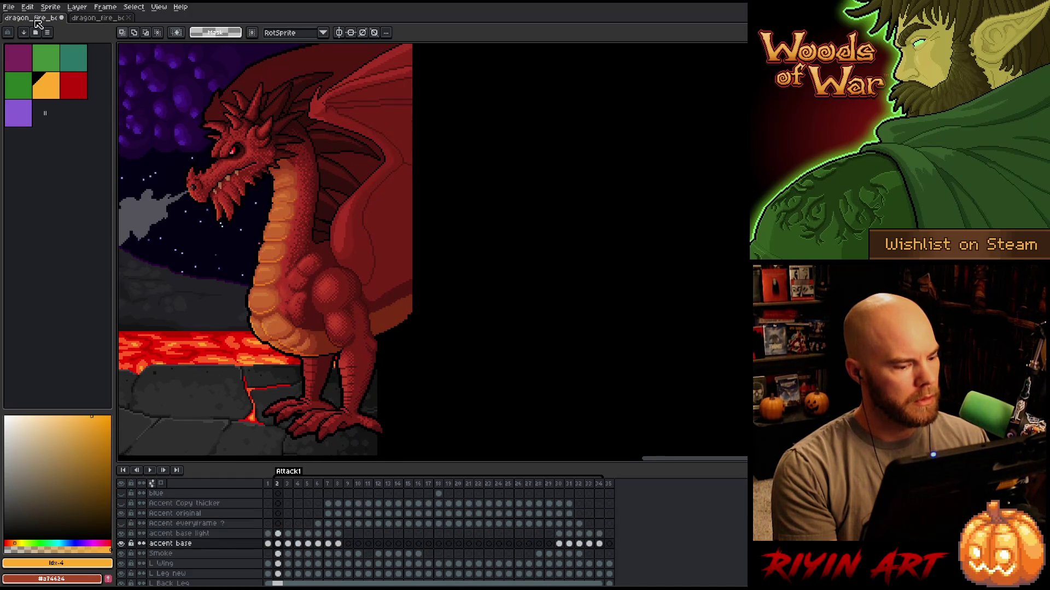
left_click(268, 484)
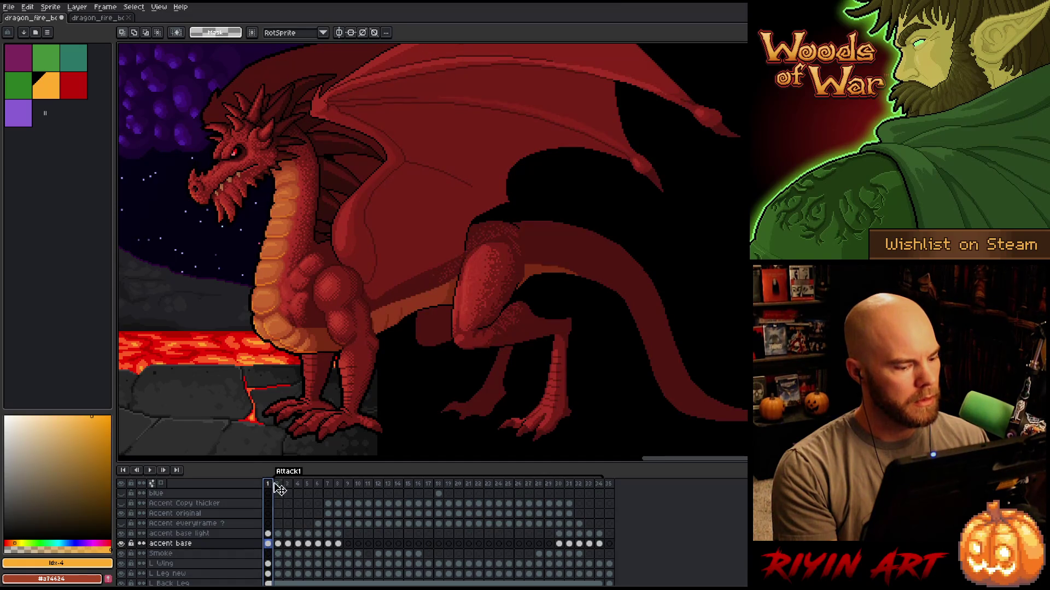
left_click(281, 485)
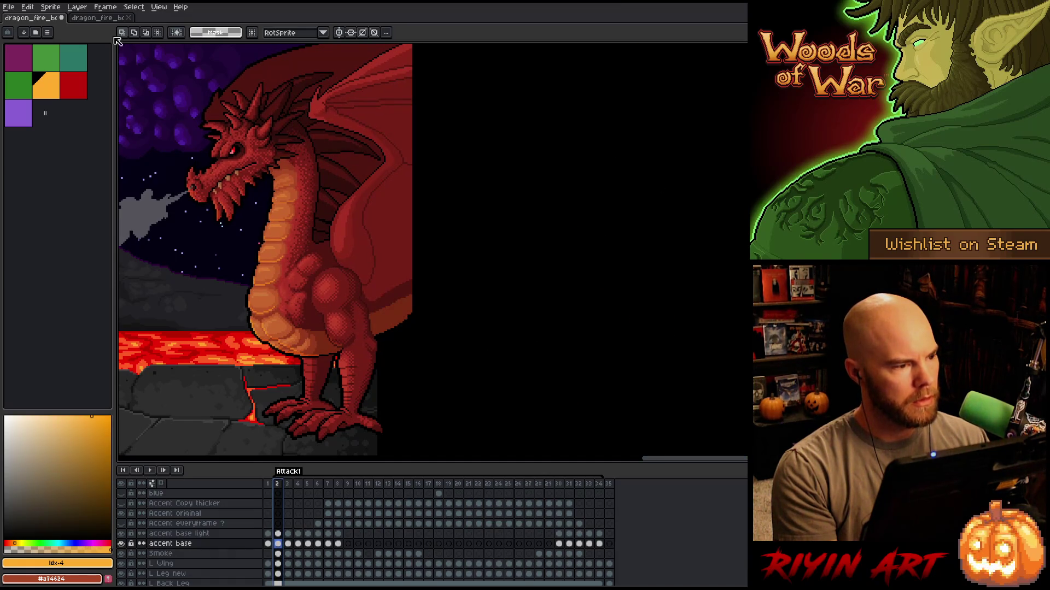
left_click(102, 22)
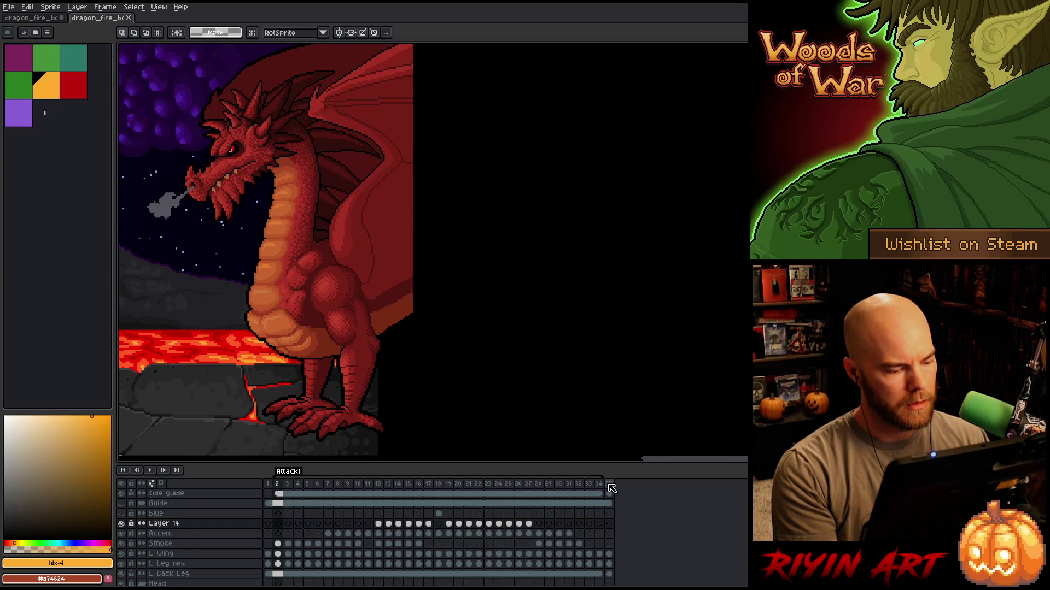
left_click(43, 21)
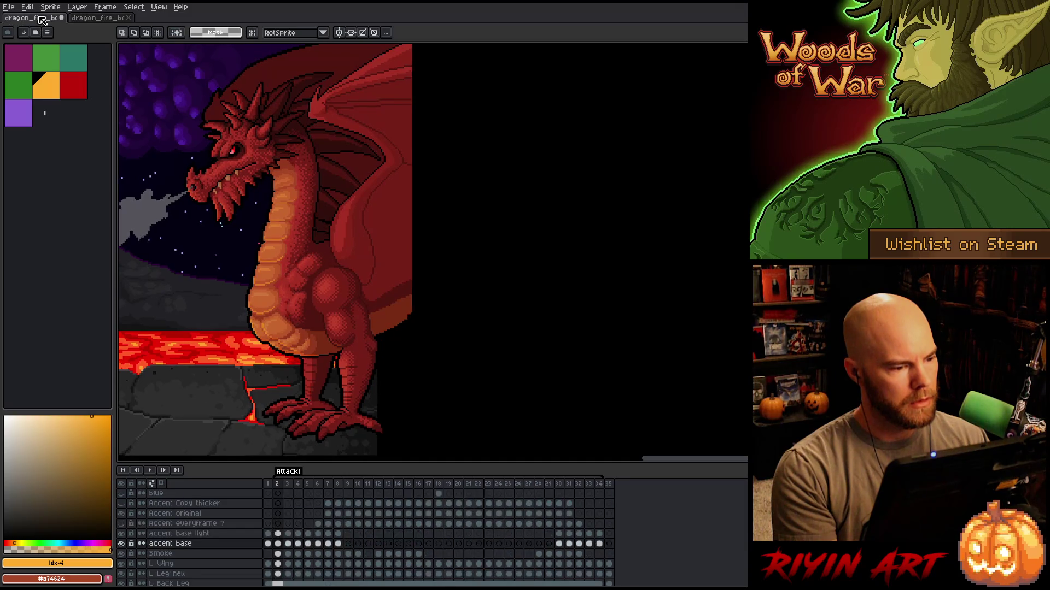
left_click(90, 19)
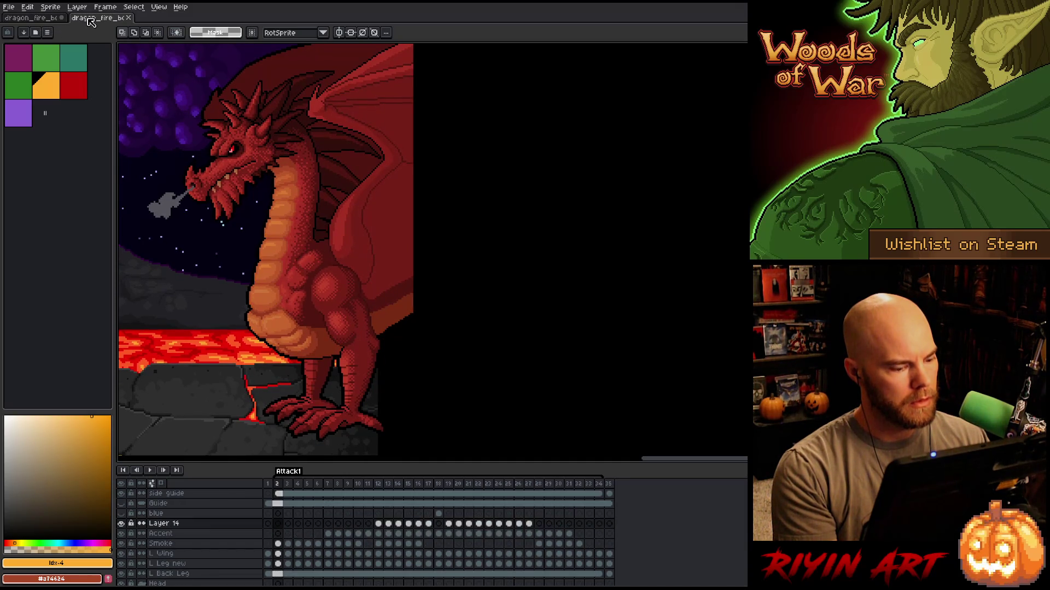
left_click(53, 21)
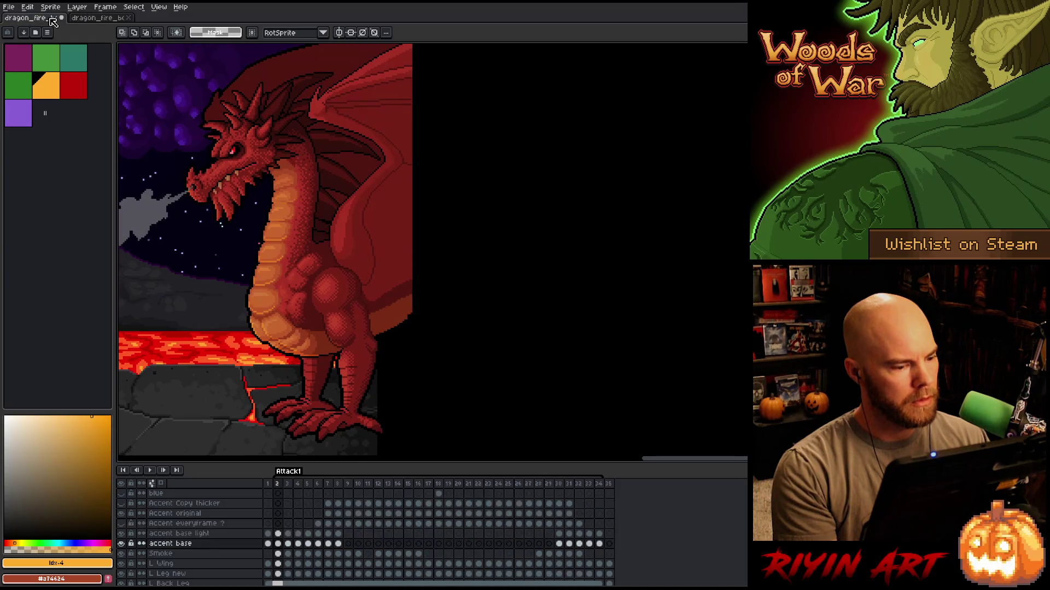
left_click(97, 21)
key("Left")
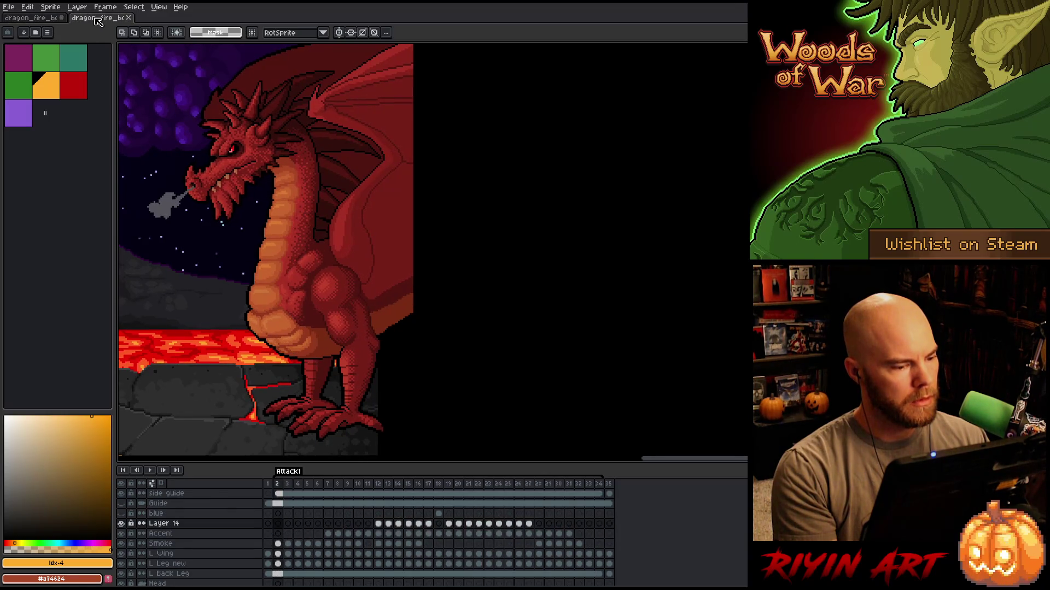
left_click(46, 20)
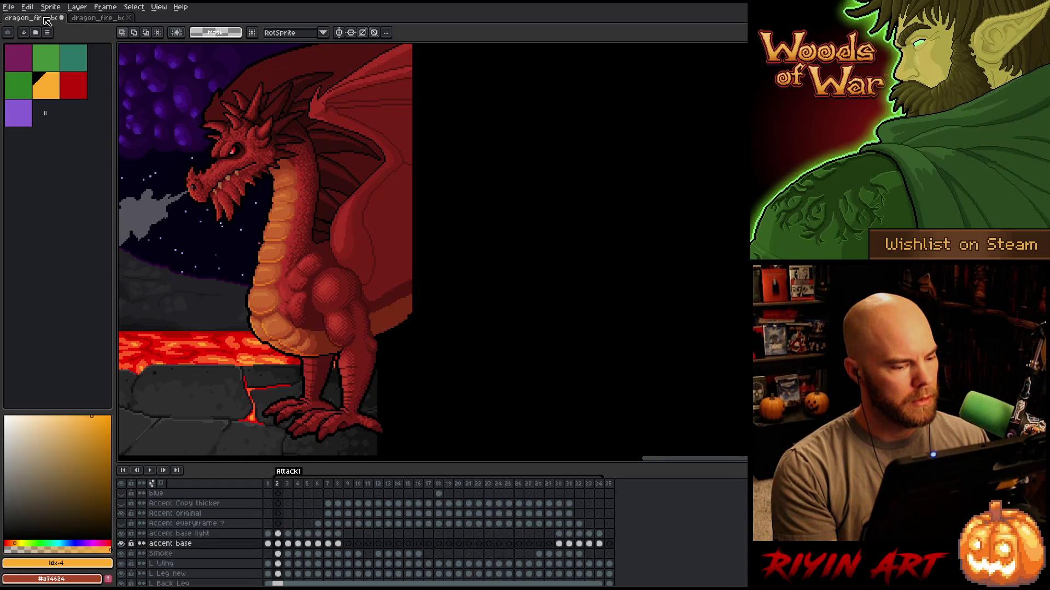
Compare the smoke and pose between both dragon versions across frames 2, 3 and 5.
key("Right")
key("Right")
key("Right")
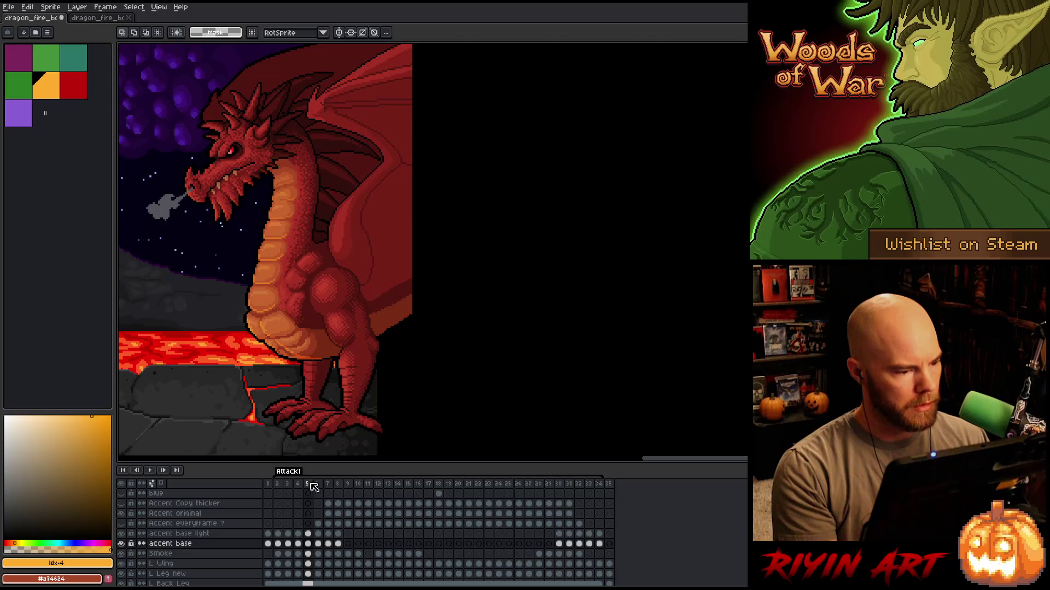
left_click(308, 484)
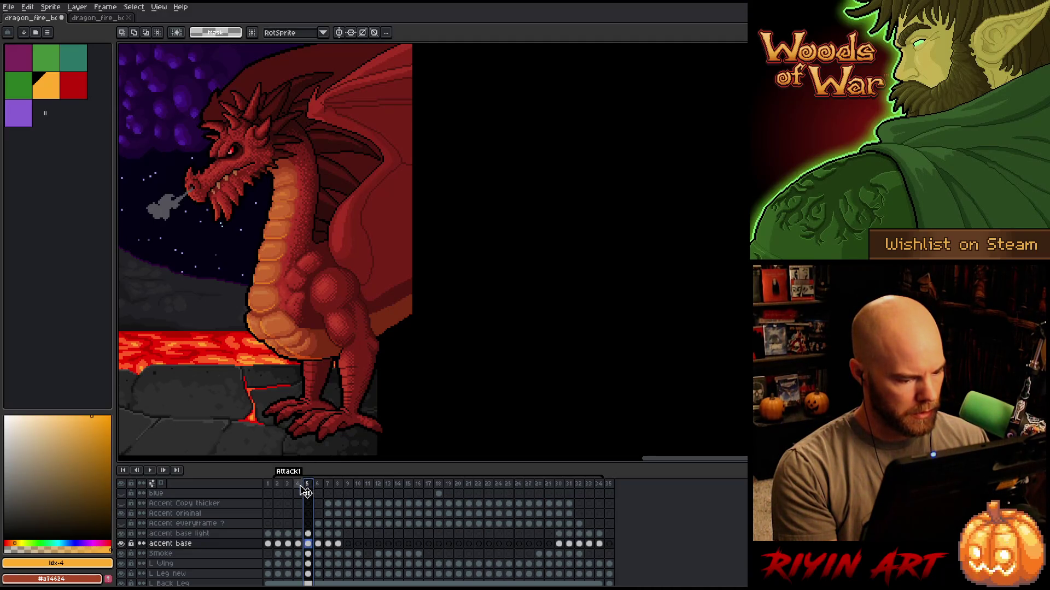
left_click(278, 487)
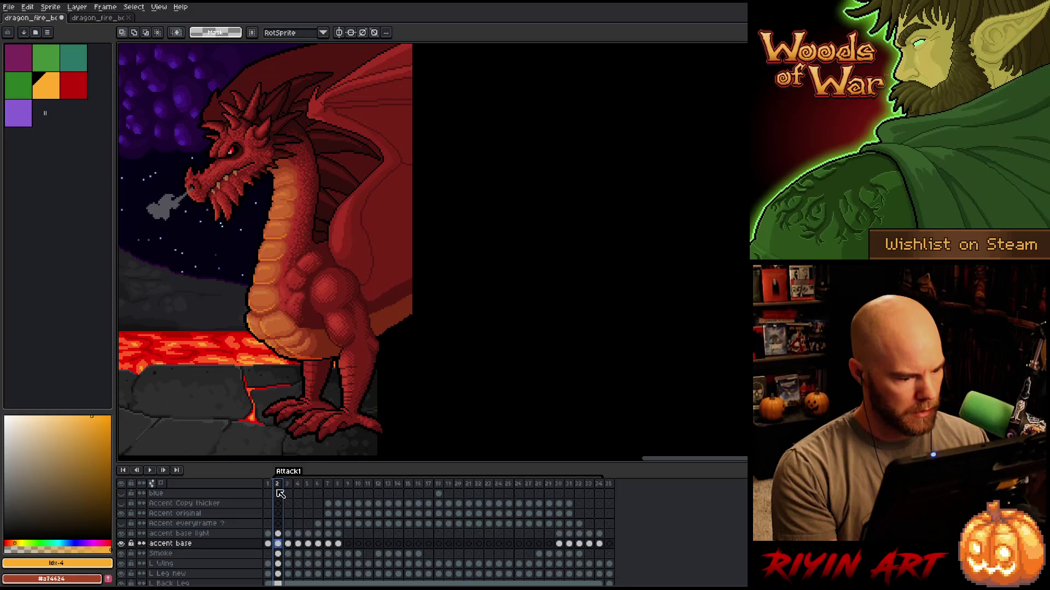
left_click(103, 19)
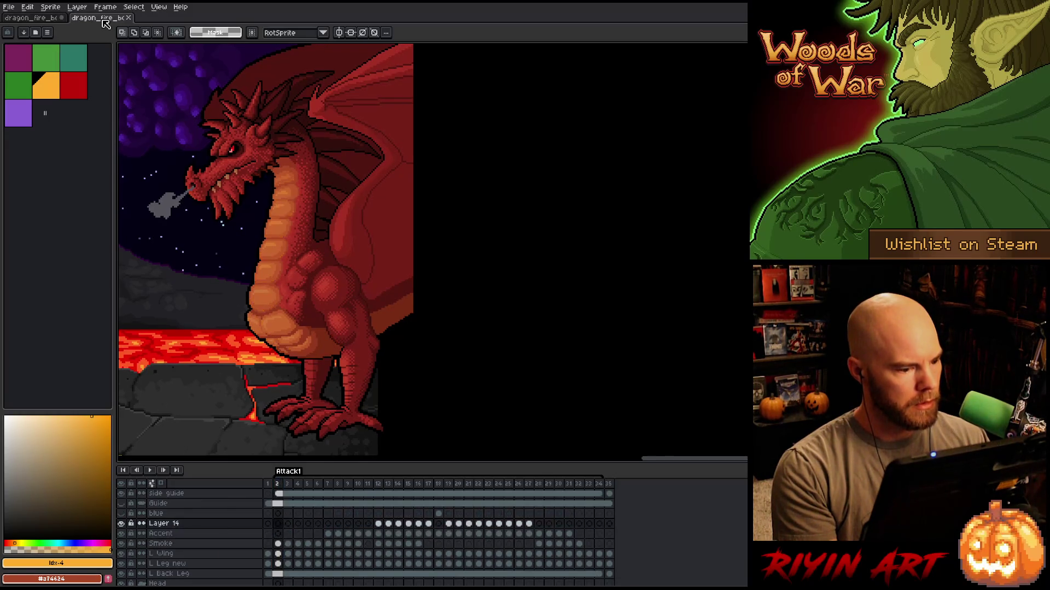
key("Right")
left_click(38, 18)
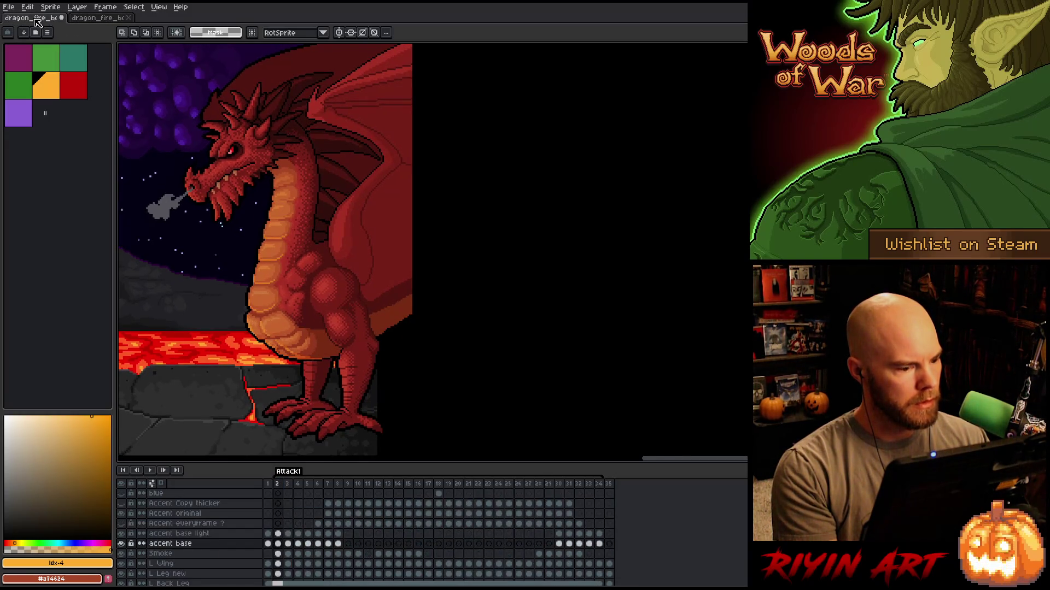
left_click(88, 24)
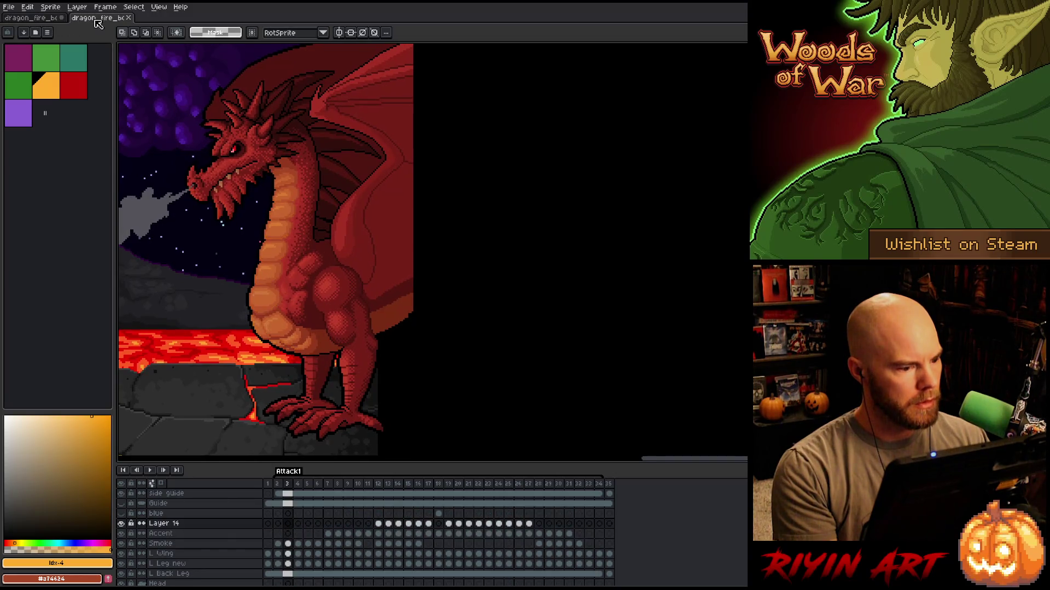
left_click(47, 20)
key("Left")
left_click(99, 19)
left_click(38, 20)
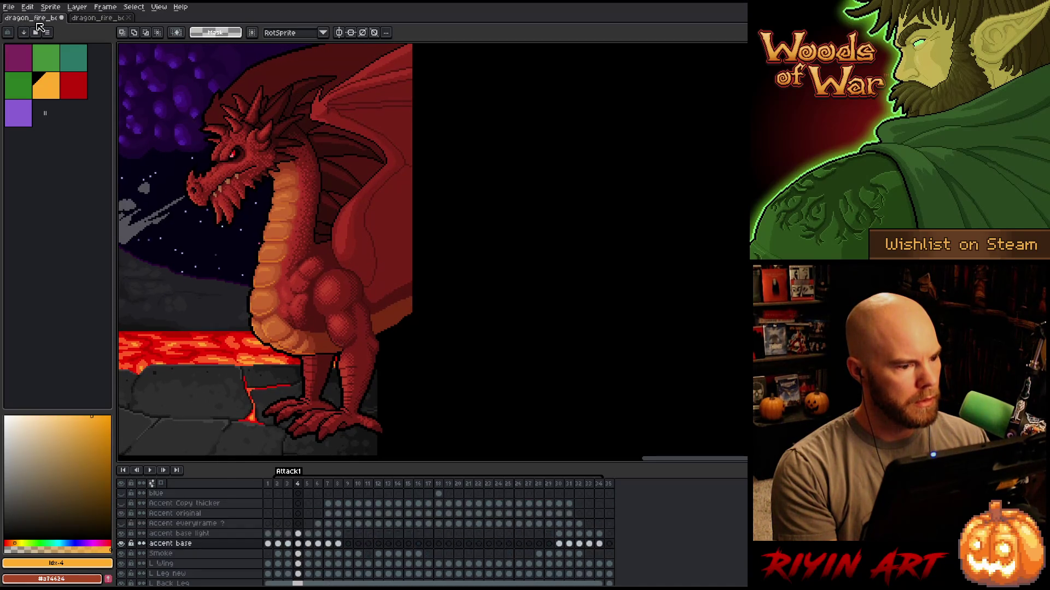
left_click(106, 23)
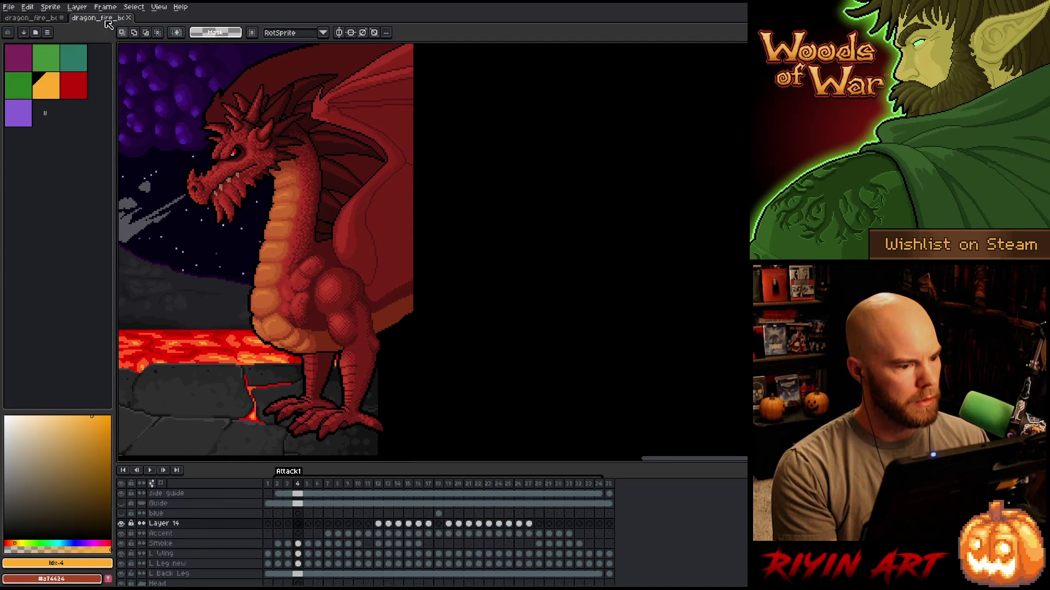
left_click(48, 22)
key("Right")
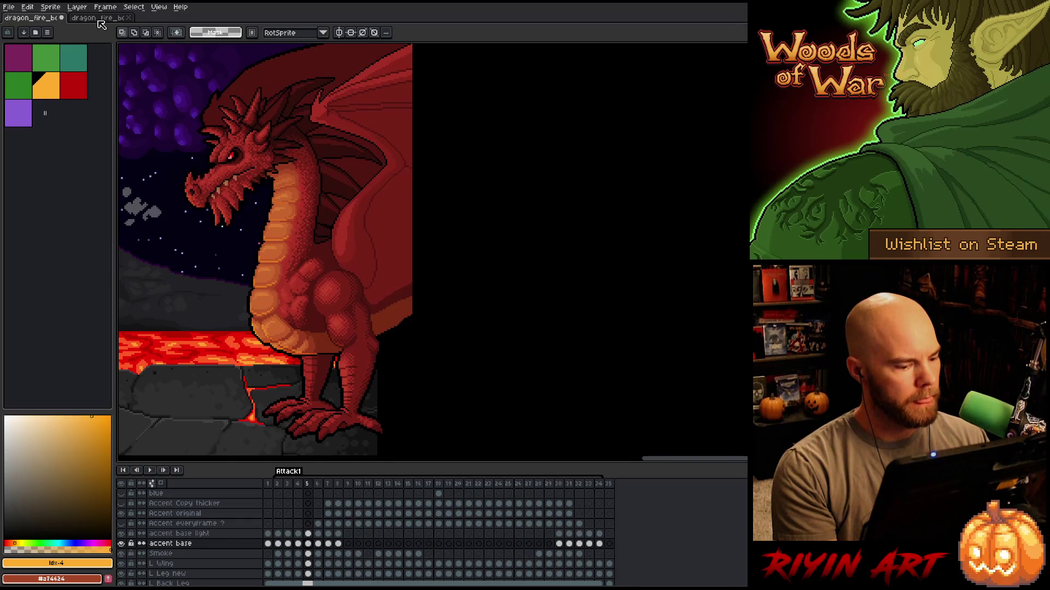
left_click(104, 23)
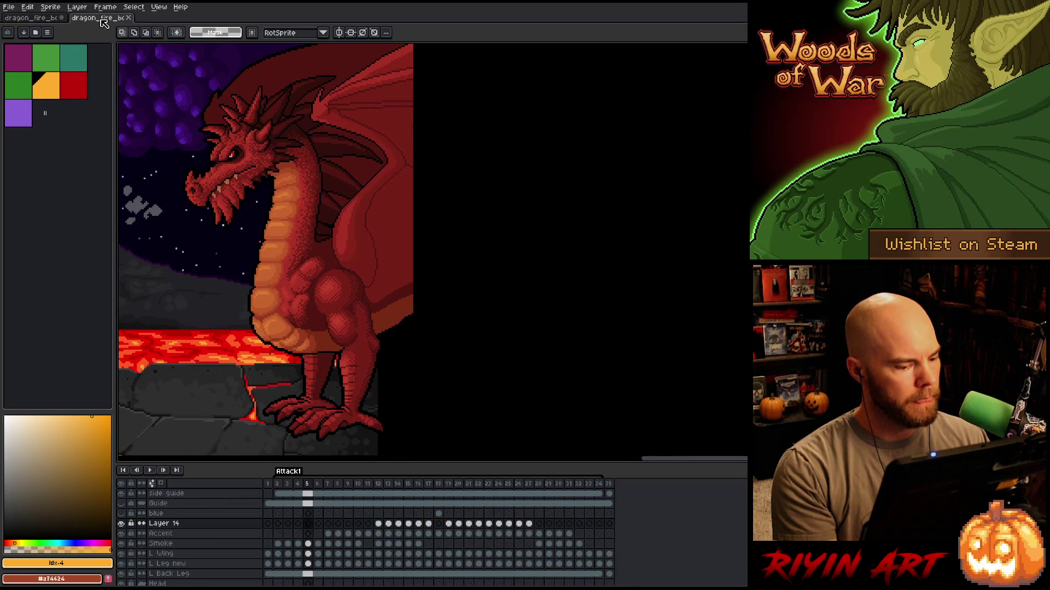
left_click(40, 20)
left_click(105, 21)
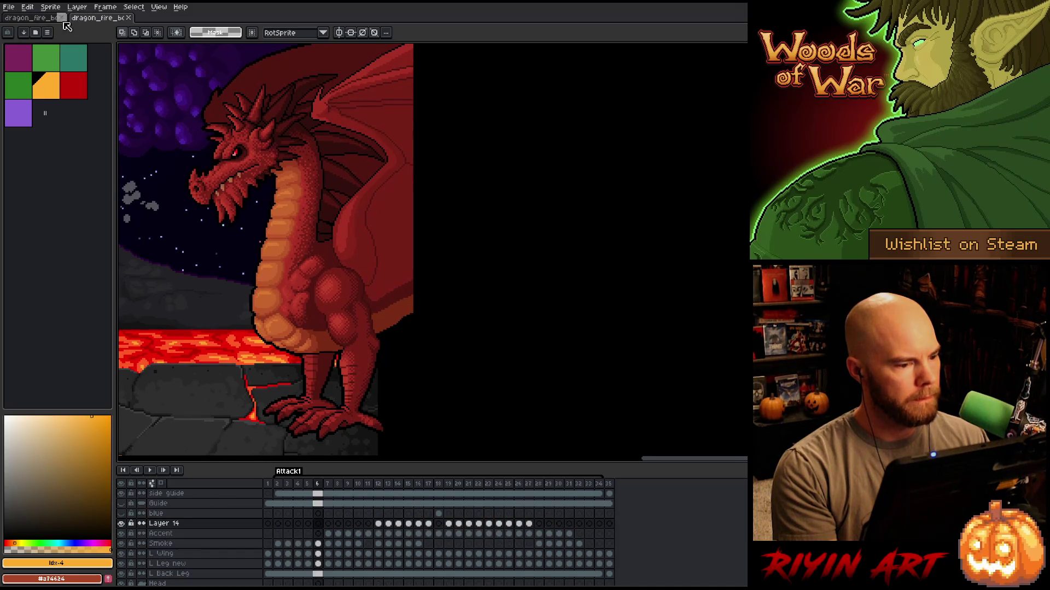
left_click(38, 22)
left_click(104, 20)
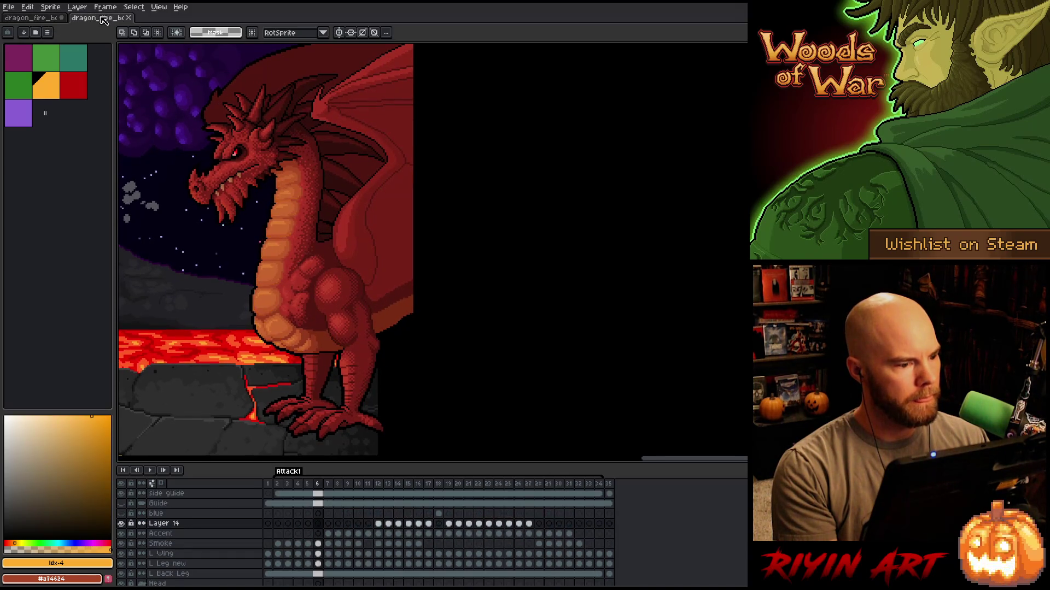
left_click(51, 15)
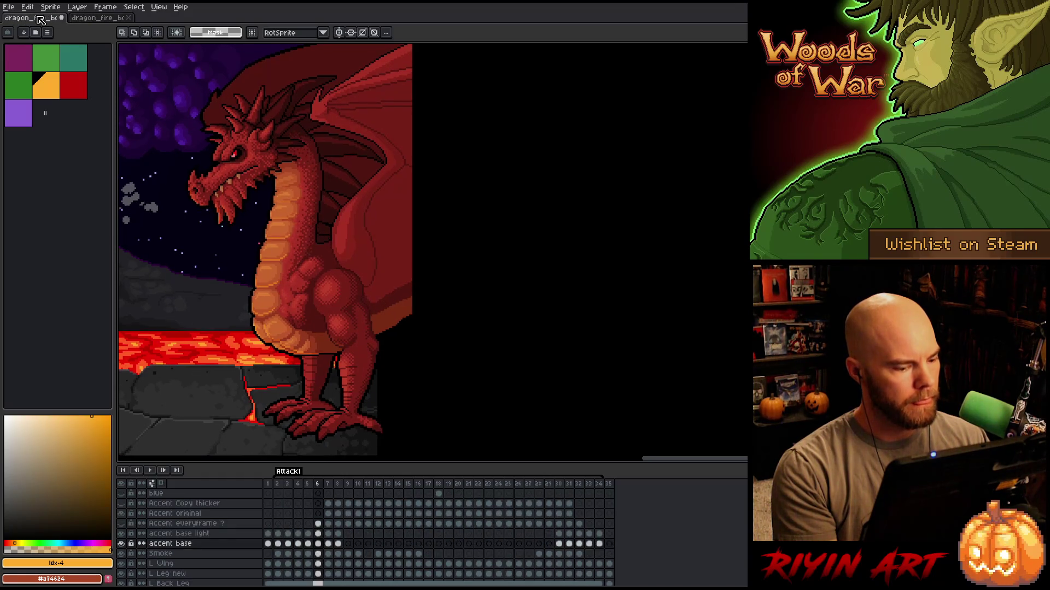
left_click(97, 20)
left_click(39, 21)
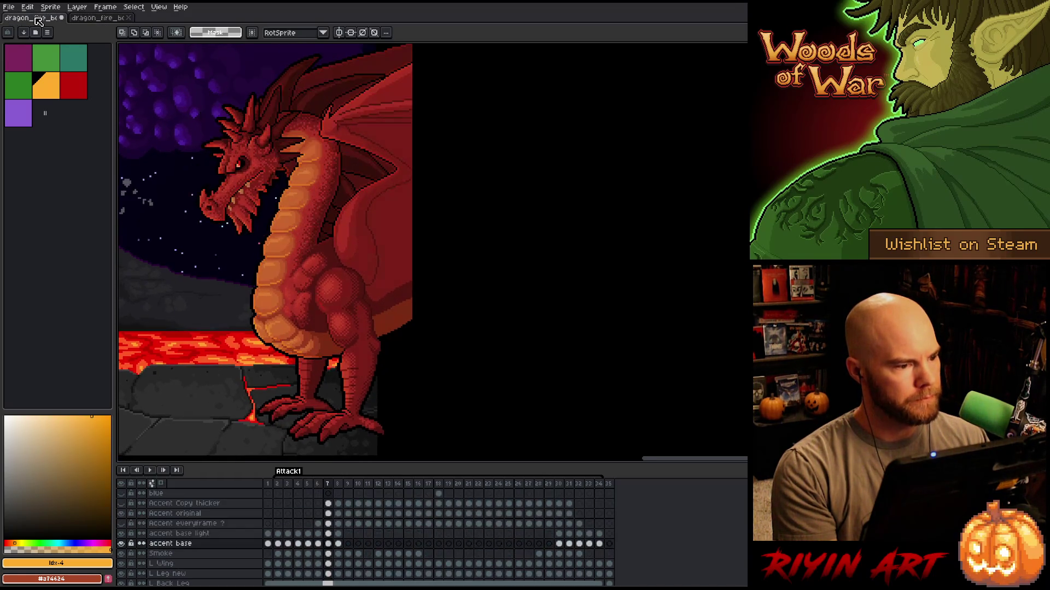
left_click(102, 21)
left_click(35, 20)
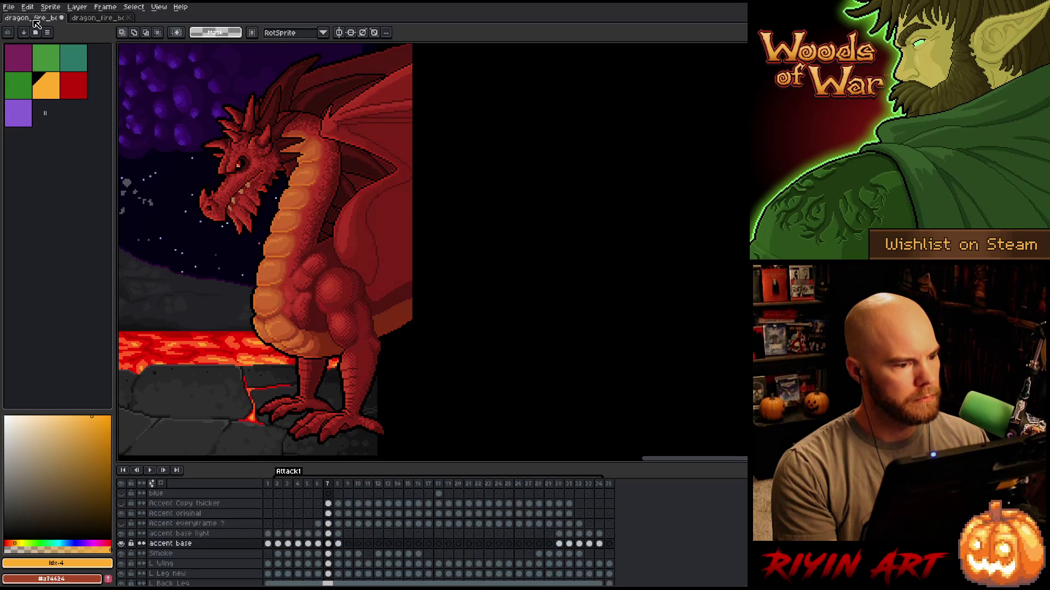
left_click(102, 23)
left_click(52, 20)
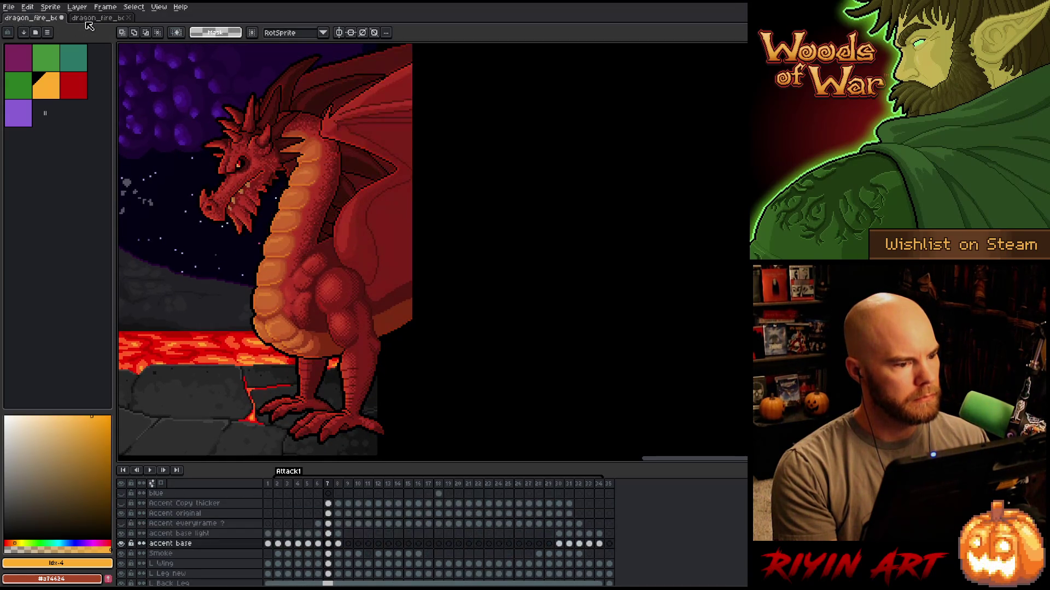
left_click(102, 22)
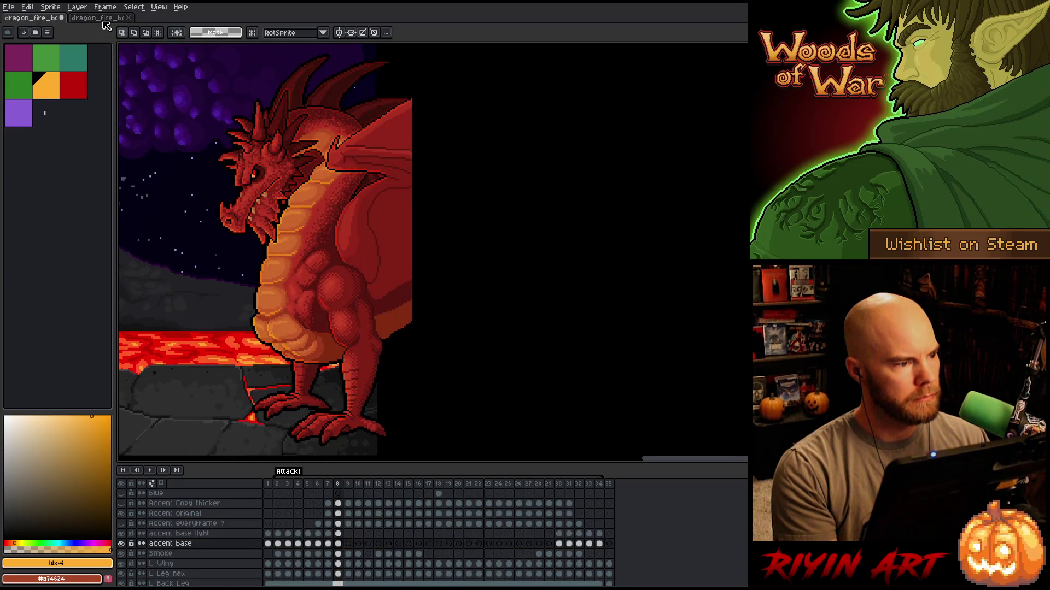
left_click(46, 20)
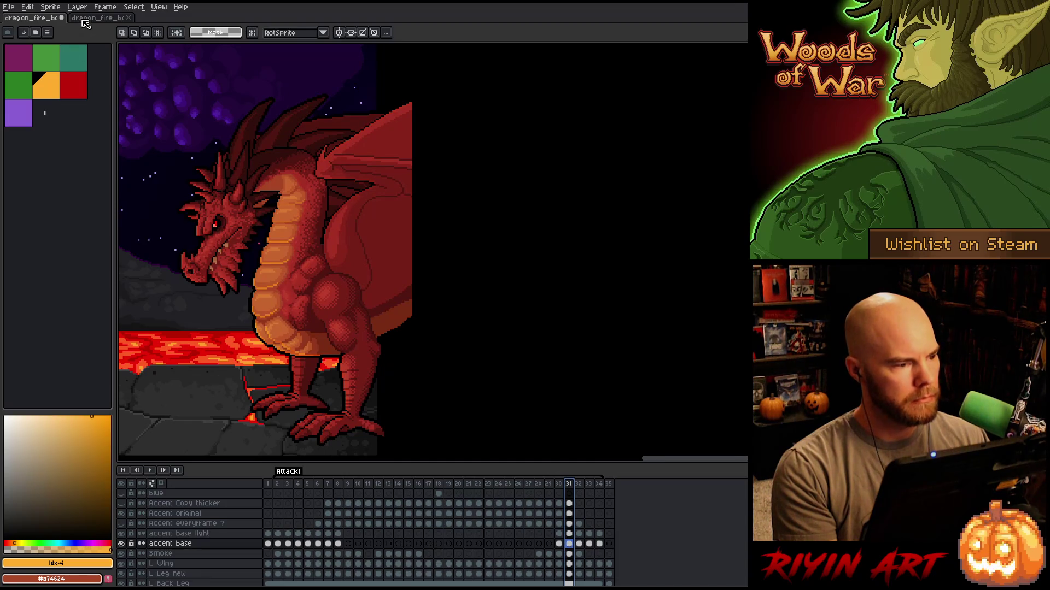
Compare both dragon documents on frames 31 to 34, where the head lowers.
key("ctrl+Tab")
left_click(569, 484)
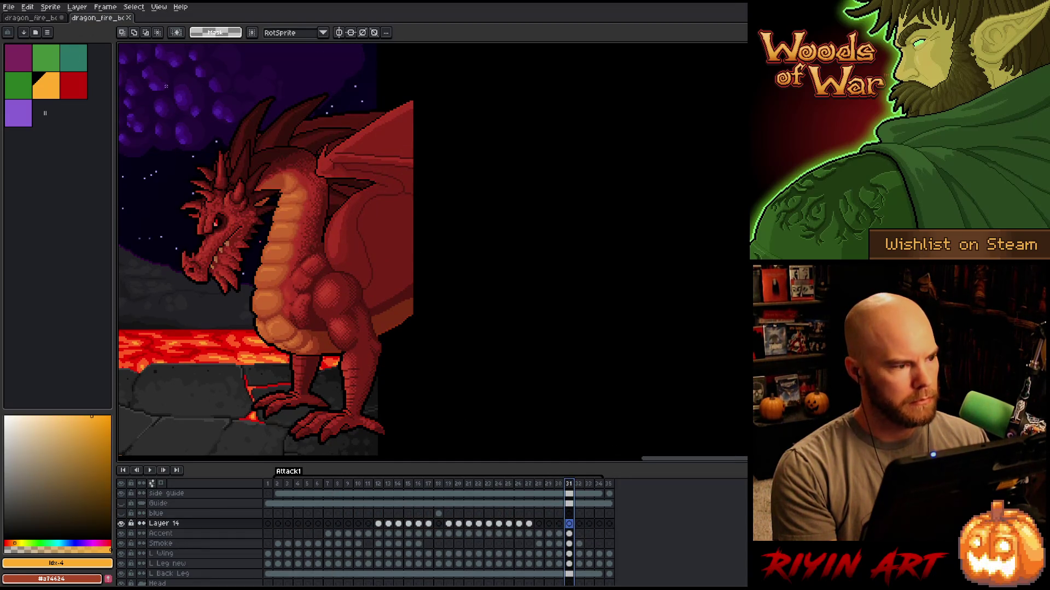
left_click(44, 21)
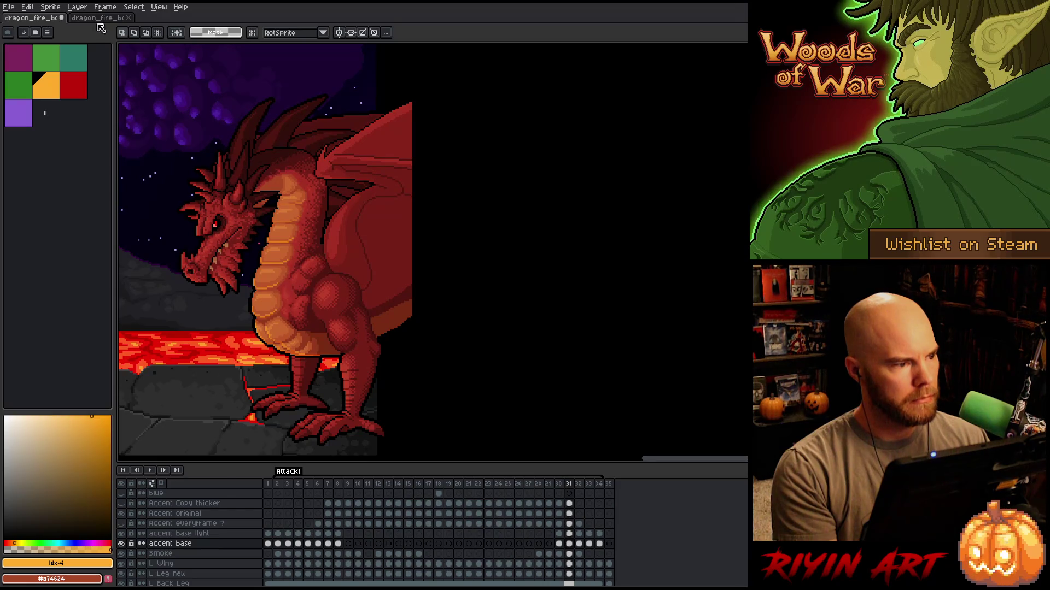
left_click(75, 20)
key("Right")
left_click(44, 20)
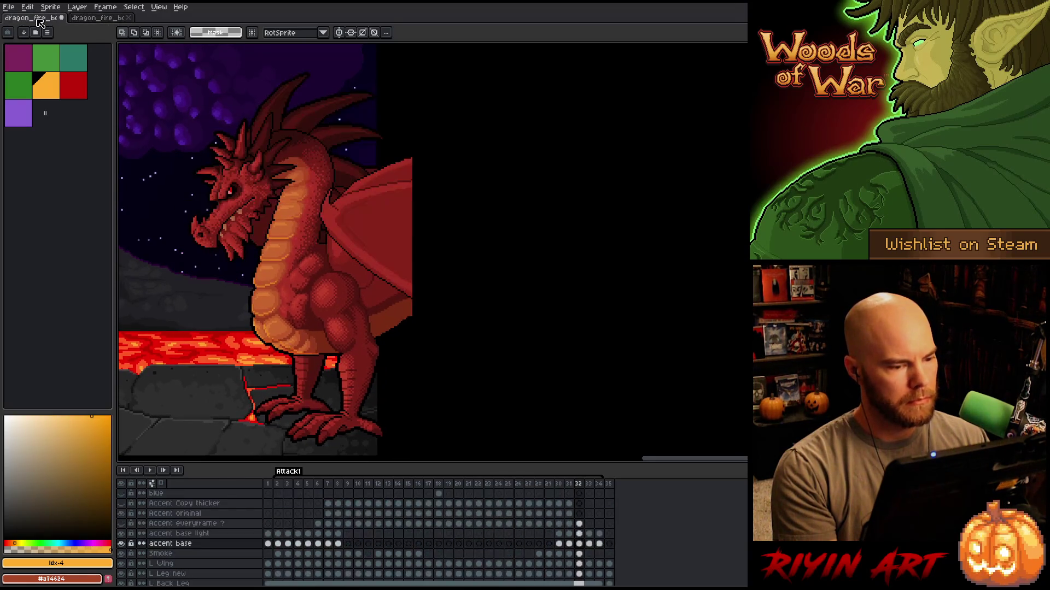
left_click(105, 19)
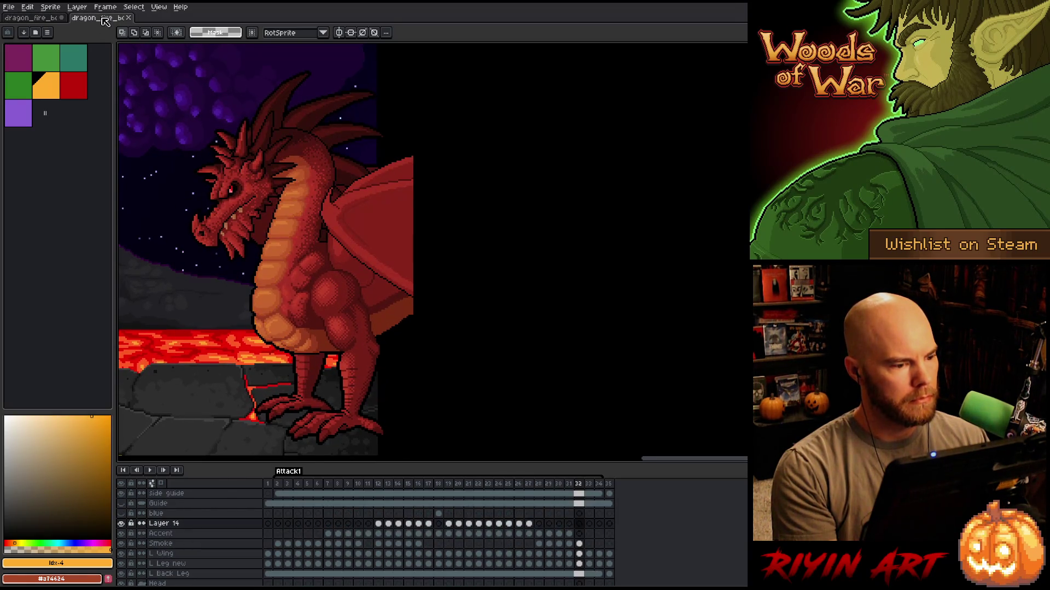
left_click(55, 20)
key("Right")
left_click(86, 22)
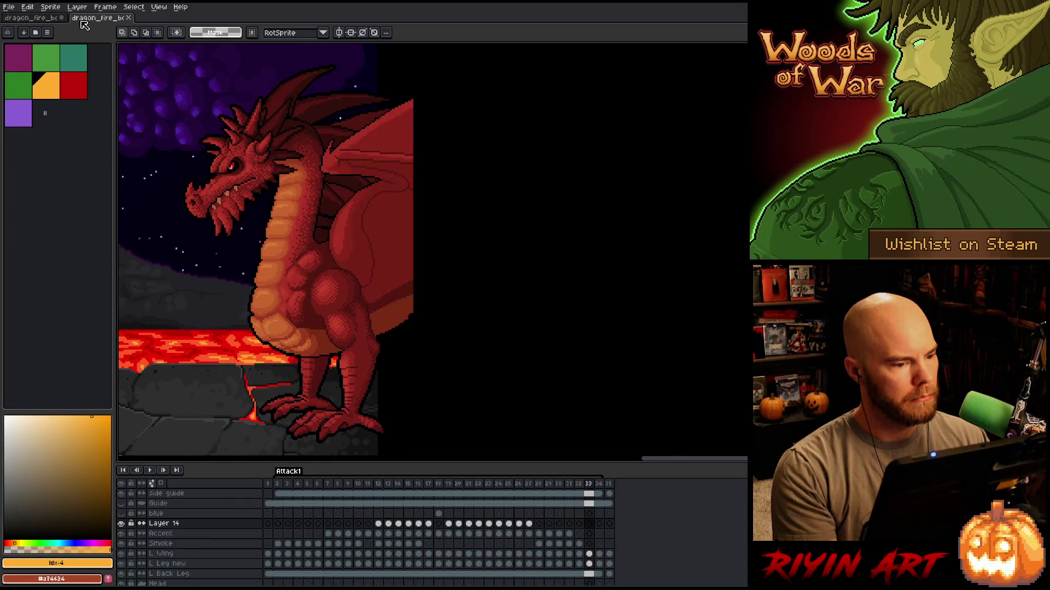
left_click(48, 21)
left_click(90, 25)
key("Right")
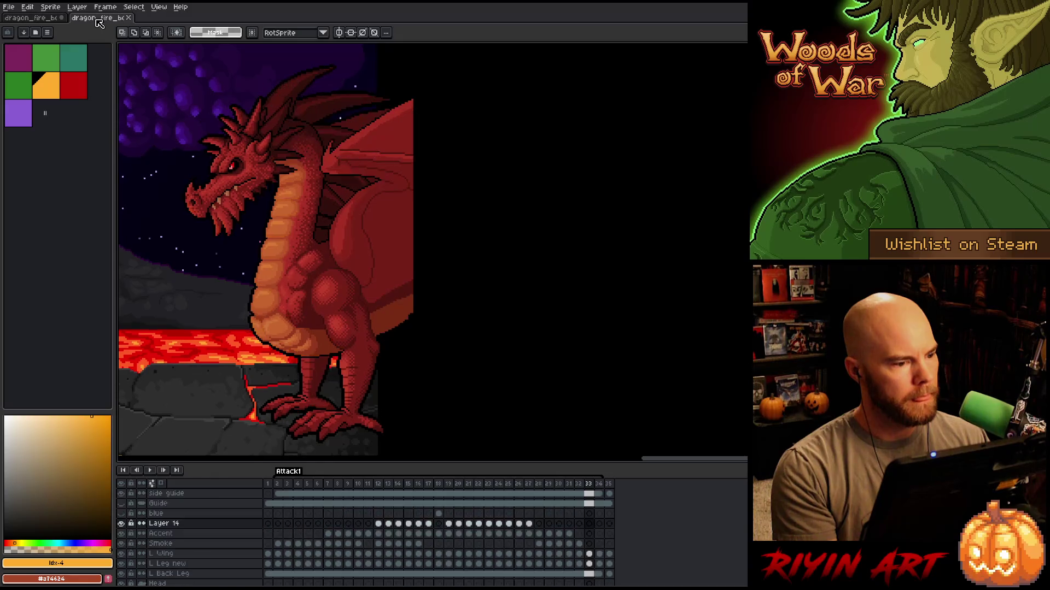
Close the smoke-breath dragon_fire_boss_v27 tab, keeping the main dragon animation open.
left_click(41, 21)
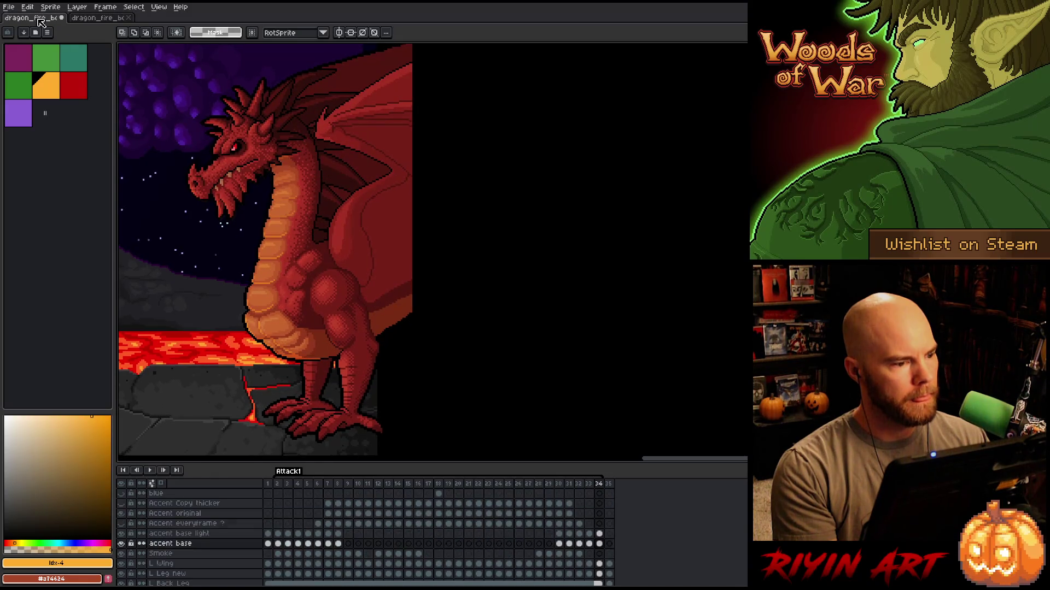
left_click(106, 24)
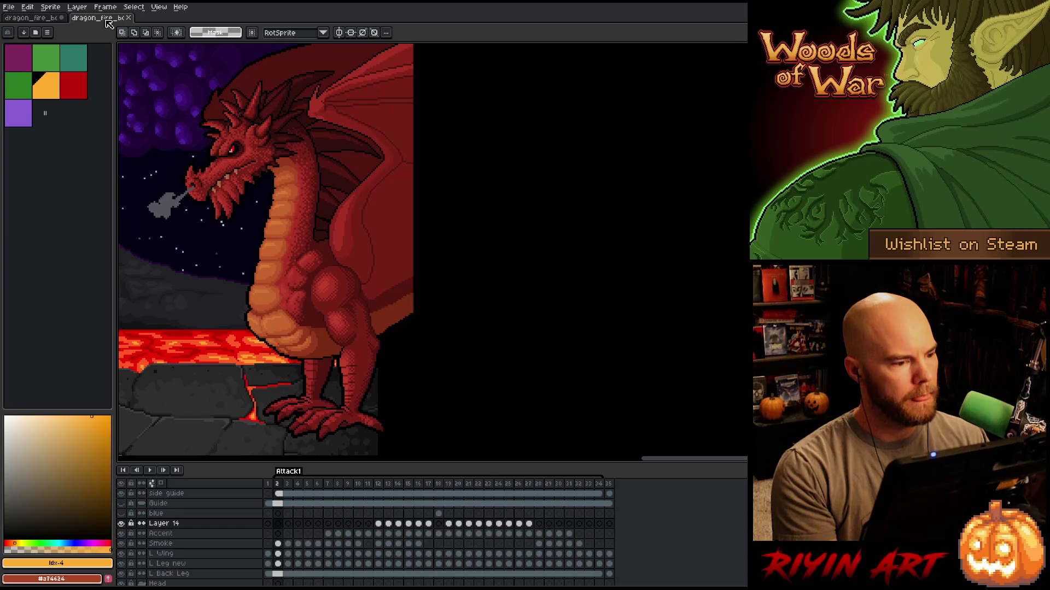
left_click(46, 19)
left_click(129, 21)
Play the Attack1 animation zoomed out to the full volcano scene, then stop and restart it.
key("Return")
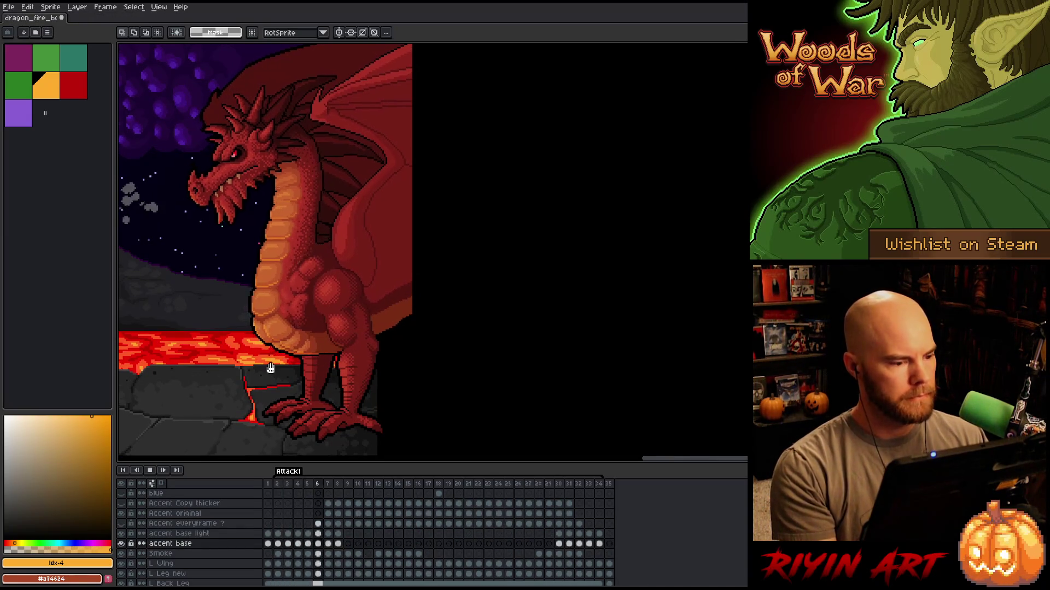
scroll(498, 314, "down", 2)
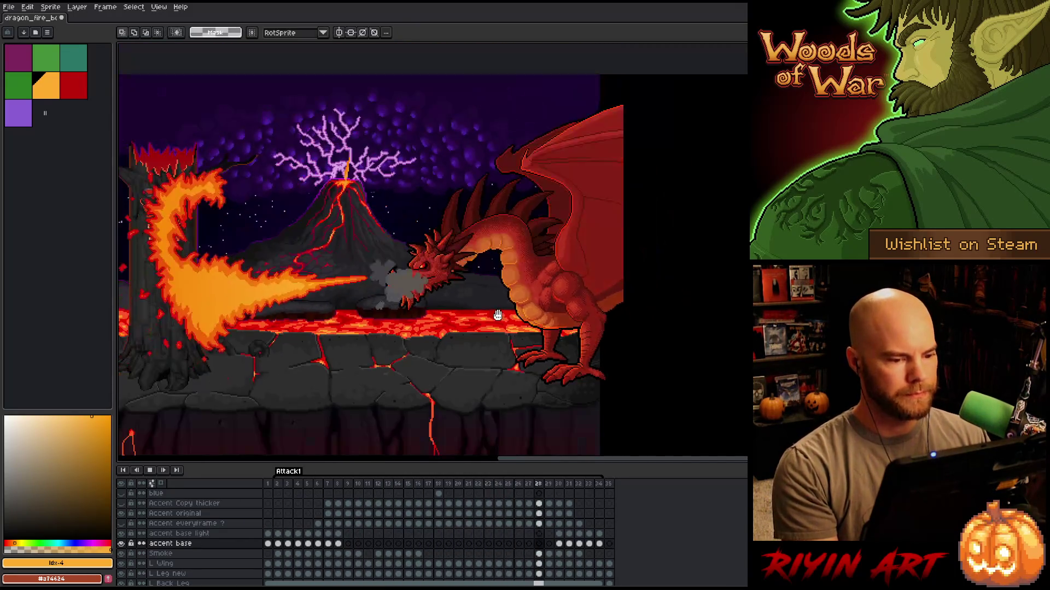
key("Return")
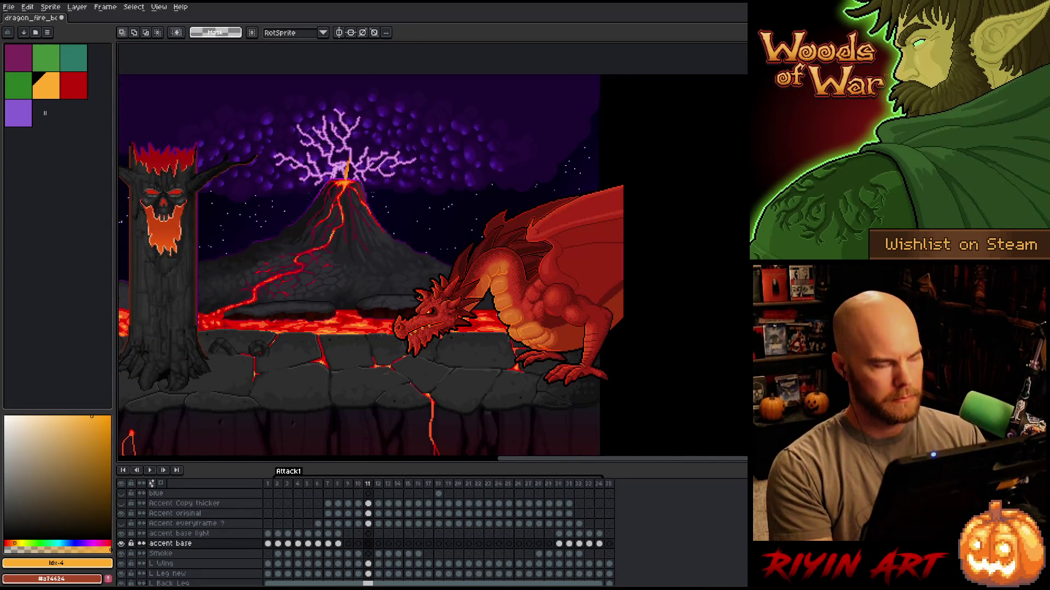
right_click(505, 267)
key("Escape")
key("Return")
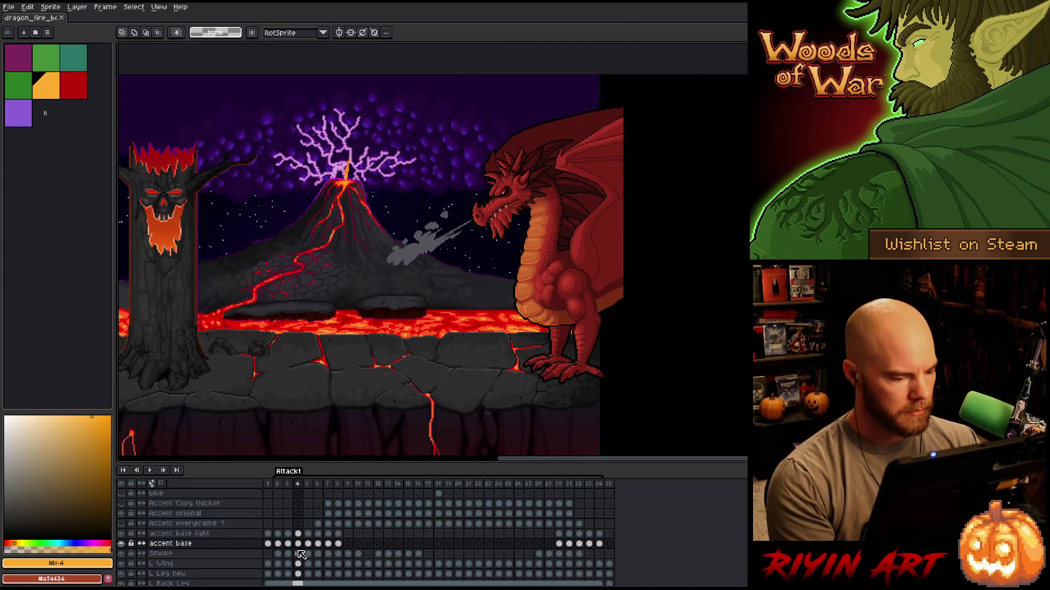
Stop playback and return to frame 1 of the Attack1 animation.
left_click(268, 485)
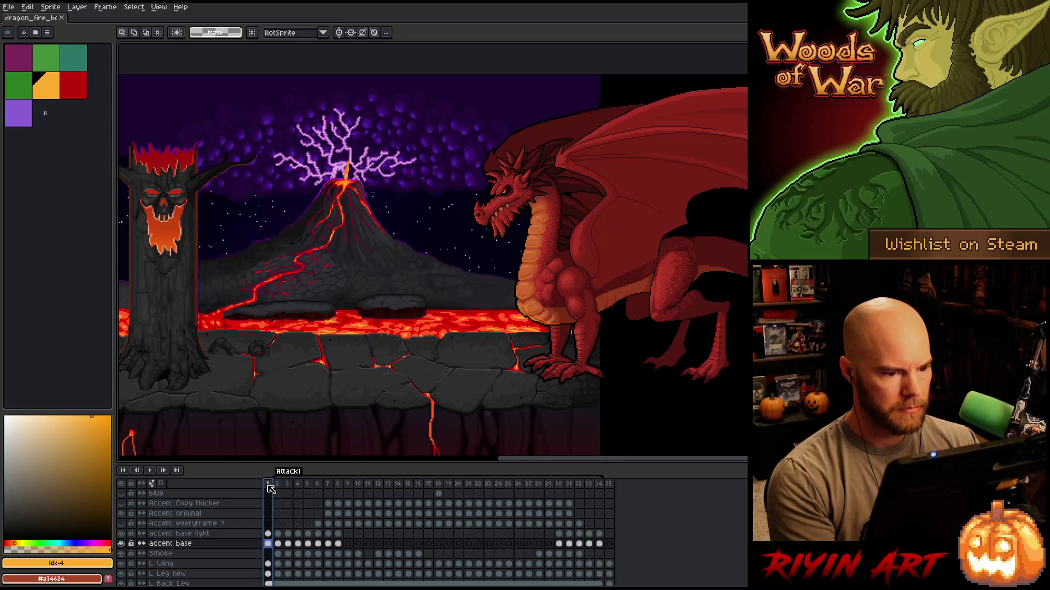
right_click(335, 272)
key("Escape")
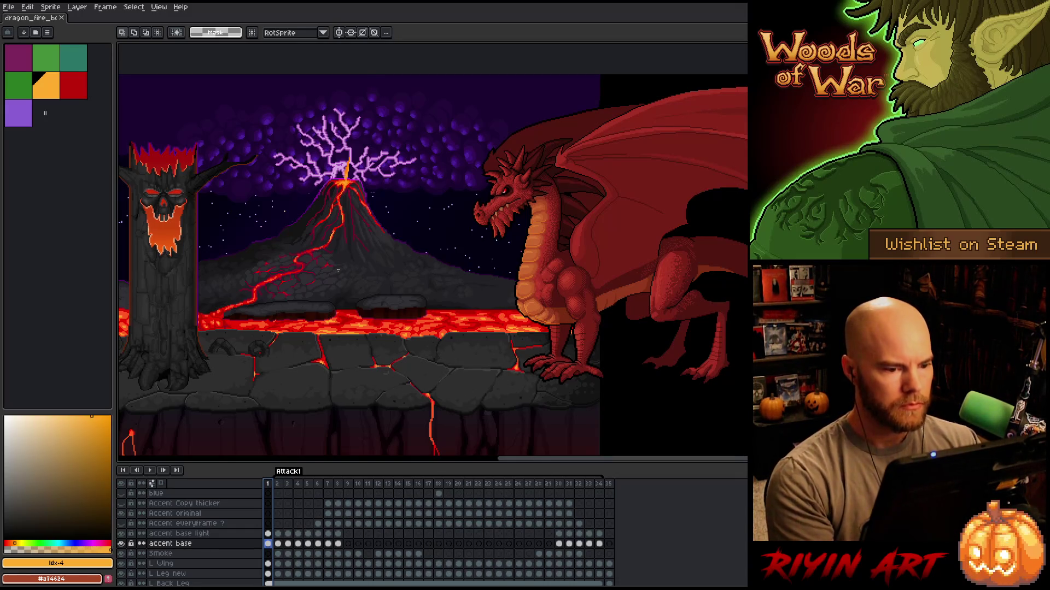
scroll(334, 256, "up", 1)
scroll(481, 328, "down", 1)
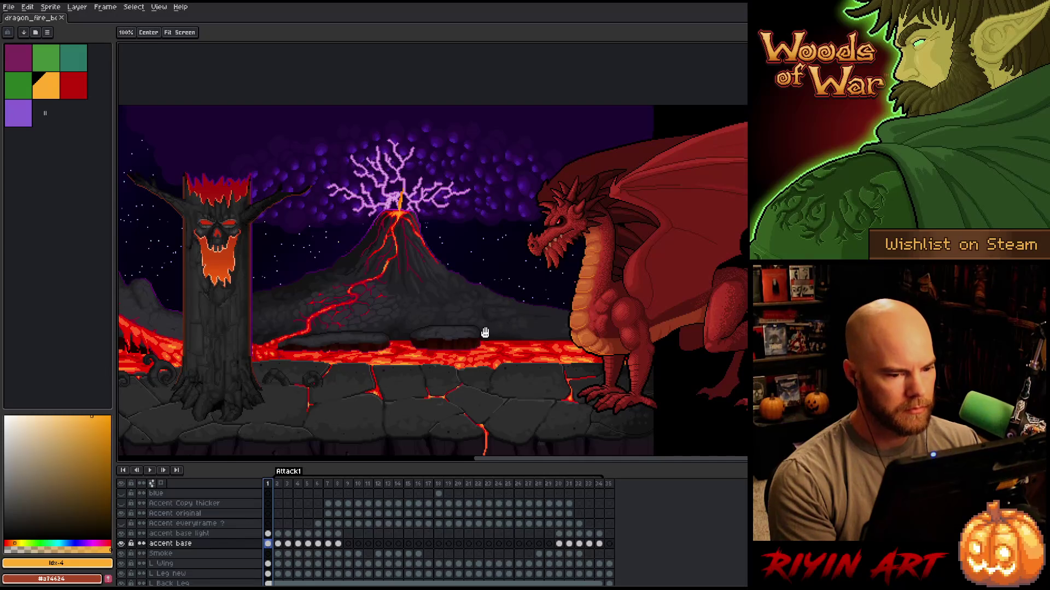
scroll(219, 512, "up", 3)
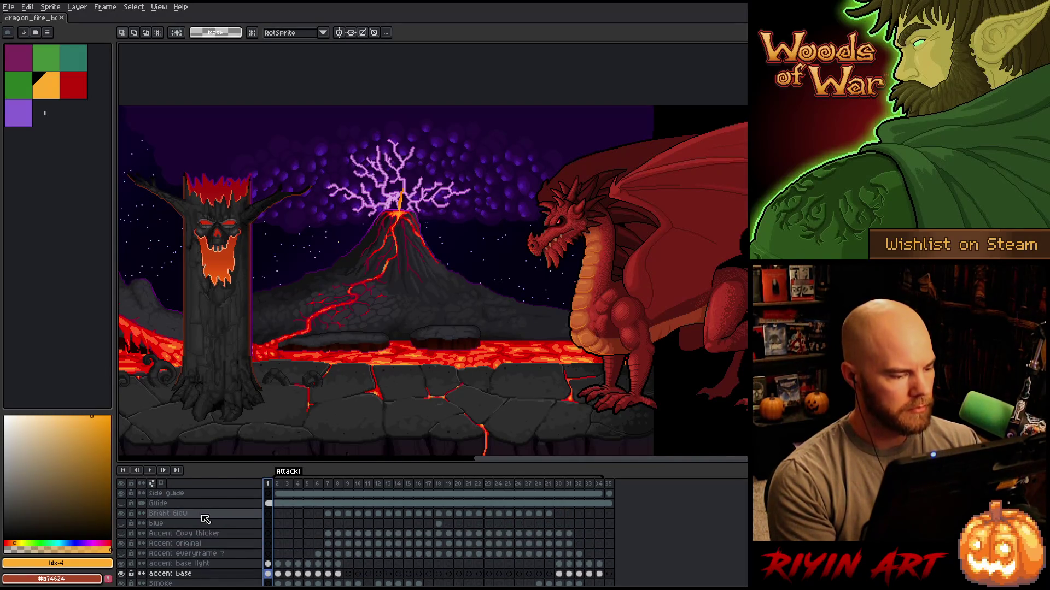
Insert new Layer 14 above Bright Glow, opening and closing its properties unchanged.
left_click(200, 514)
key("shift+n")
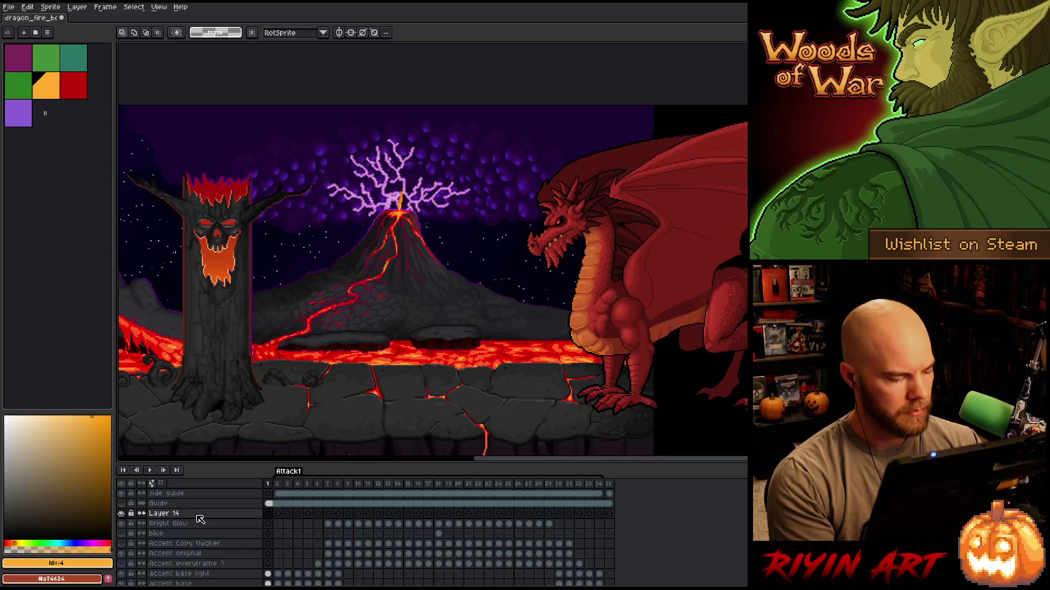
left_click(195, 517)
double_click(176, 517)
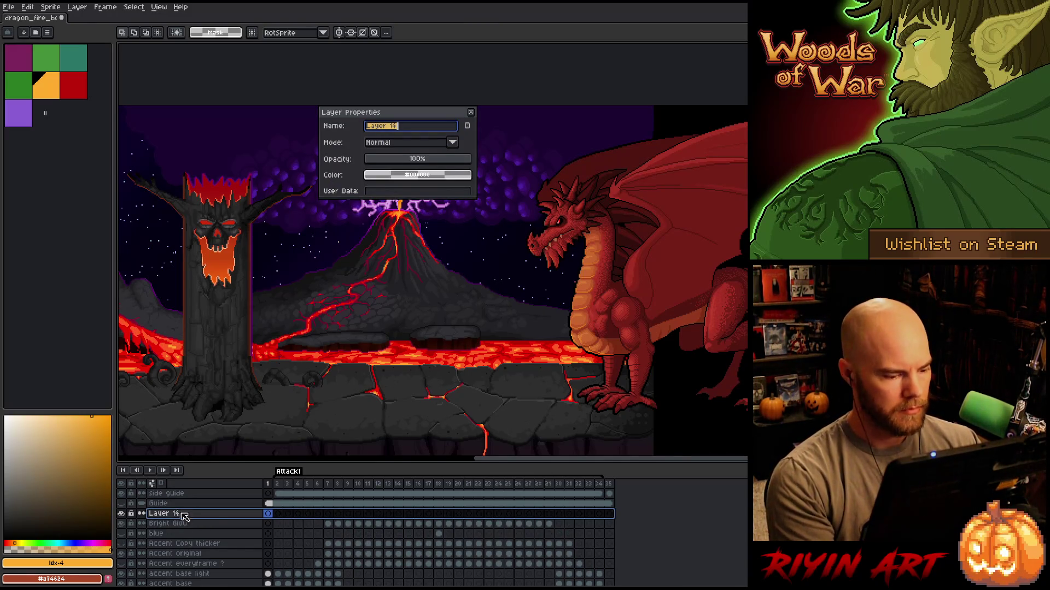
left_click(610, 485)
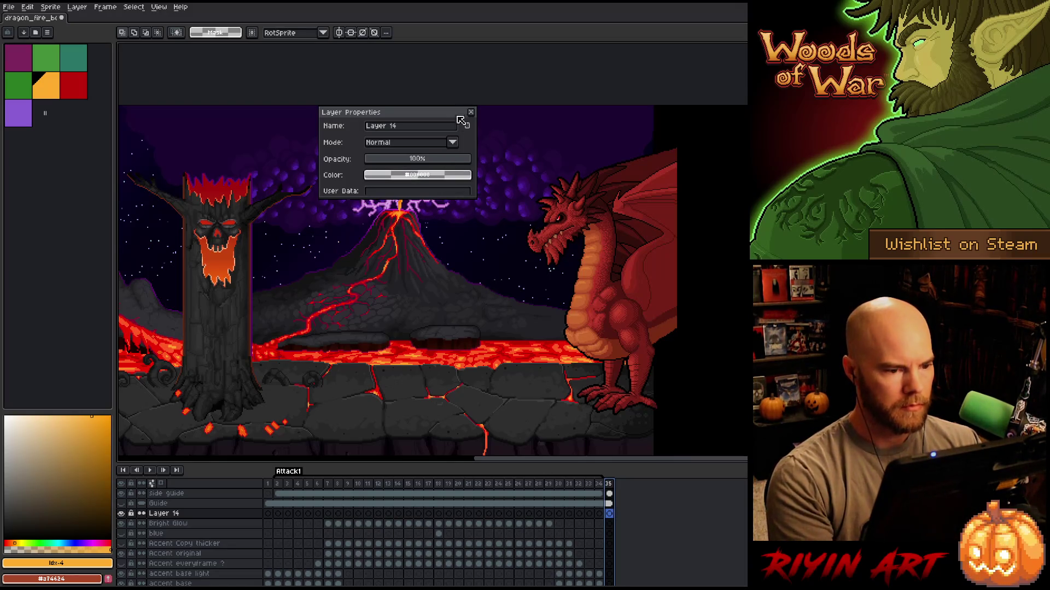
left_click(471, 113)
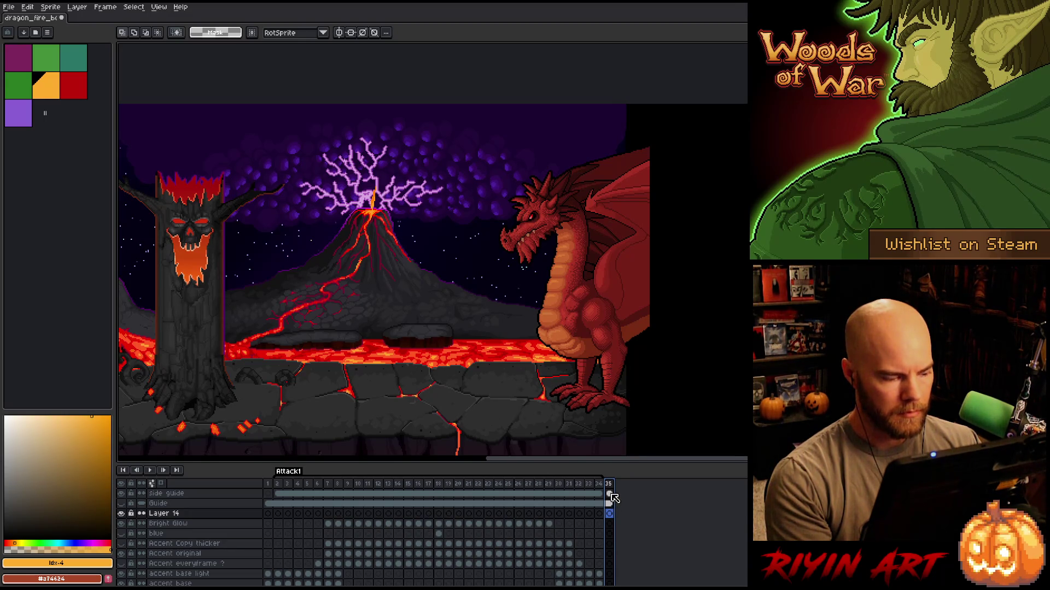
Clear the dragon layers' cels on frame 35, redoing the deletion after an undo.
left_click_drag(609, 494, 610, 506)
scroll(612, 514, "down", 5)
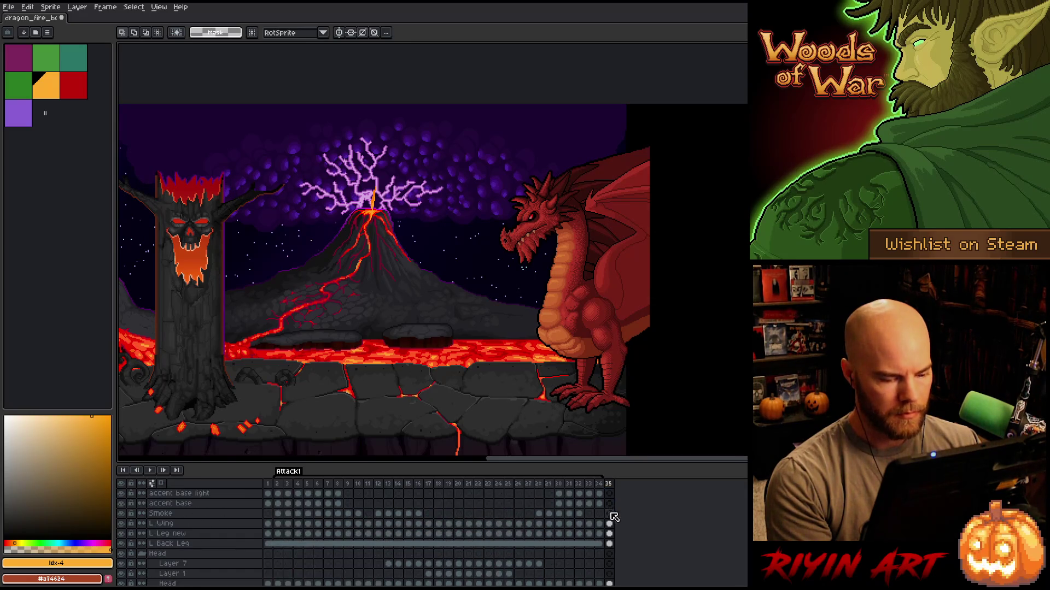
scroll(612, 525, "down", 10)
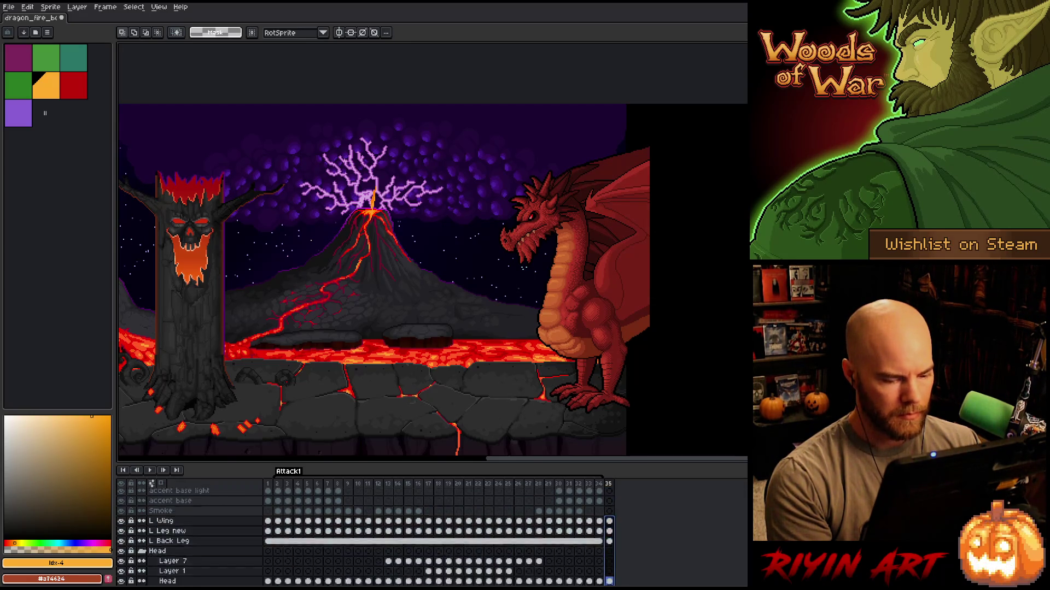
left_click_drag(634, 581, 628, 548)
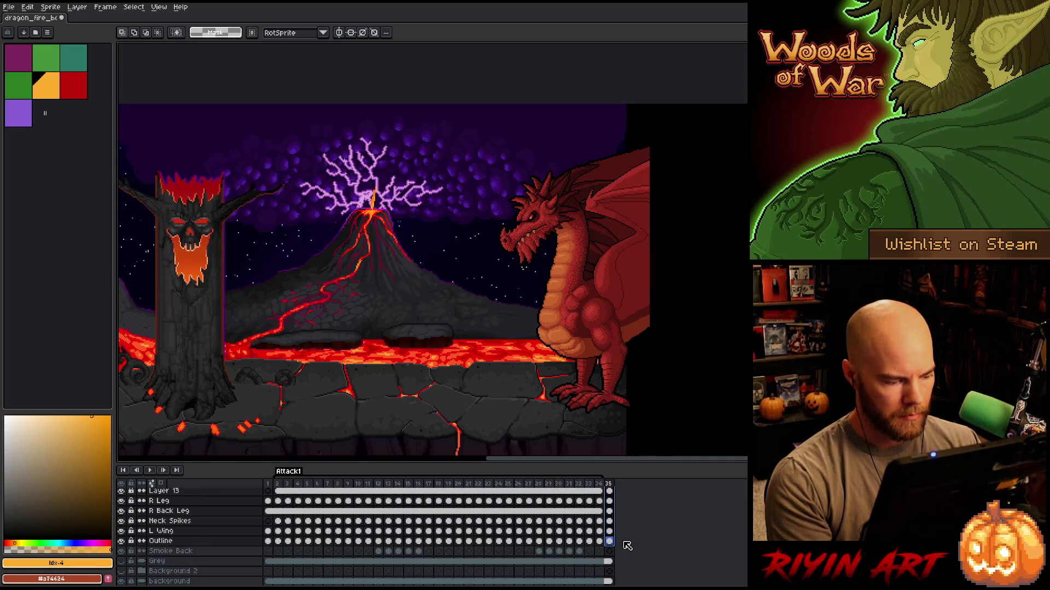
key("Delete")
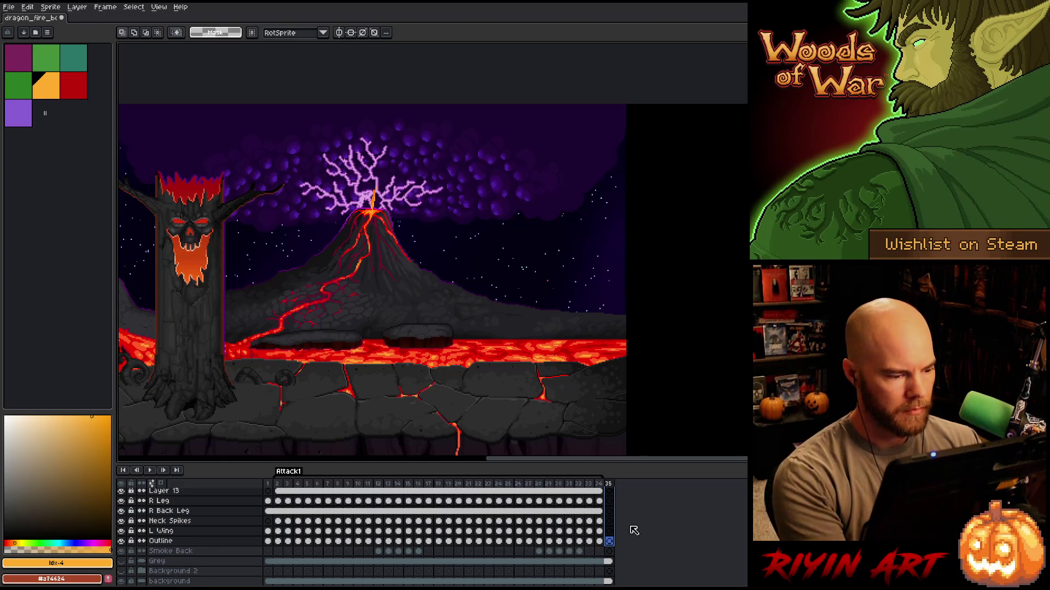
key("ctrl+z")
scroll(624, 540, "up", 1)
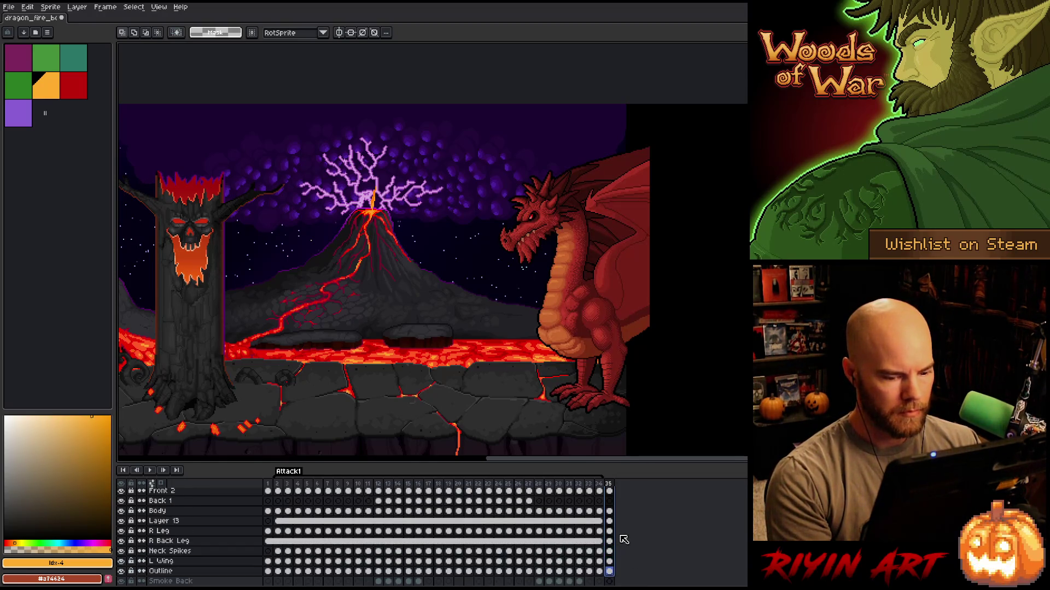
key("Delete")
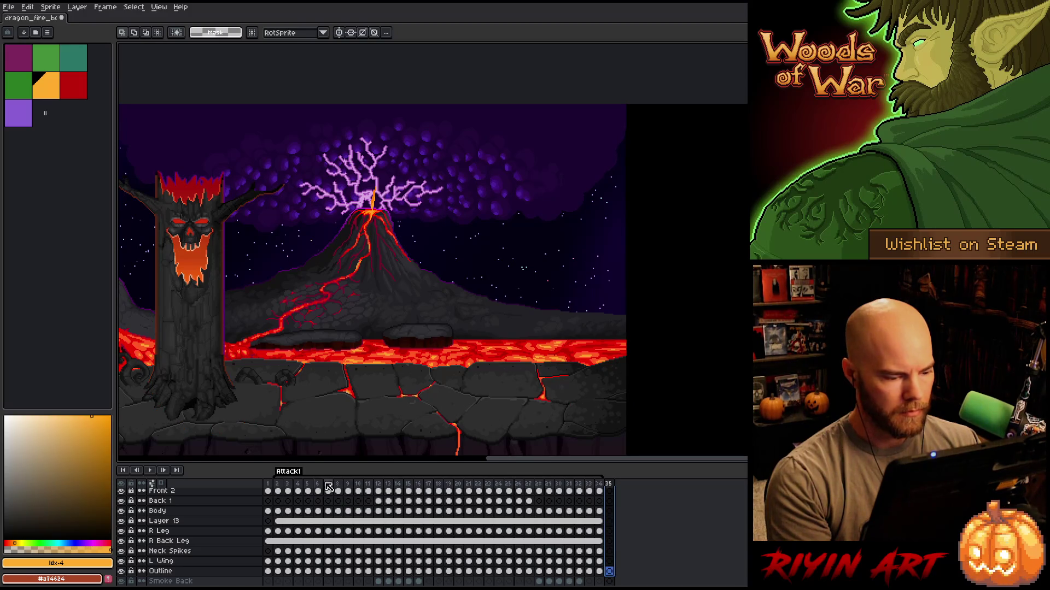
Also clear Layer 14's frame 35 cel so frame 35 shows no dragon.
left_click(600, 485)
left_click(609, 484)
key("ctrl+v")
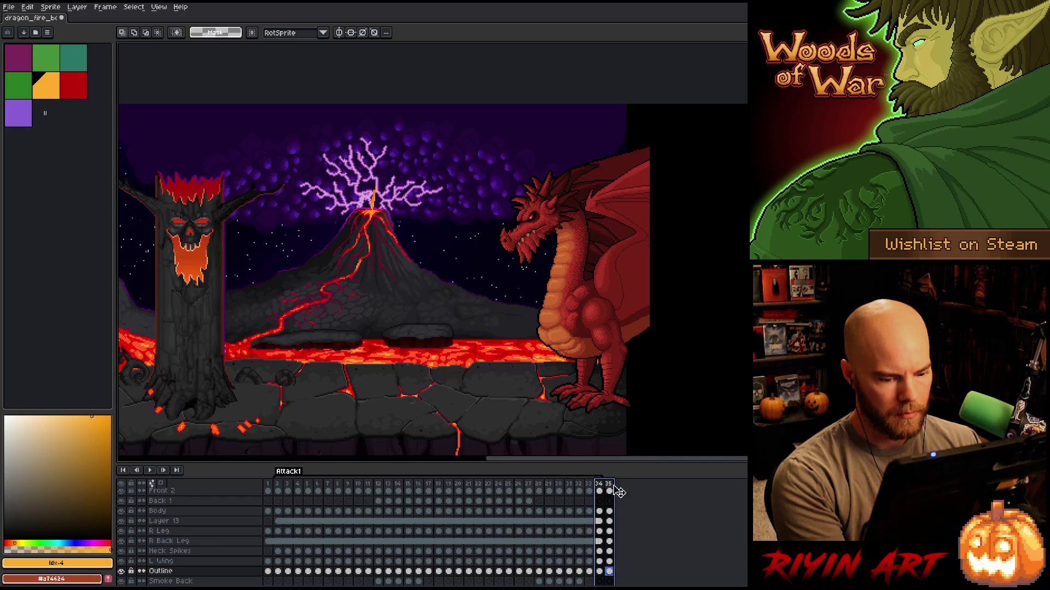
scroll(623, 566, "down", 1)
scroll(614, 541, "up", 5)
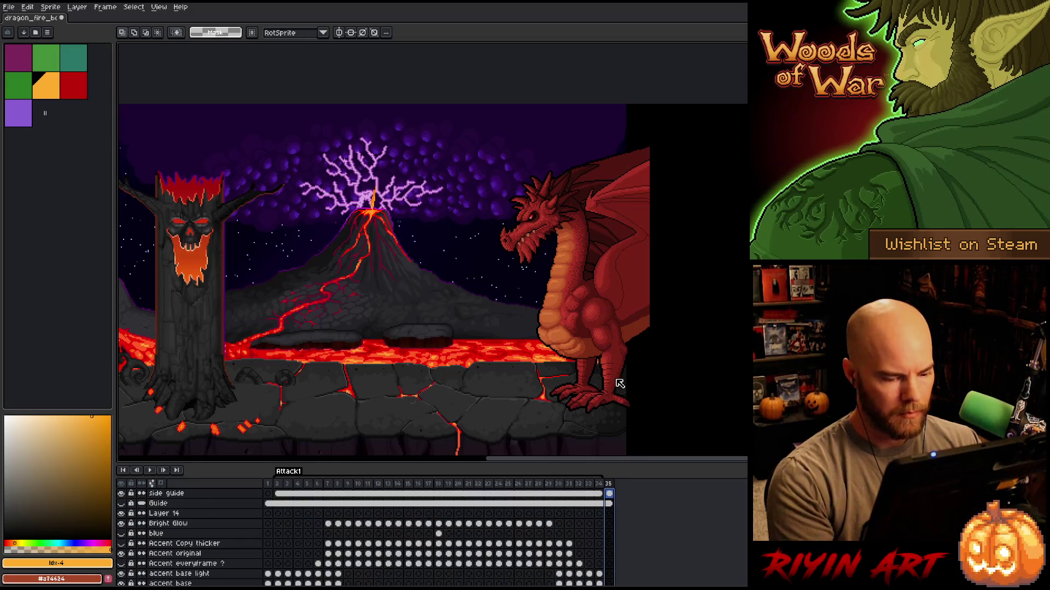
left_click(611, 513)
key("Delete")
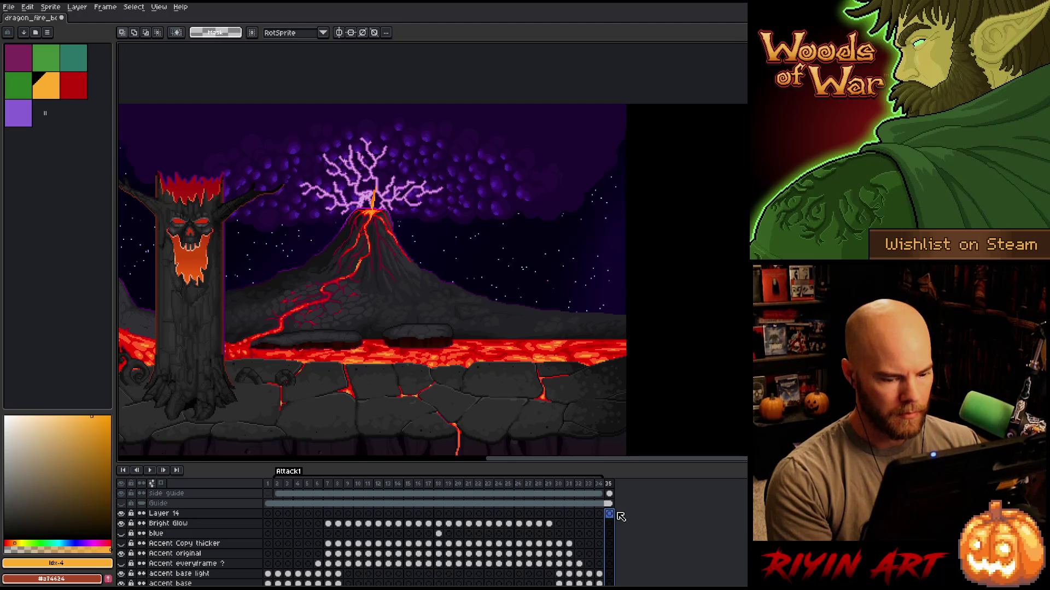
Play from frame 34 to check the loop into the empty frame 35.
scroll(612, 517, "down", 2)
left_click(599, 490)
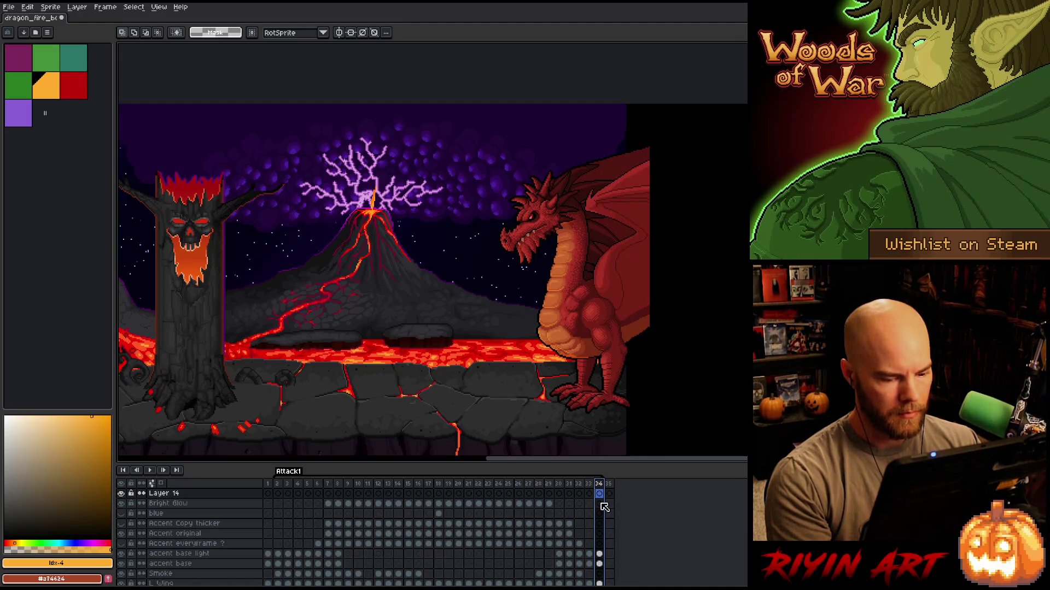
key("Return")
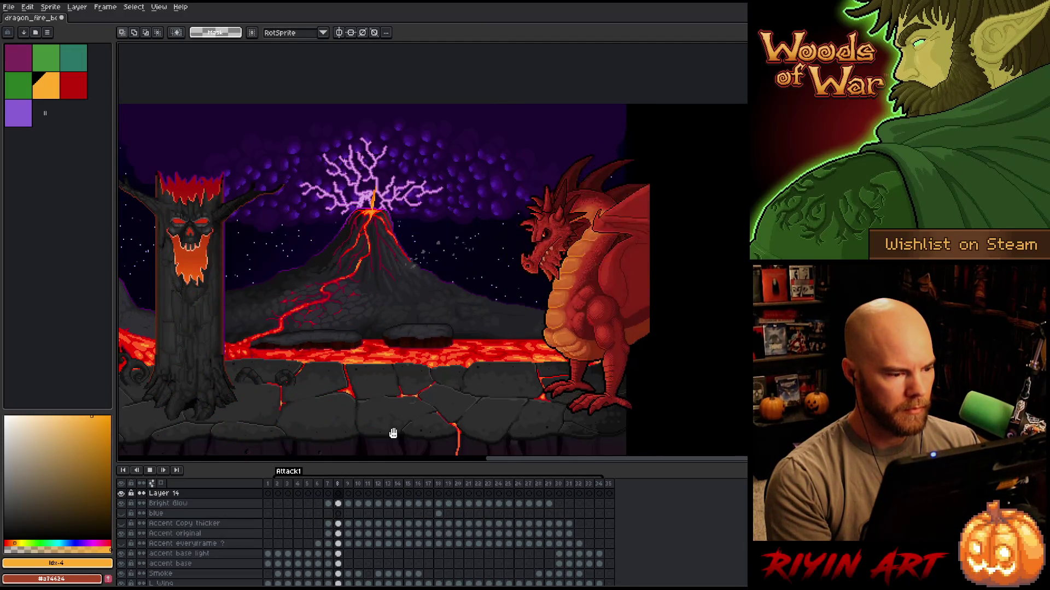
key("Return")
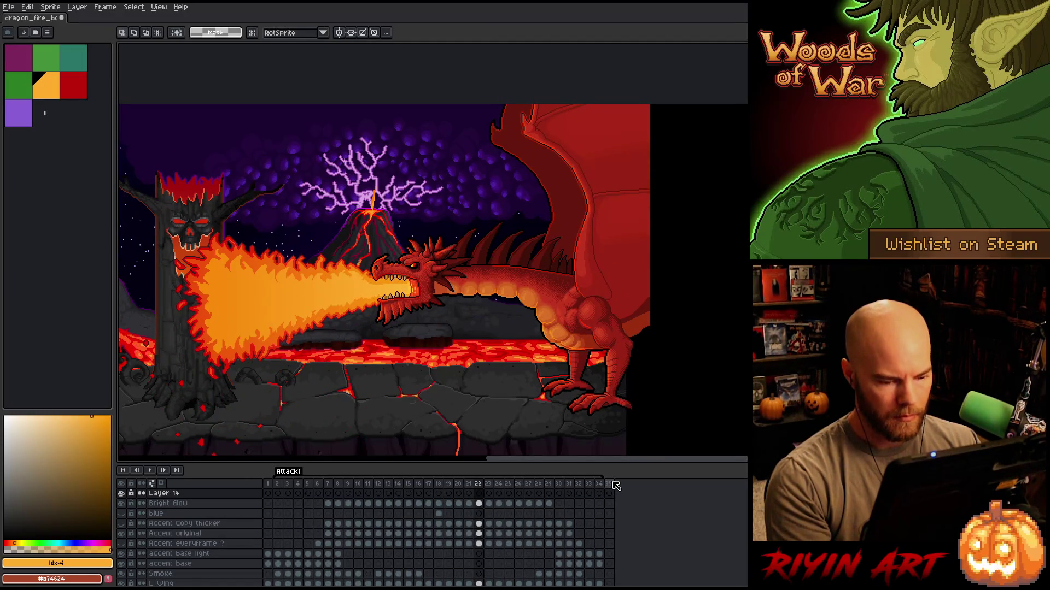
left_click(615, 485)
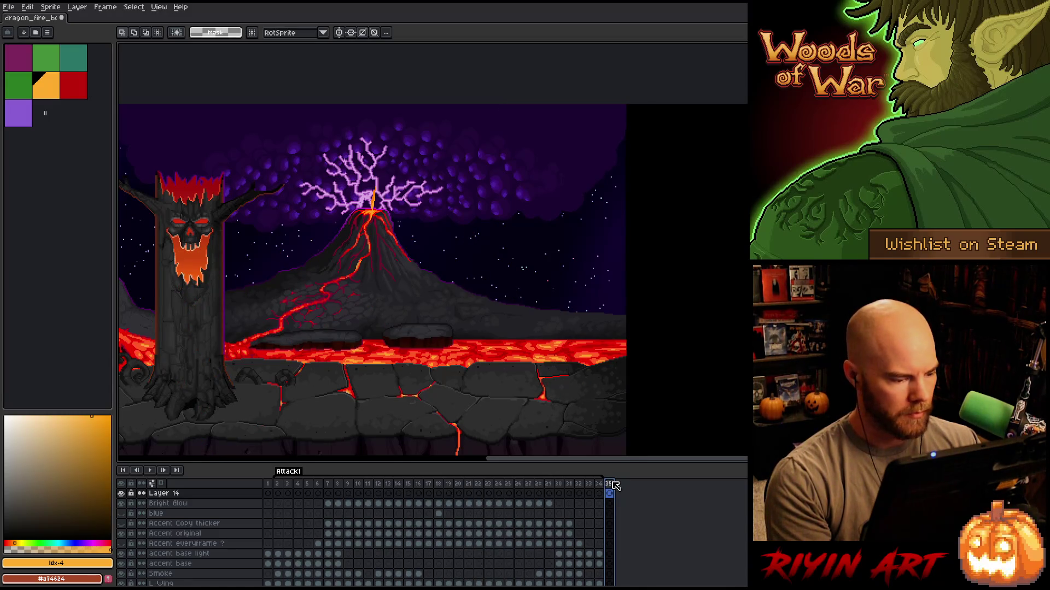
Sample the dragon's red as the drawing colour on frame 1.
left_click(268, 484)
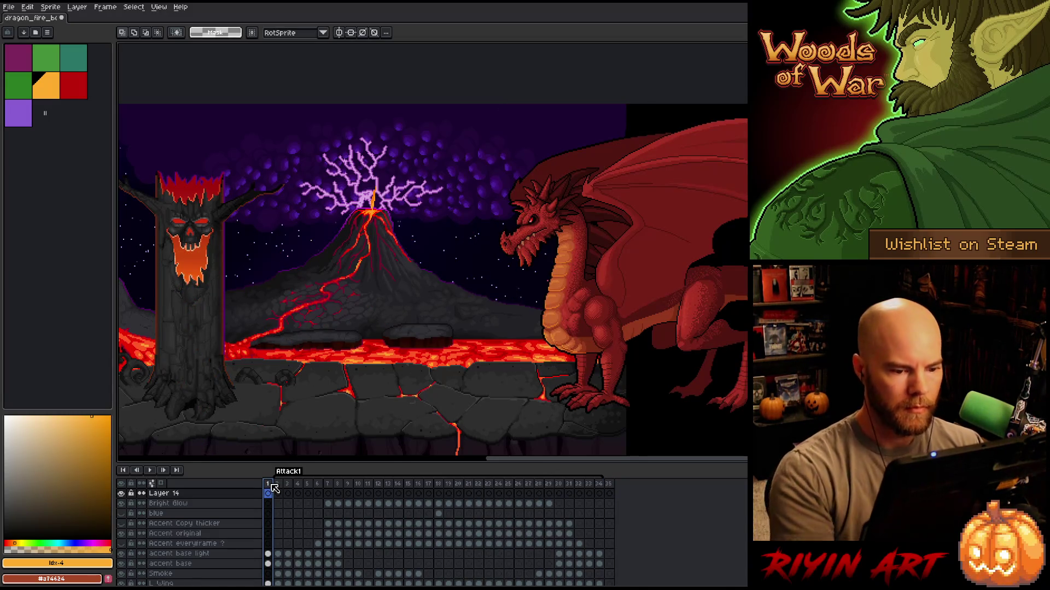
key("i")
left_click(568, 300)
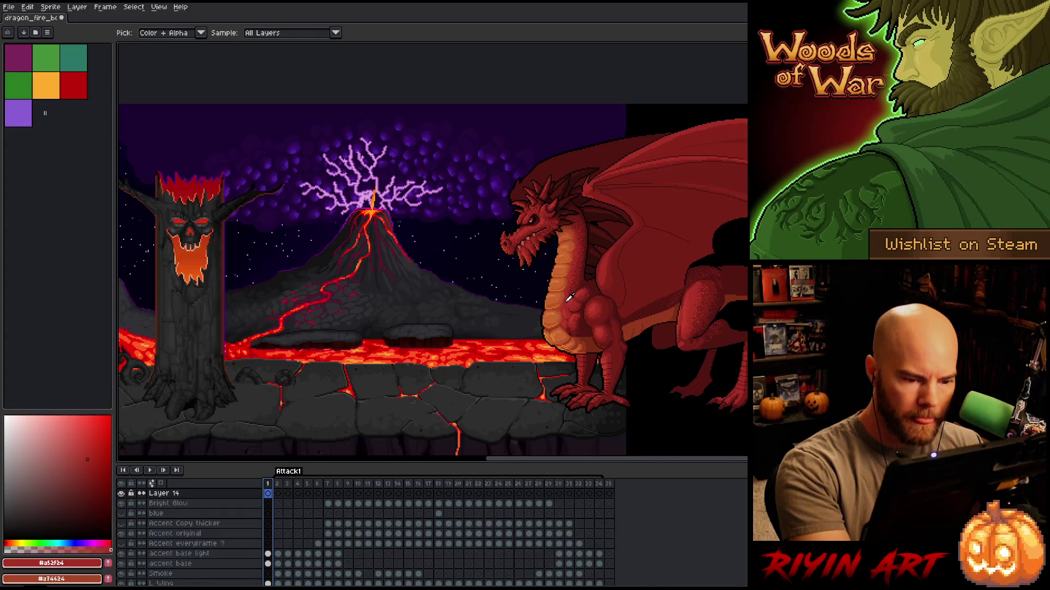
Rename Layer 14 to 'Flight' in Layer Properties and switch to the Pencil.
left_click(609, 495)
scroll(550, 522, "up", 2)
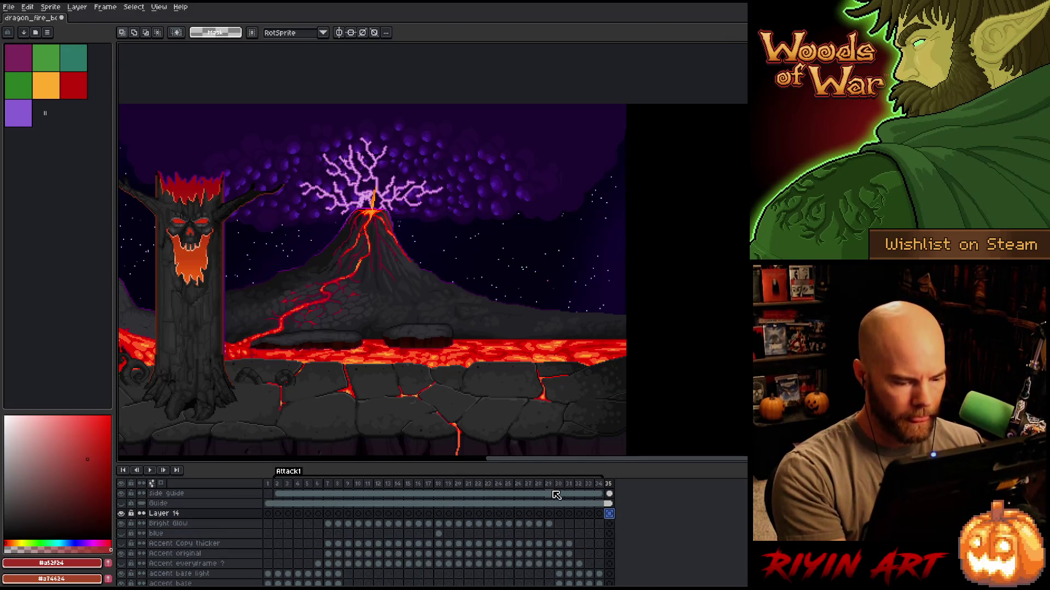
double_click(179, 514)
type("Fi")
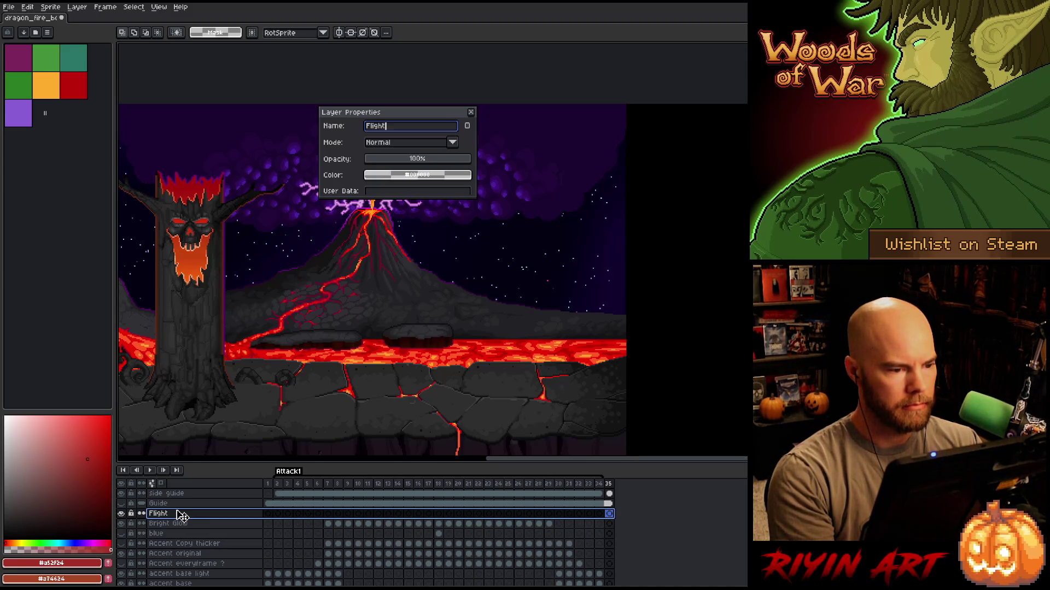
key("Return")
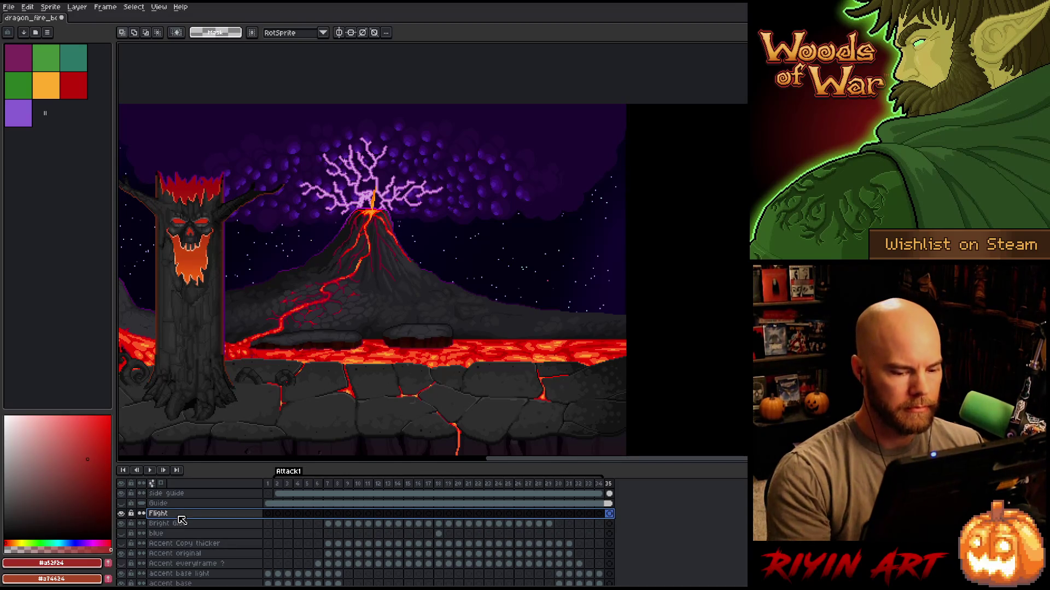
key("b")
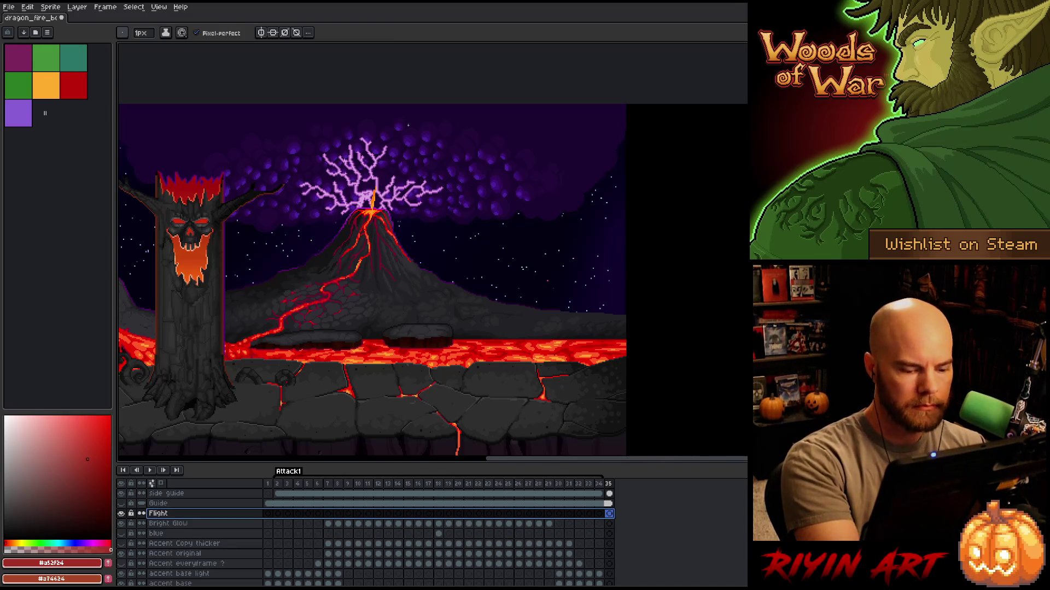
key("Home")
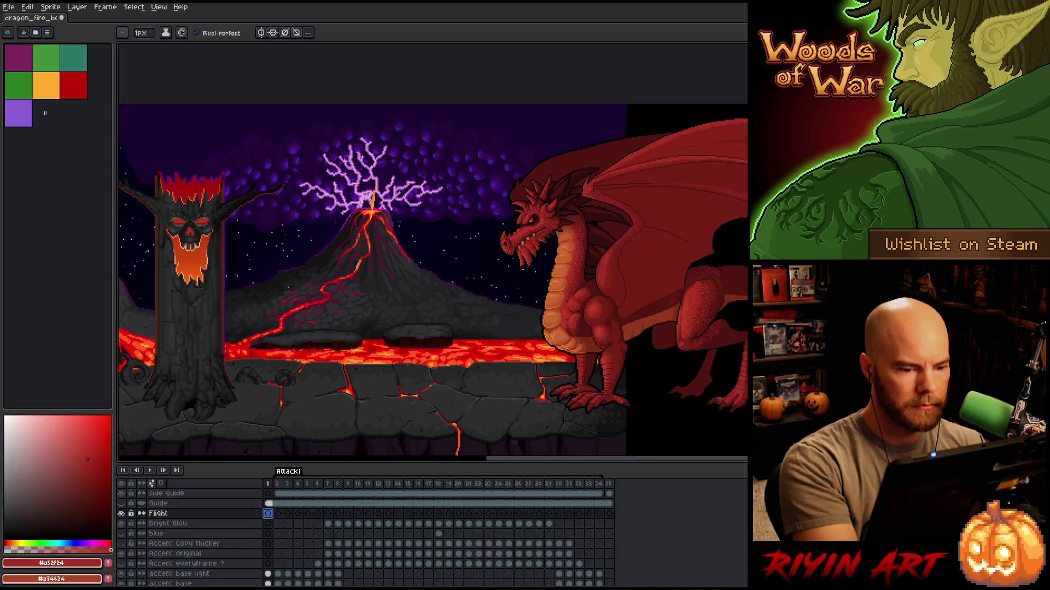
Undo the stray red stroke and reposition the small dragon sketch beside the volcano.
key("ctrl+z")
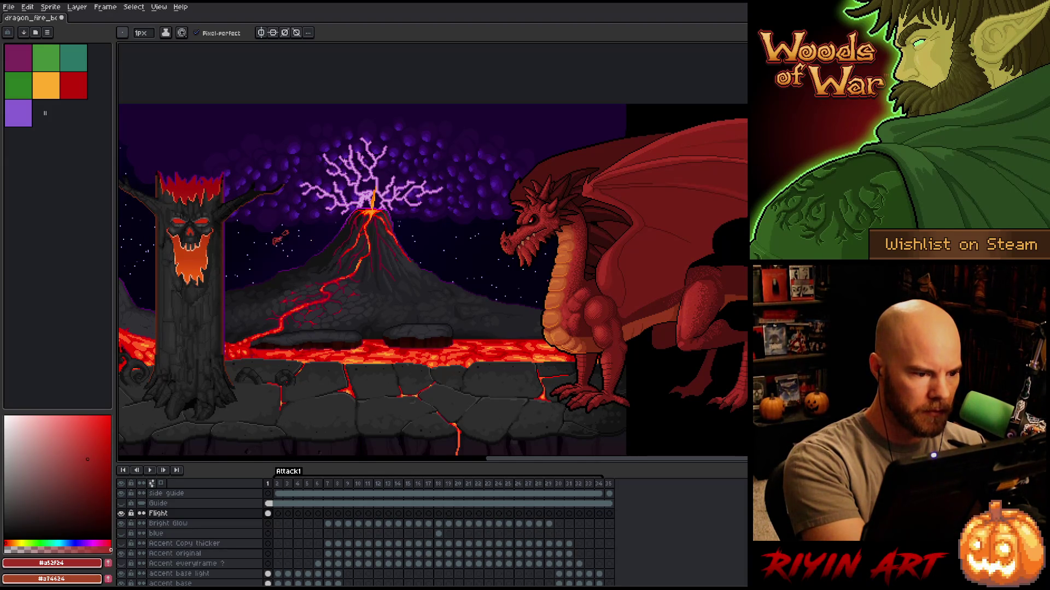
key("m")
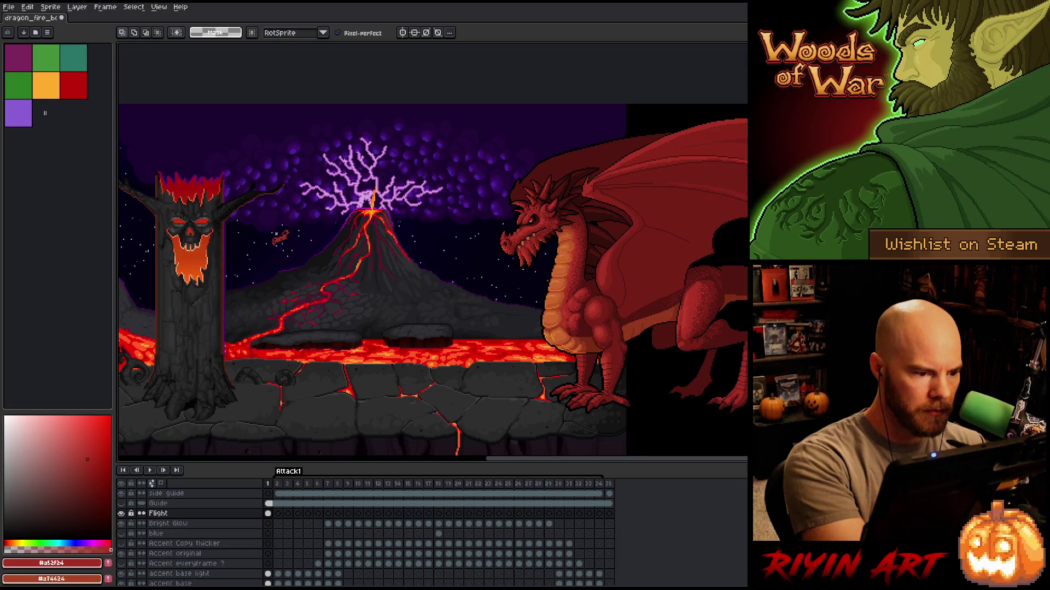
left_click(282, 249)
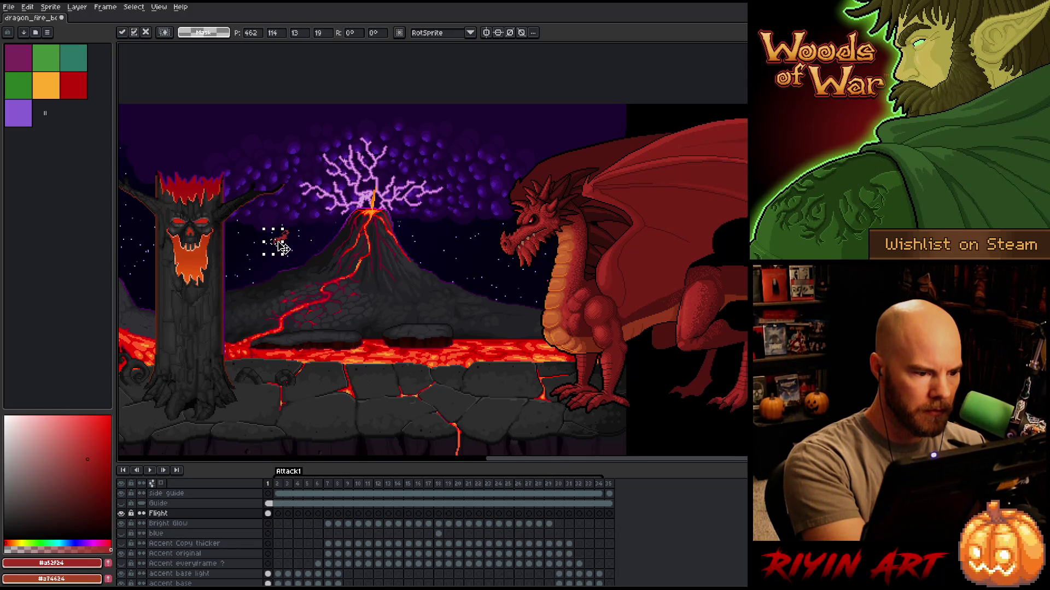
left_click(291, 236)
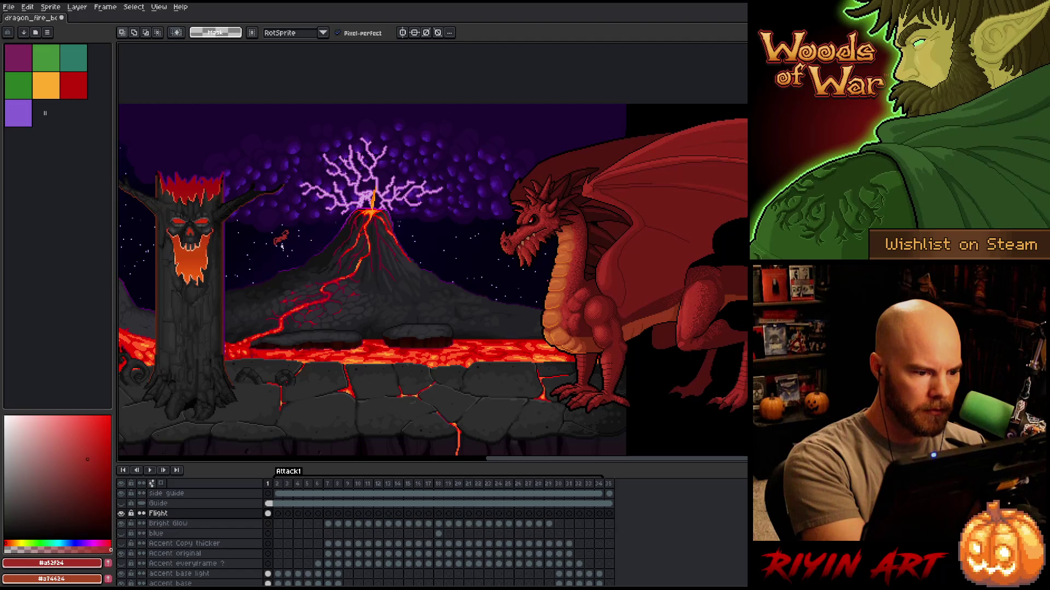
left_click(277, 247)
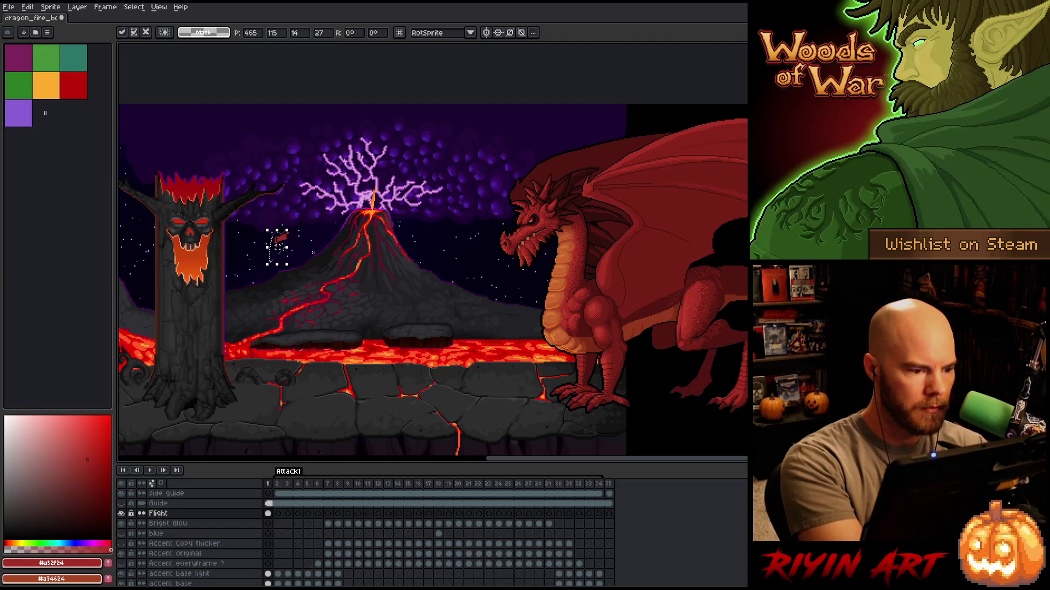
key("b")
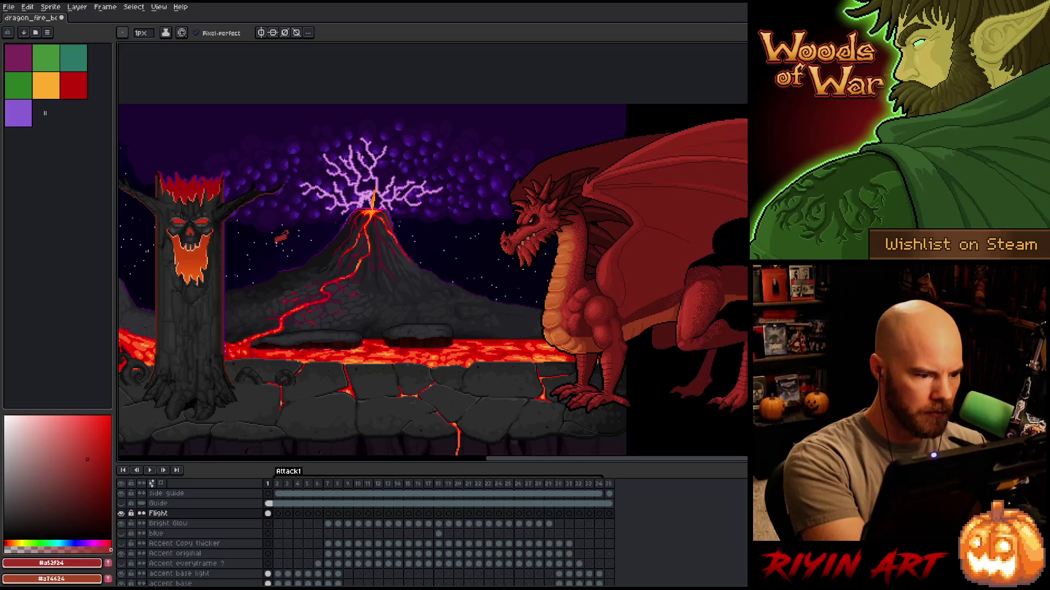
Touch up the tiny dragon silhouette with the Eraser and Pencil.
key("e")
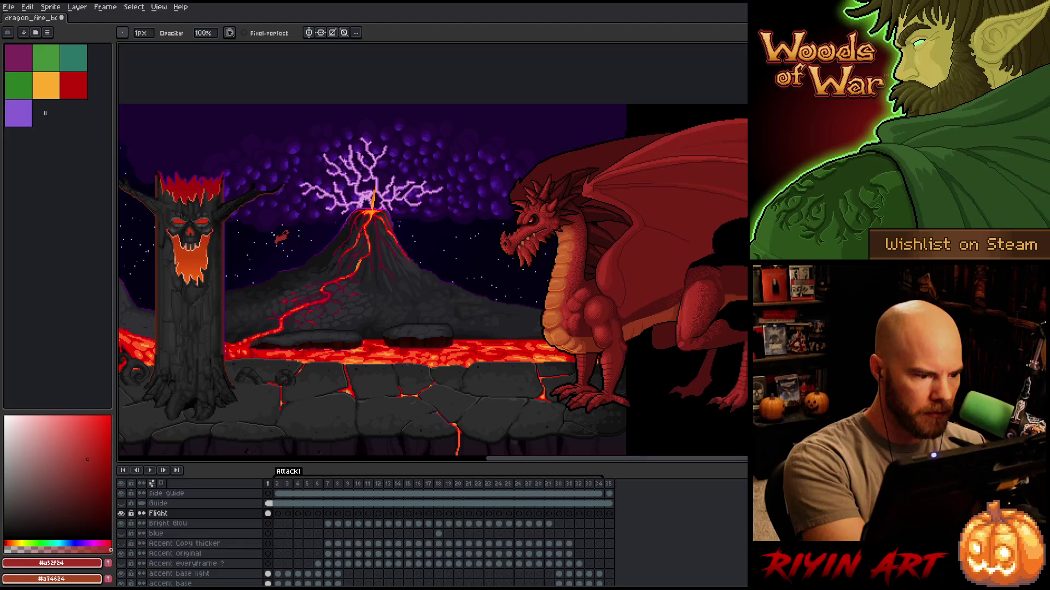
key("b")
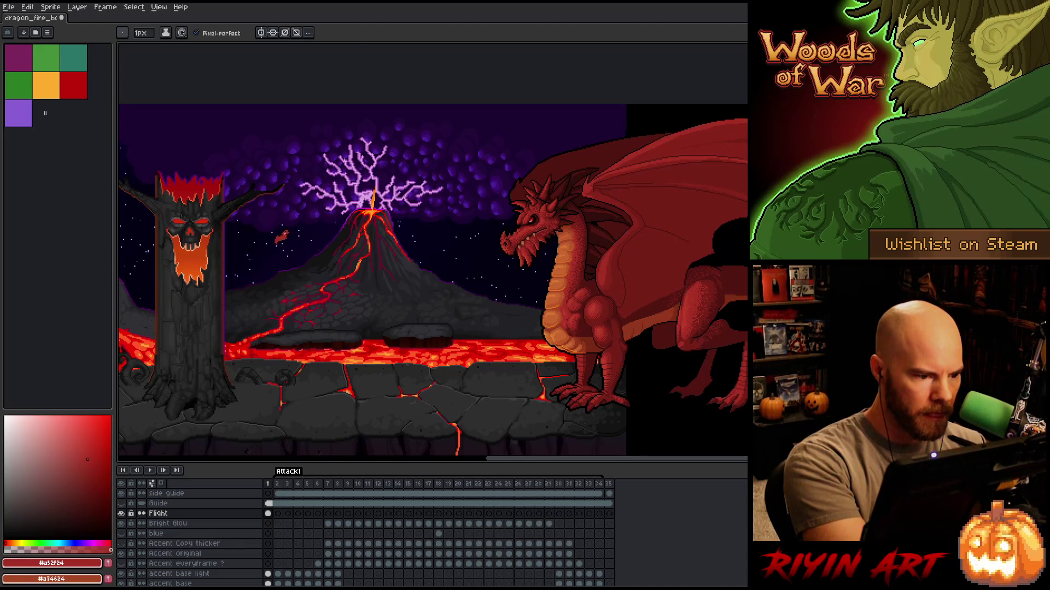
key("e")
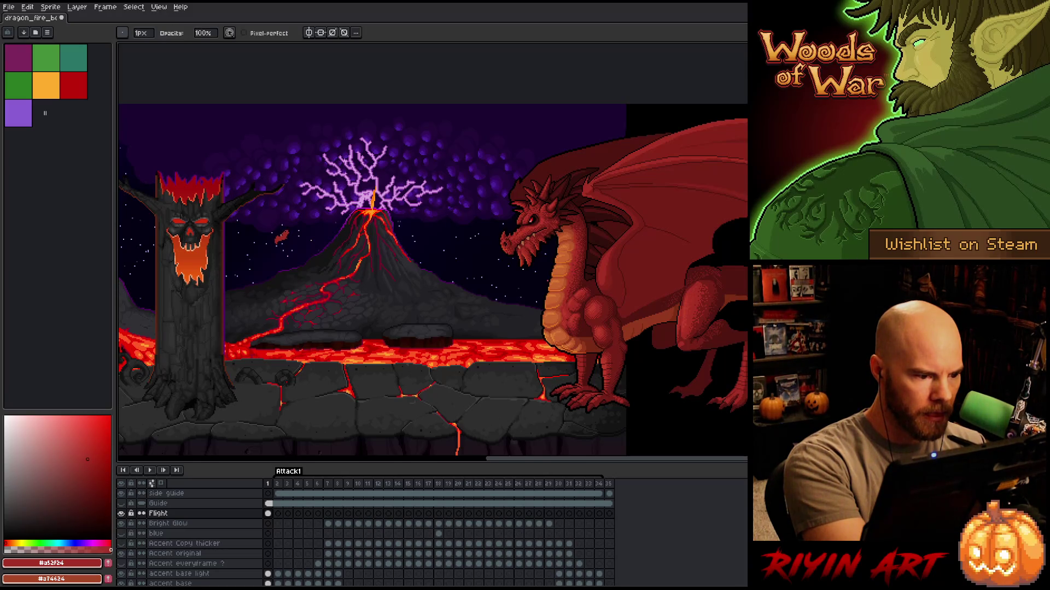
key("b")
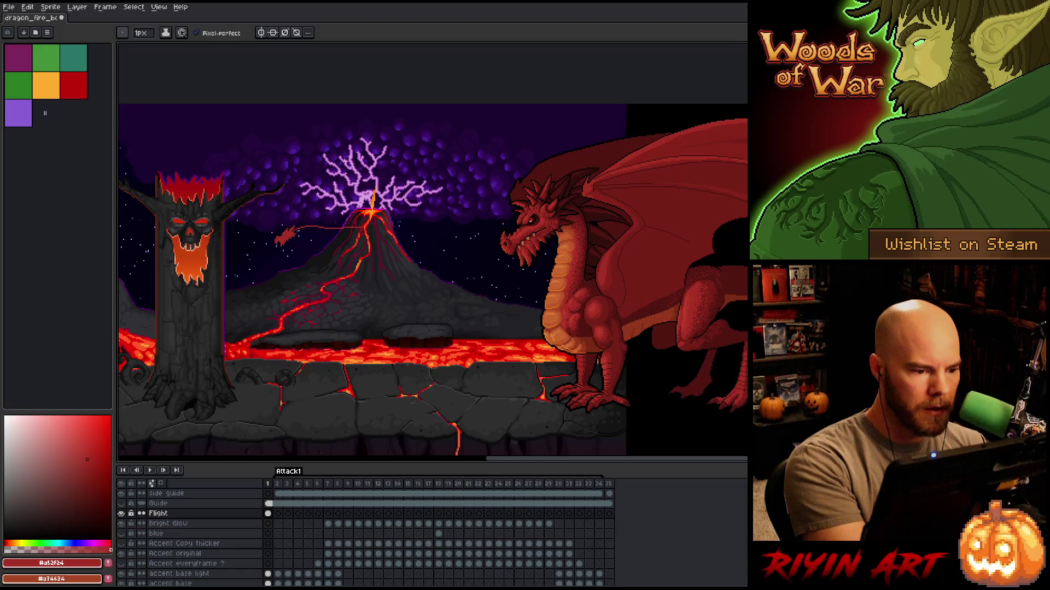
Lasso-select the small dragon sketch, then deselect and return to the Pencil.
key("q")
mouse_move(298, 224)
left_mouse_down()
mouse_move(371, 219)
mouse_move(347, 240)
mouse_move(298, 232)
left_mouse_up()
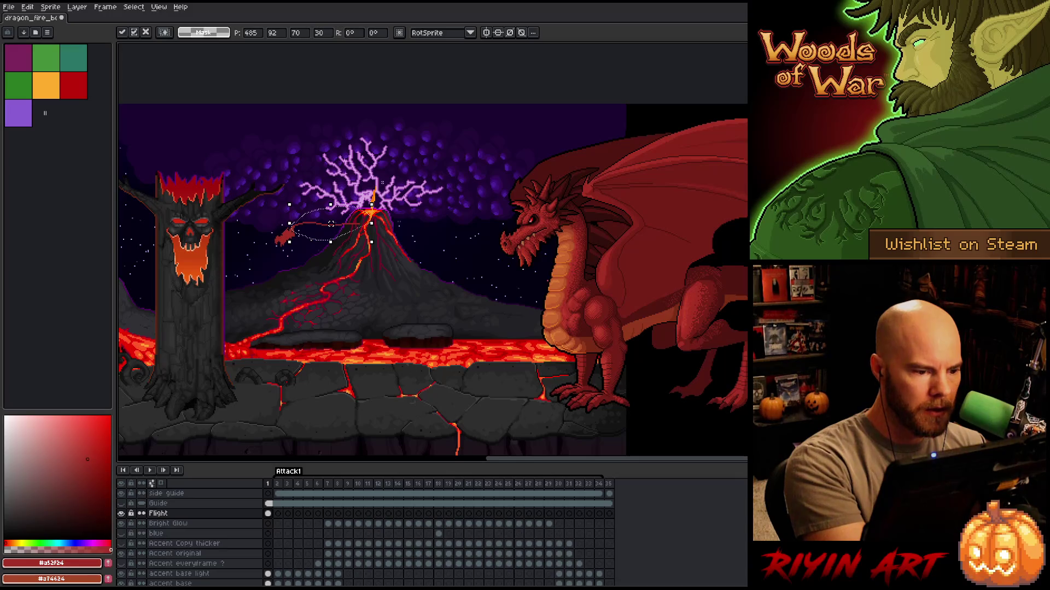
key("ctrl+d")
key("b")
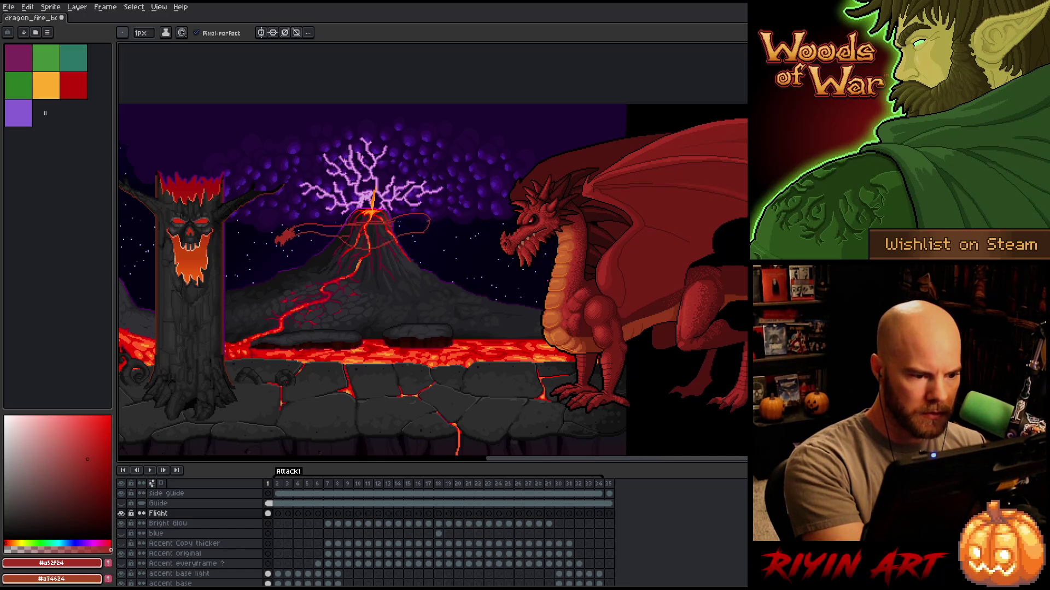
Fill a long red shape across the volcano top and adjust its lower edge.
left_click_drag(421, 216, 429, 222)
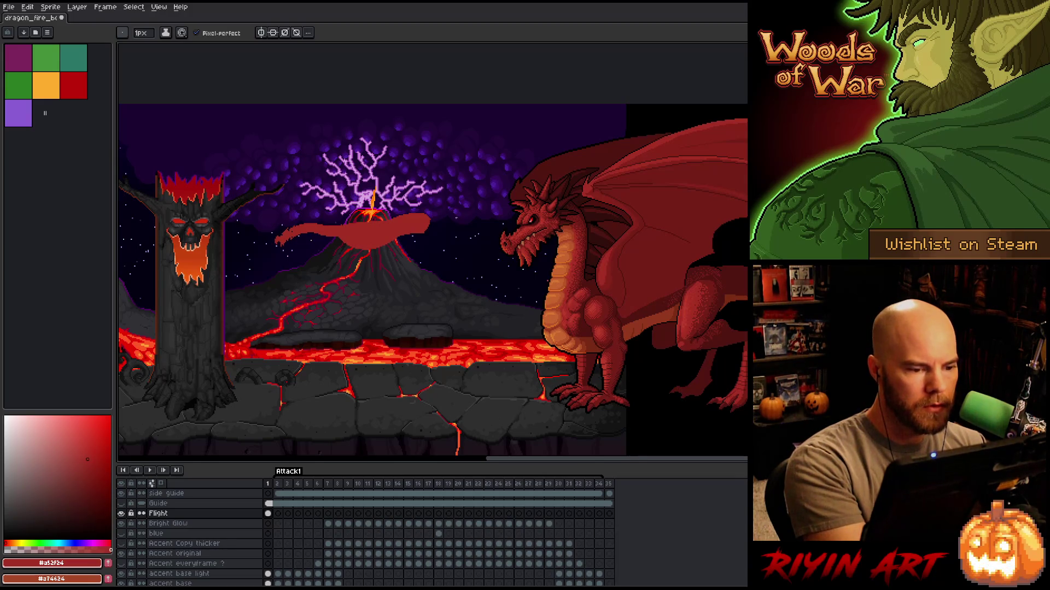
key("m")
mouse_move(429, 228)
left_mouse_down()
mouse_move(324, 252)
mouse_move(418, 269)
left_mouse_up()
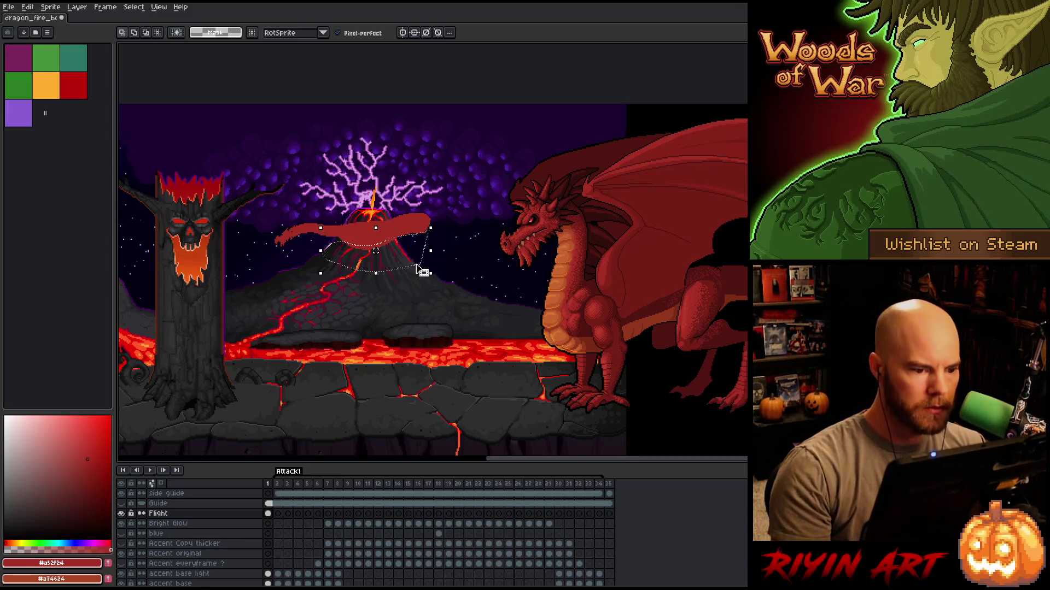
key("ctrl+d")
key("b")
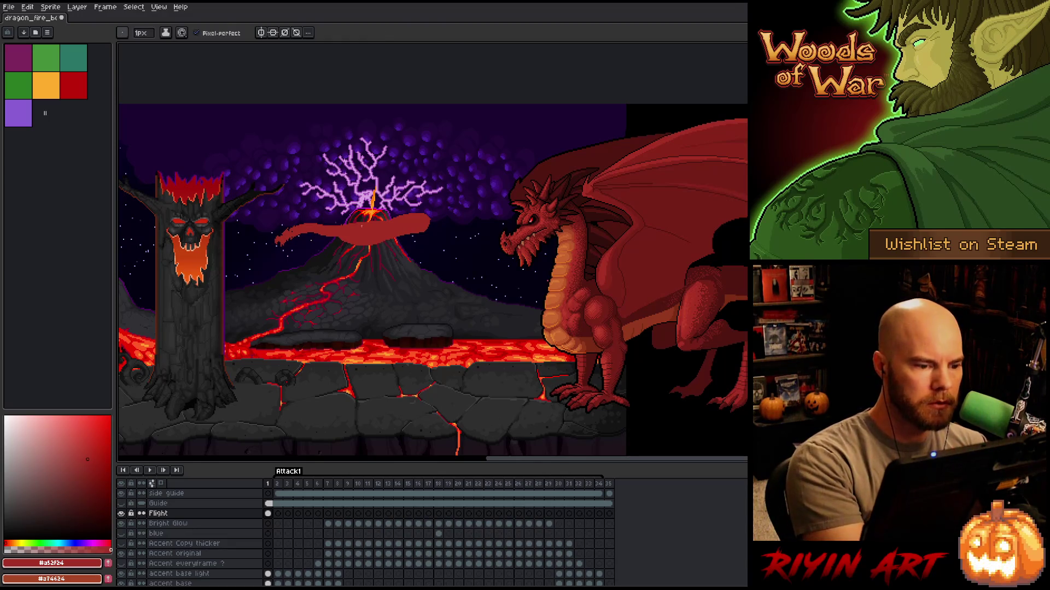
Refine the red shape's edges with the Eraser and Pencil.
key("e")
key("b")
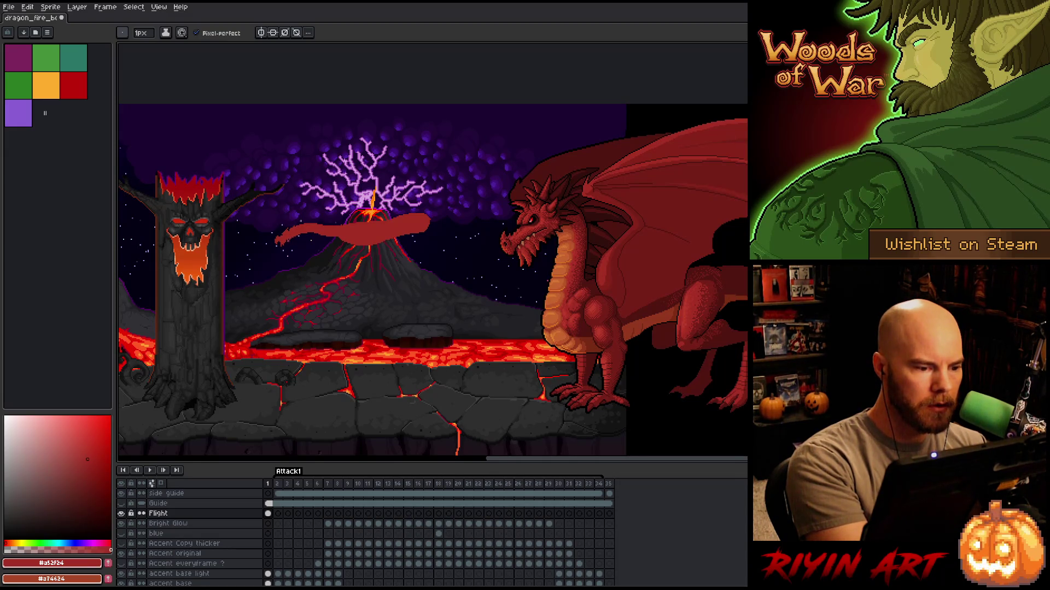
key("e")
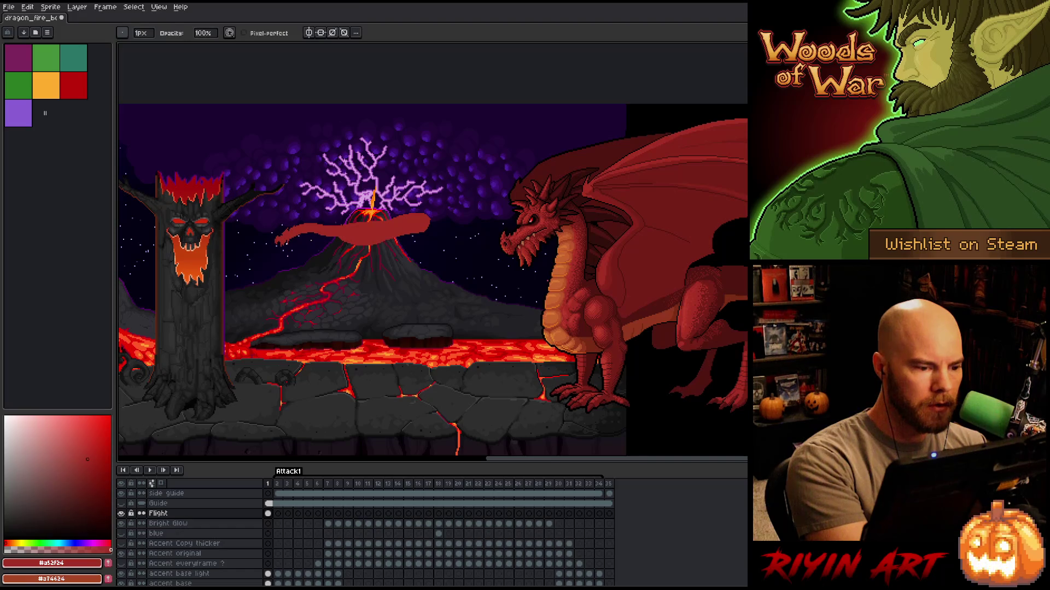
key("b")
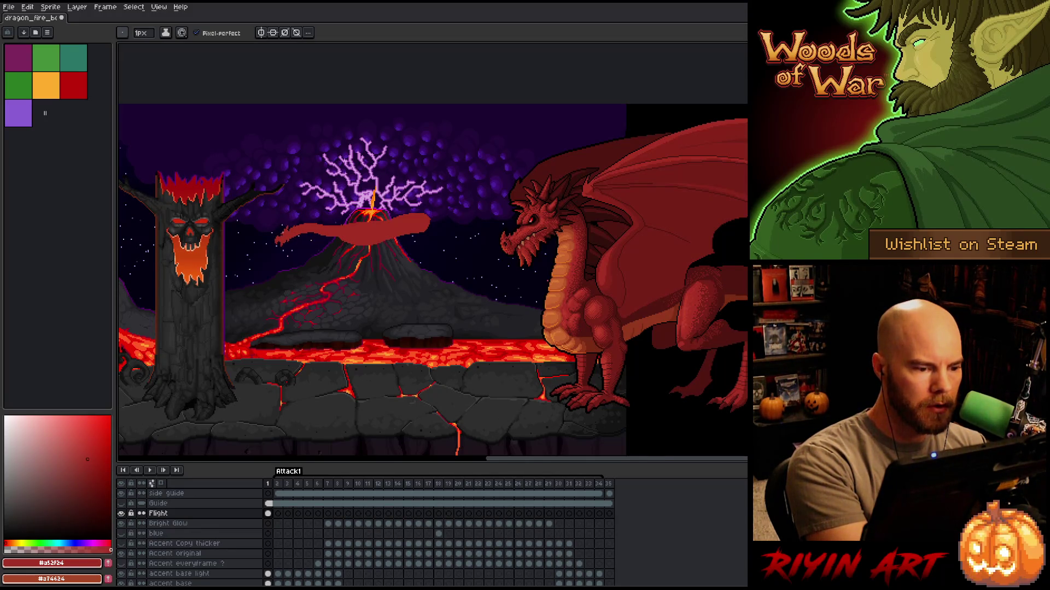
Erase touch-ups, then lasso and transform the red Flight shape over the volcano.
key("e")
key("b")
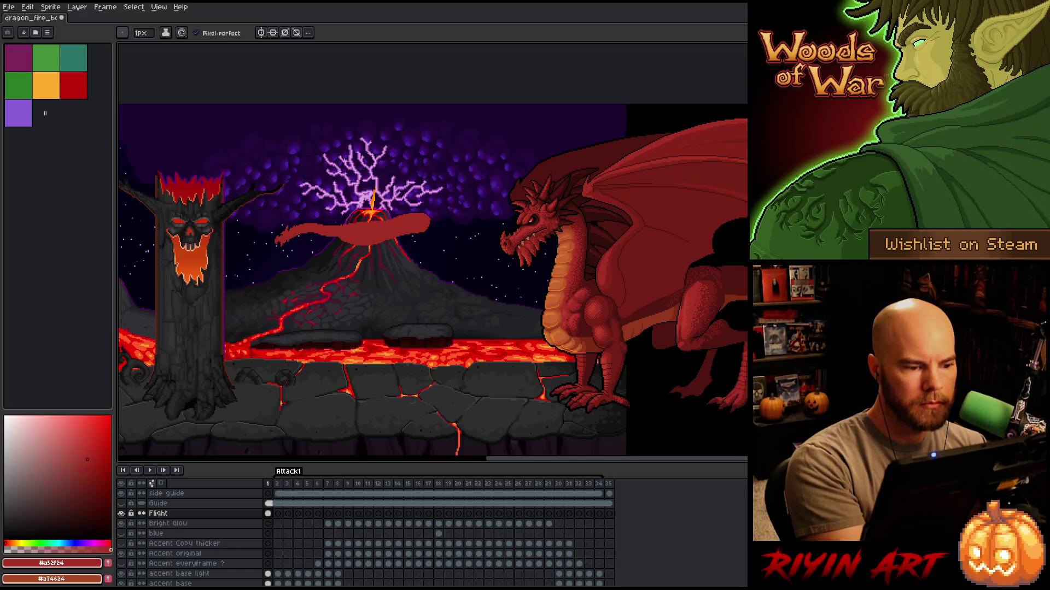
key("e")
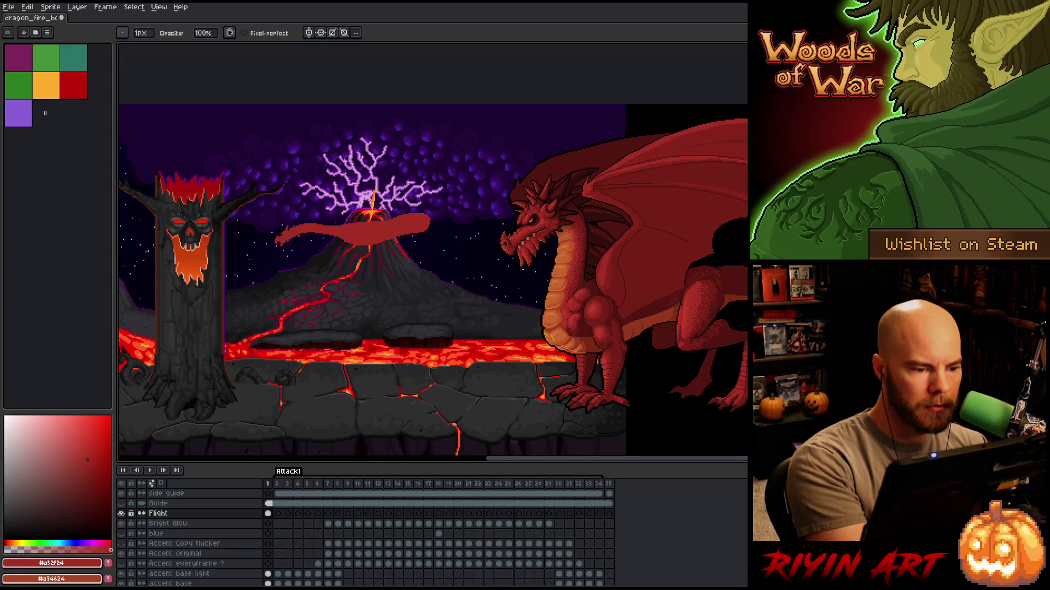
key("e")
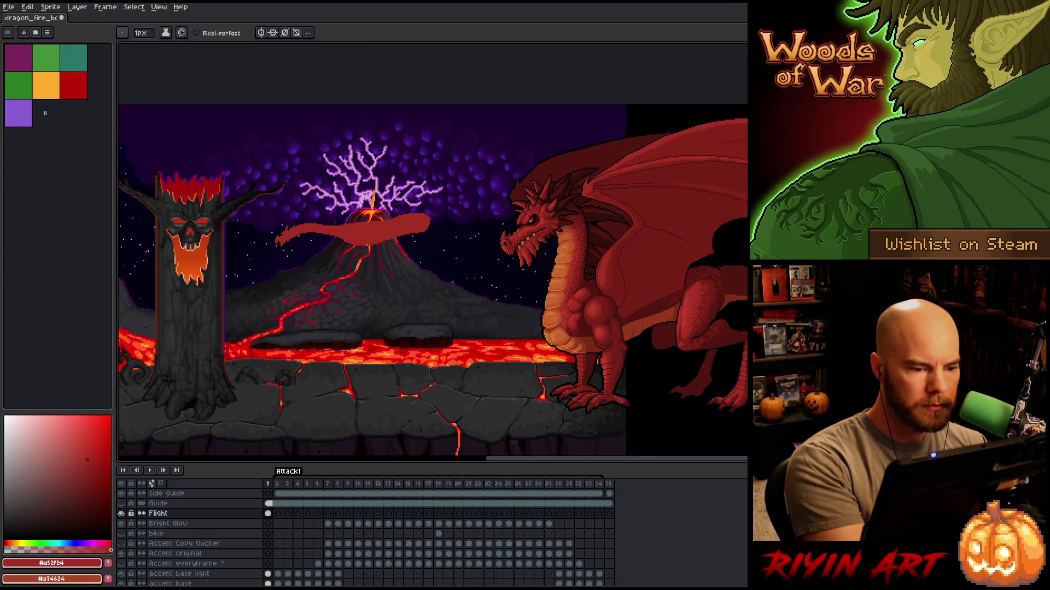
key("q")
mouse_move(451, 252)
left_mouse_down()
mouse_move(432, 197)
mouse_move(372, 268)
mouse_move(437, 273)
left_mouse_up()
left_click(415, 229)
key("Return")
key("b")
Lasso an area over the volcano top, deselect it, and sample the dragon's dark red.
key("q")
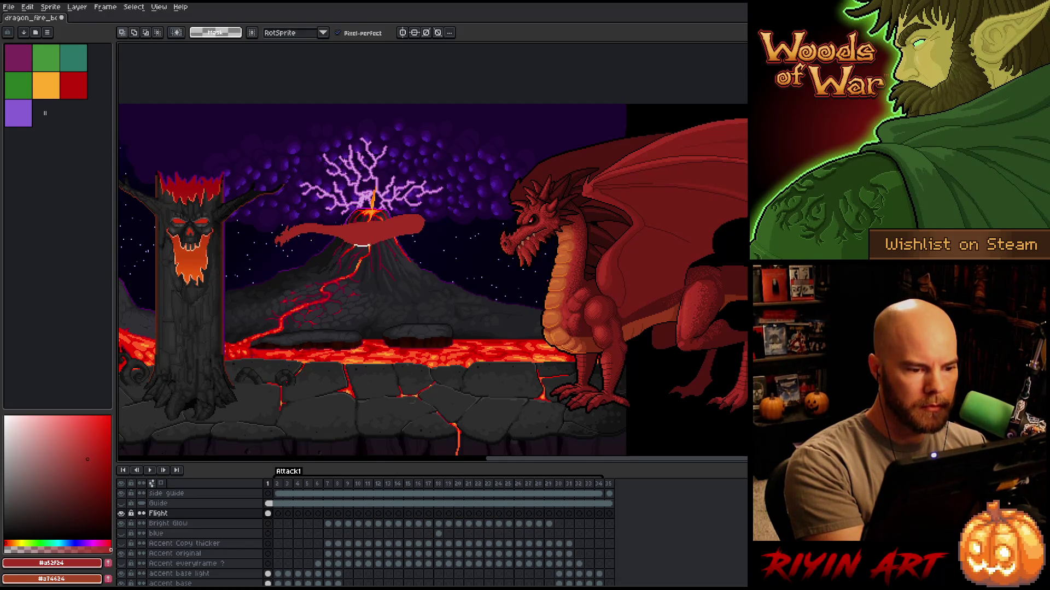
mouse_move(352, 248)
left_mouse_down()
mouse_move(408, 232)
mouse_move(431, 265)
mouse_move(440, 254)
mouse_move(405, 282)
left_mouse_up()
key("ctrl+d")
key("b")
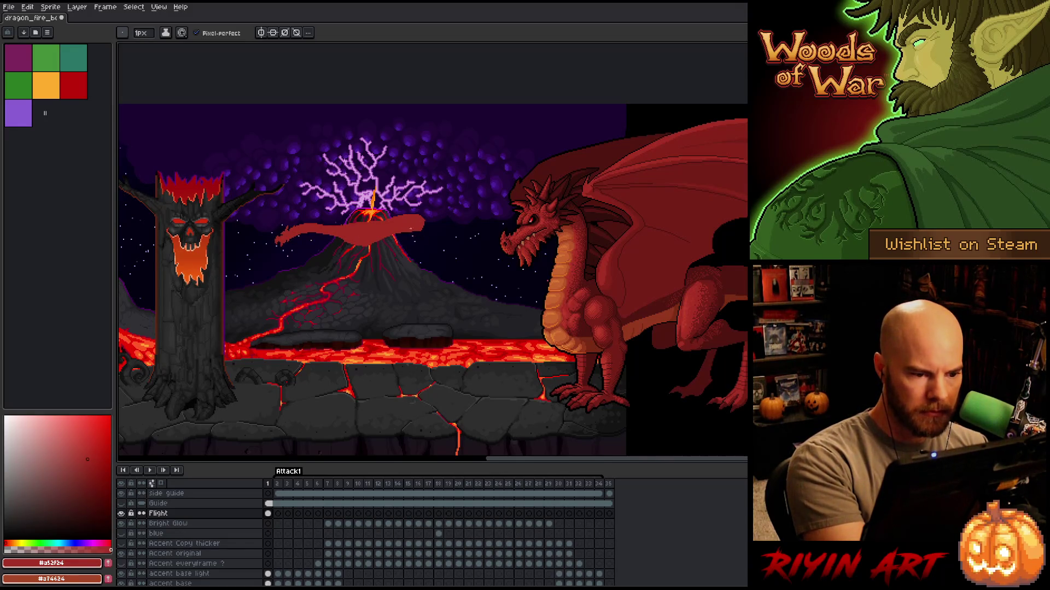
key("i")
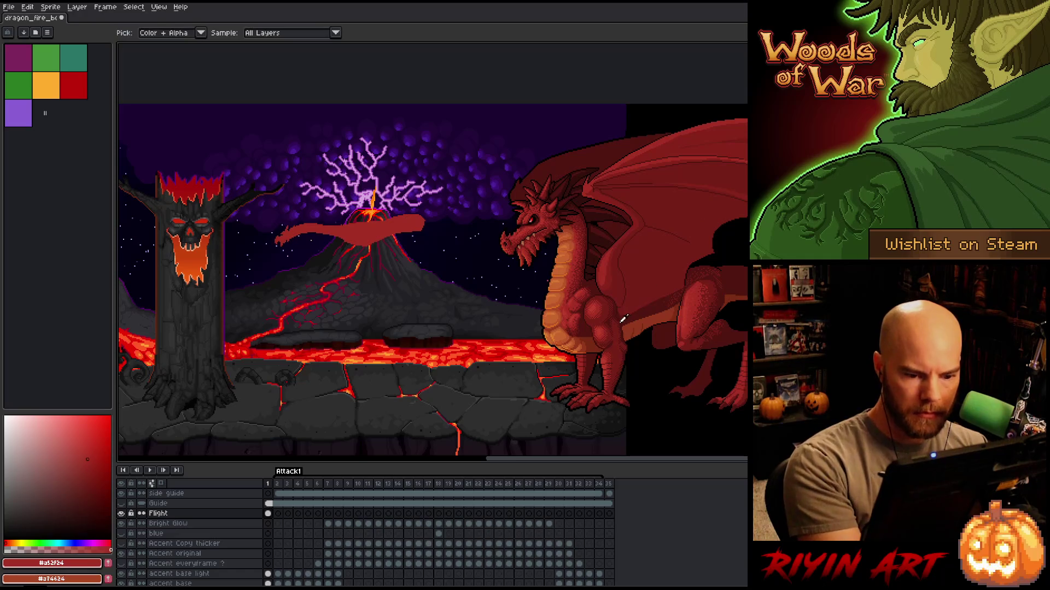
left_click(619, 305)
key("b")
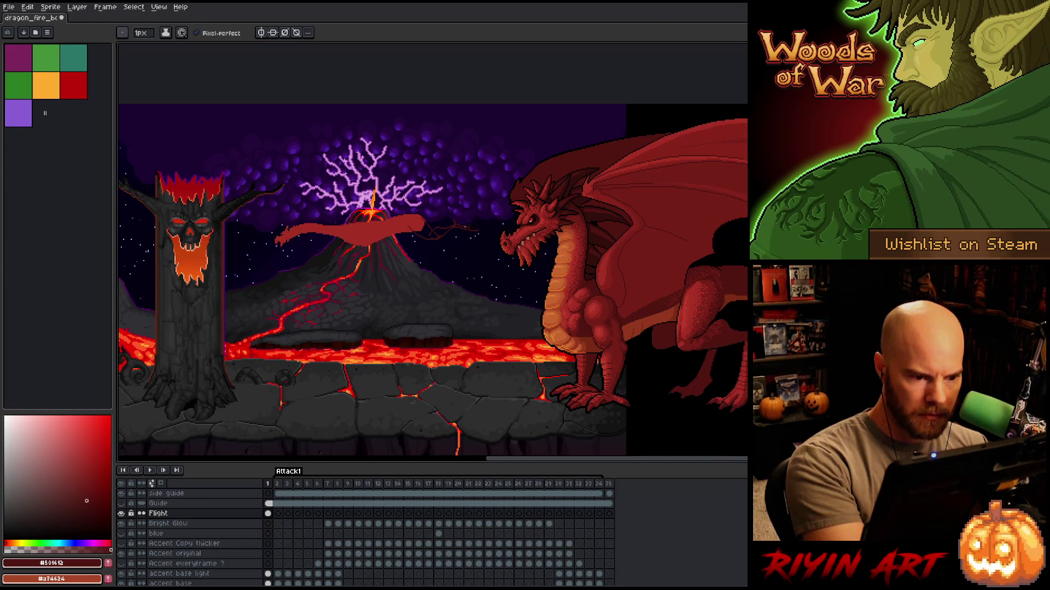
Extend the red shape's right end with dark red pixels and save with Ctrl+S.
key("e")
key("b")
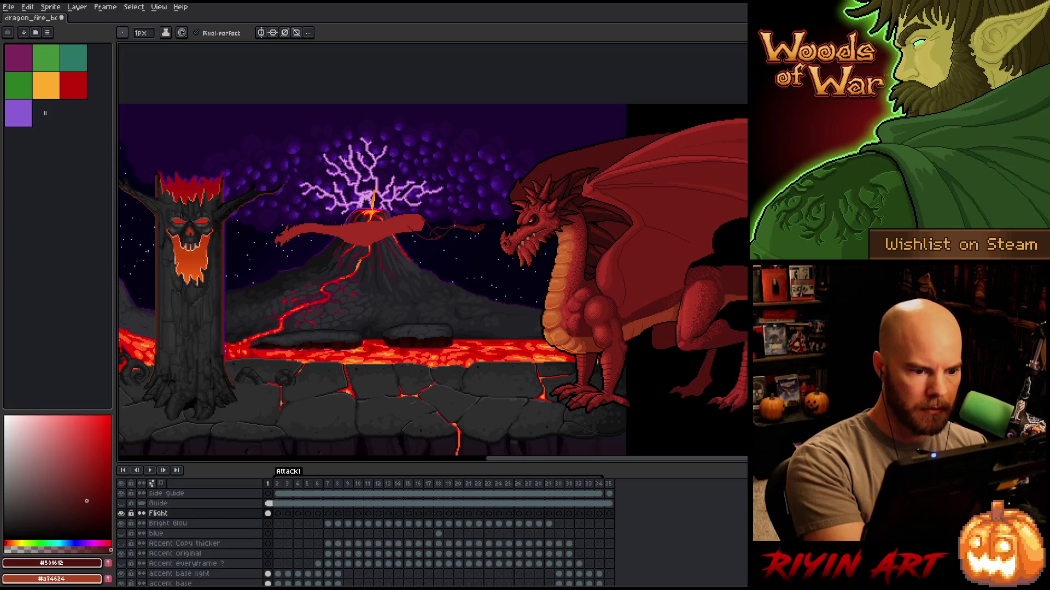
left_click_drag(437, 236, 411, 225)
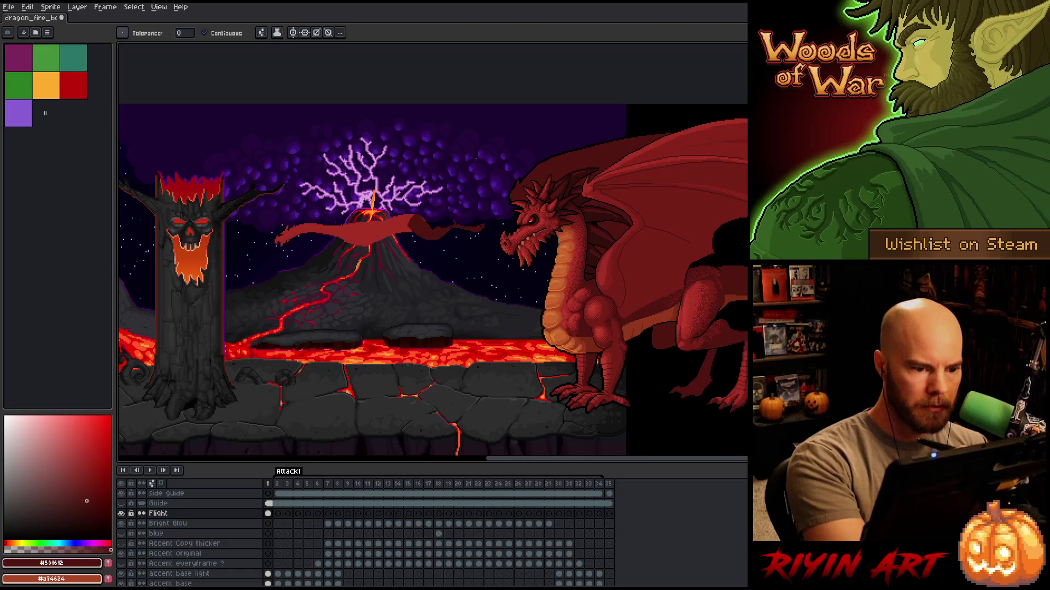
left_click_drag(432, 235, 454, 226)
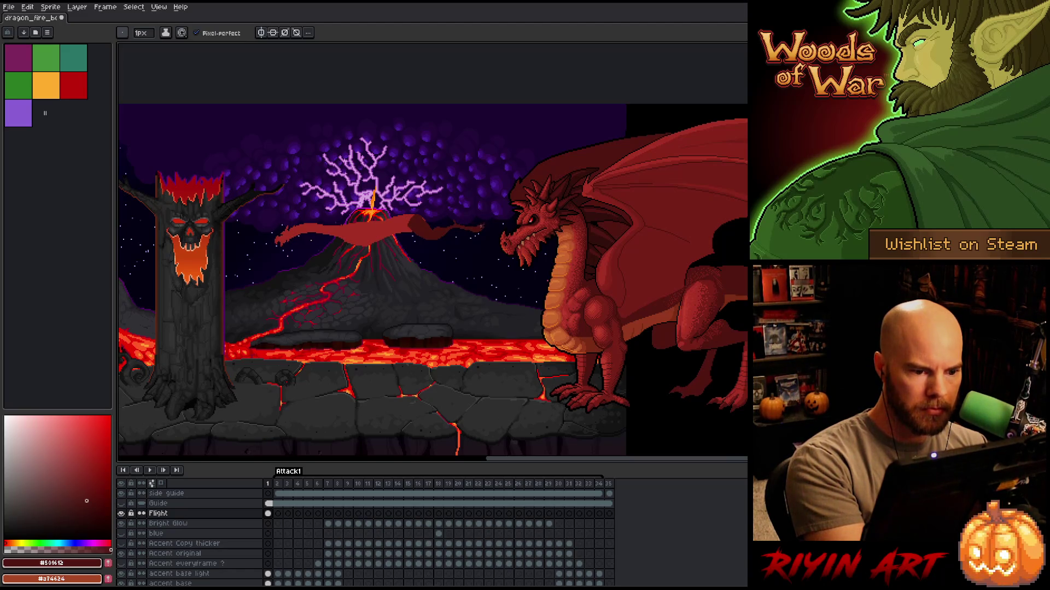
key("ctrl+s")
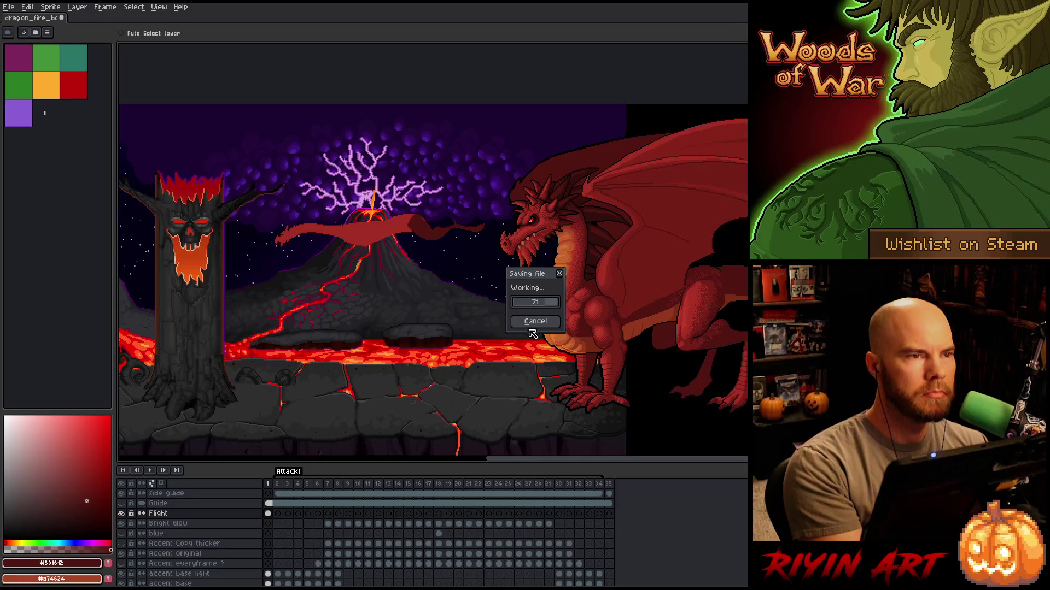
Confirm the save, then touch up the flying dragon's body and fill part darker.
left_click(531, 320)
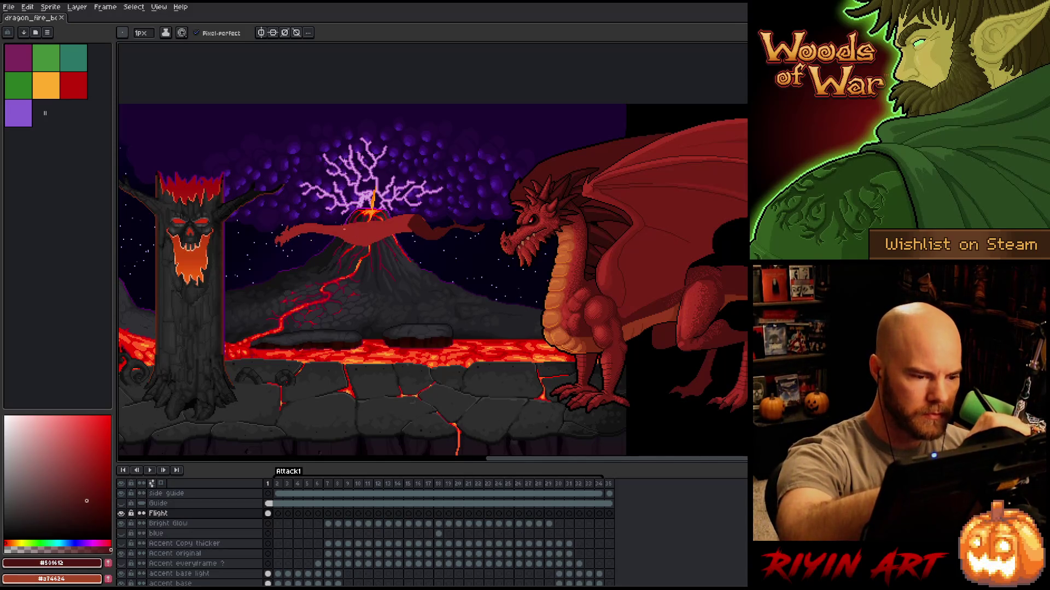
left_click(353, 232)
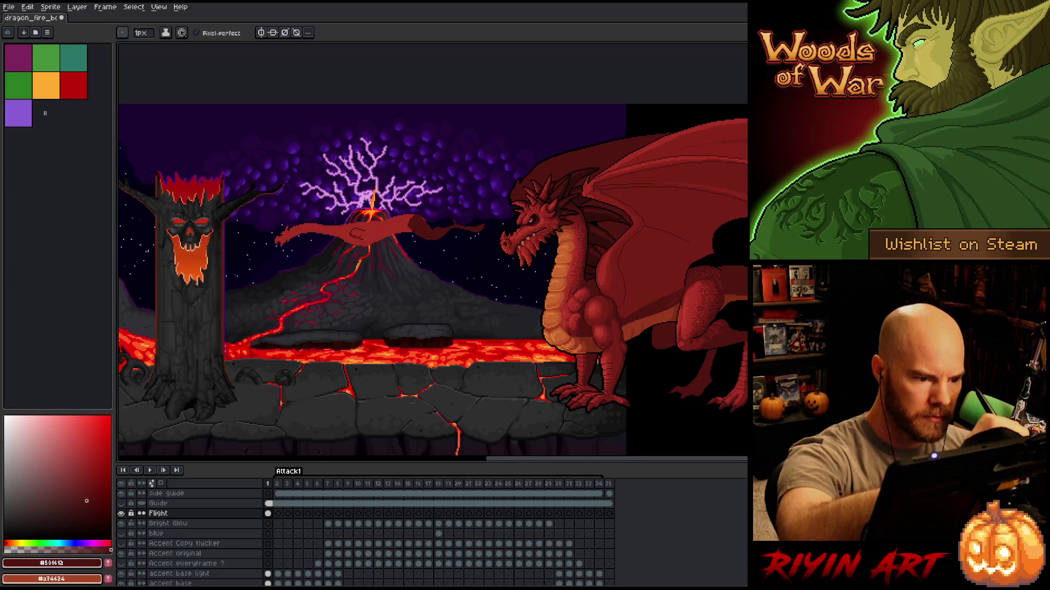
mouse_move(370, 238)
left_mouse_down()
mouse_move(356, 235)
mouse_move(371, 232)
left_mouse_up()
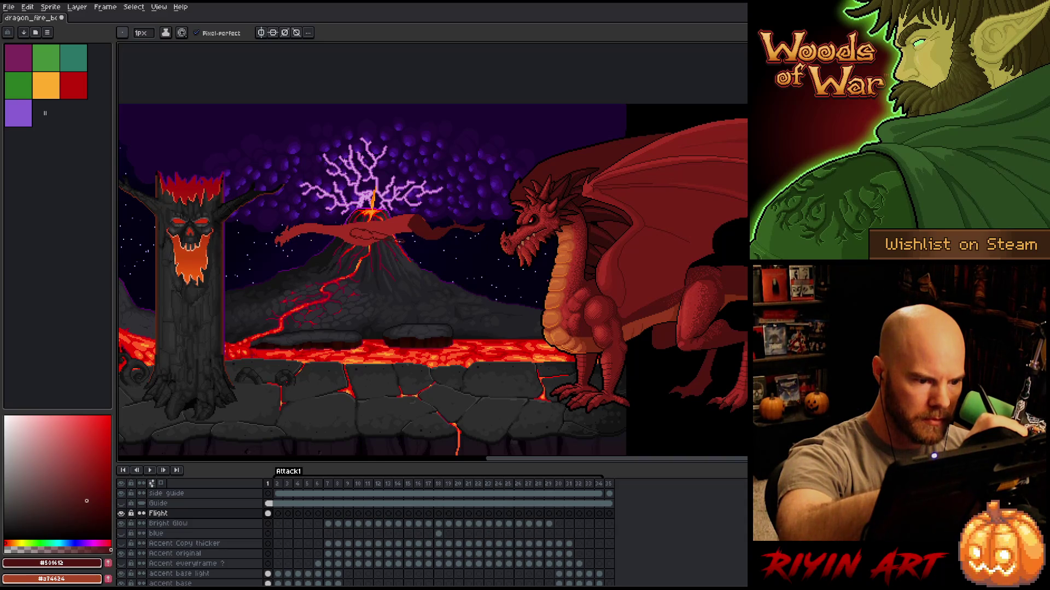
key("g")
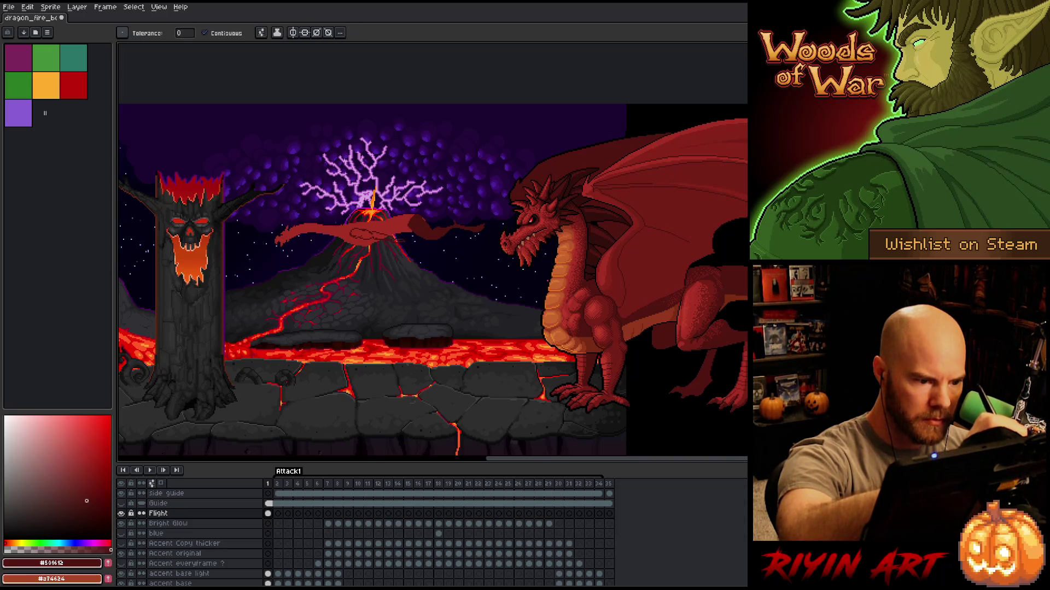
left_click(369, 234)
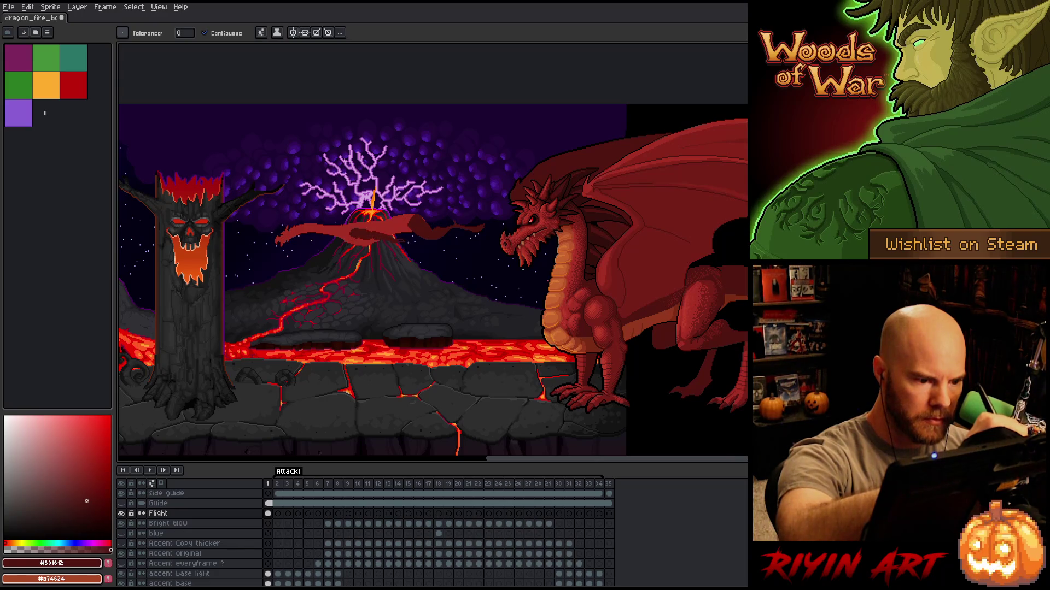
key("b")
key("e")
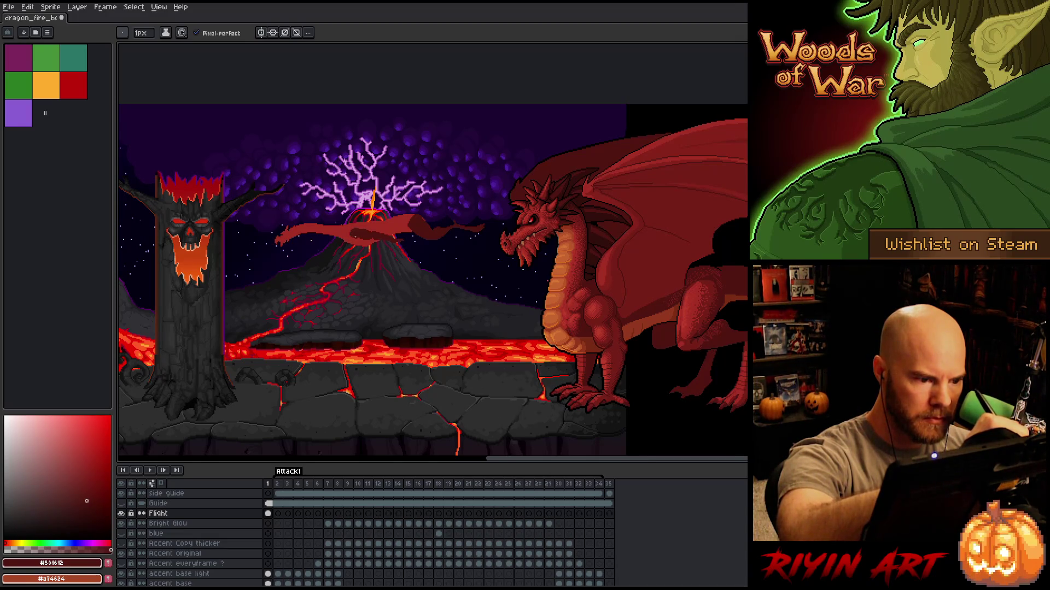
Pick mid red #a52f24 from the canvas and darker red #501612 for shading.
left_click(352, 236, "alt")
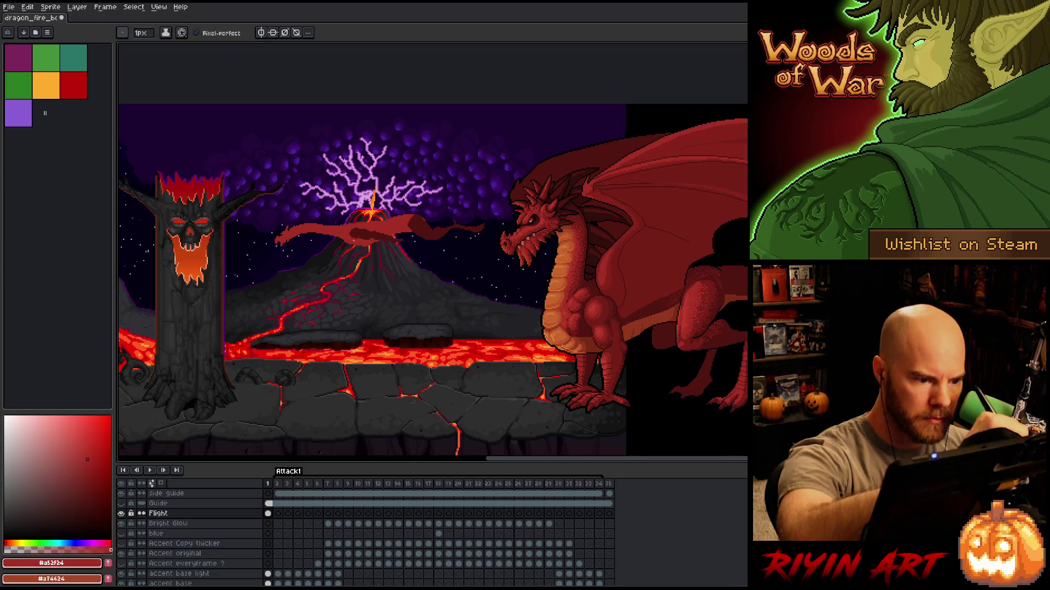
key("b")
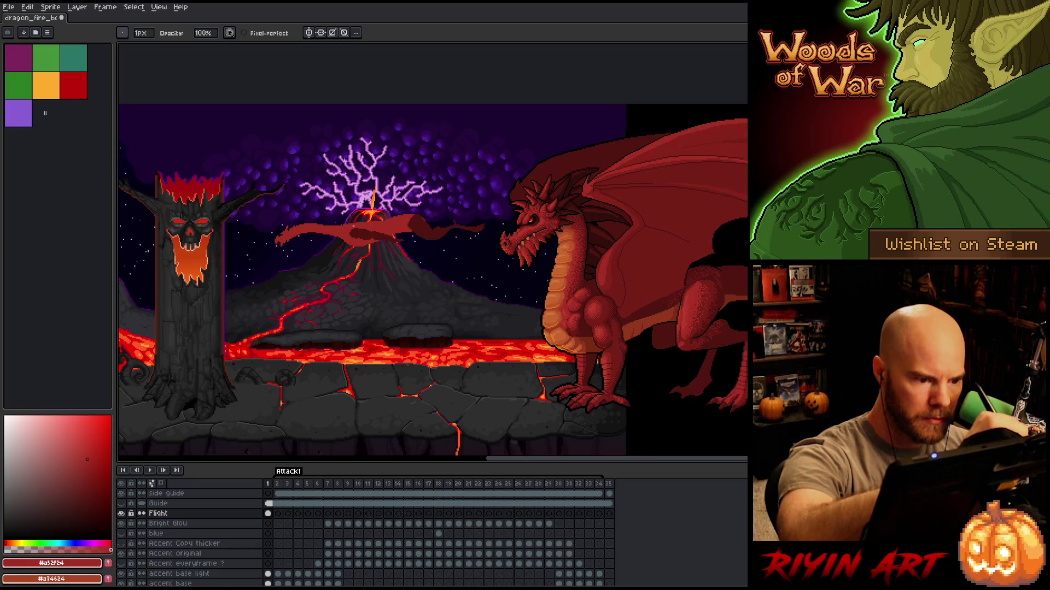
key("b")
key("b")
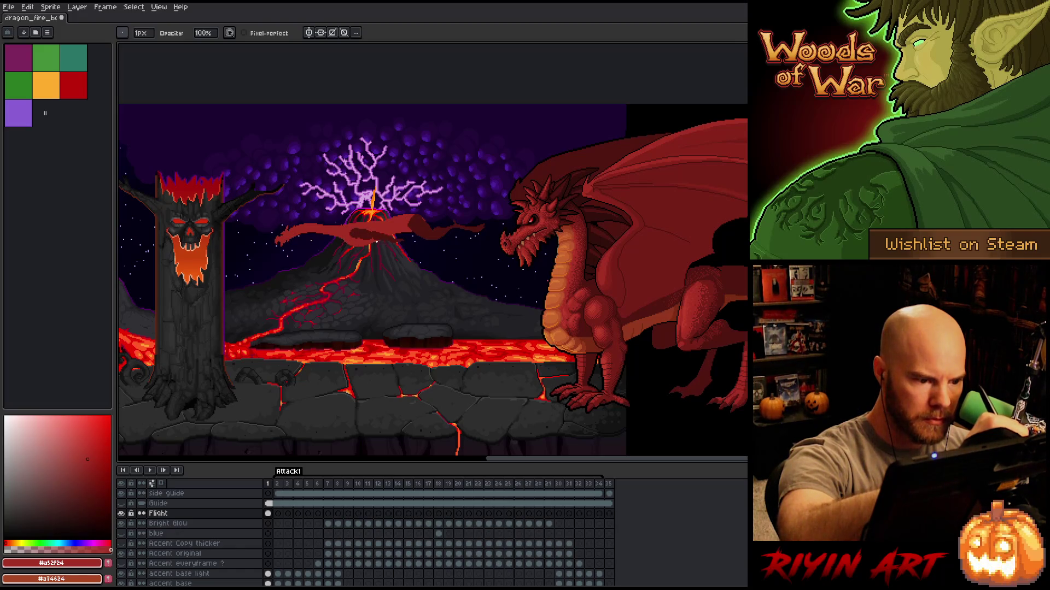
key("b")
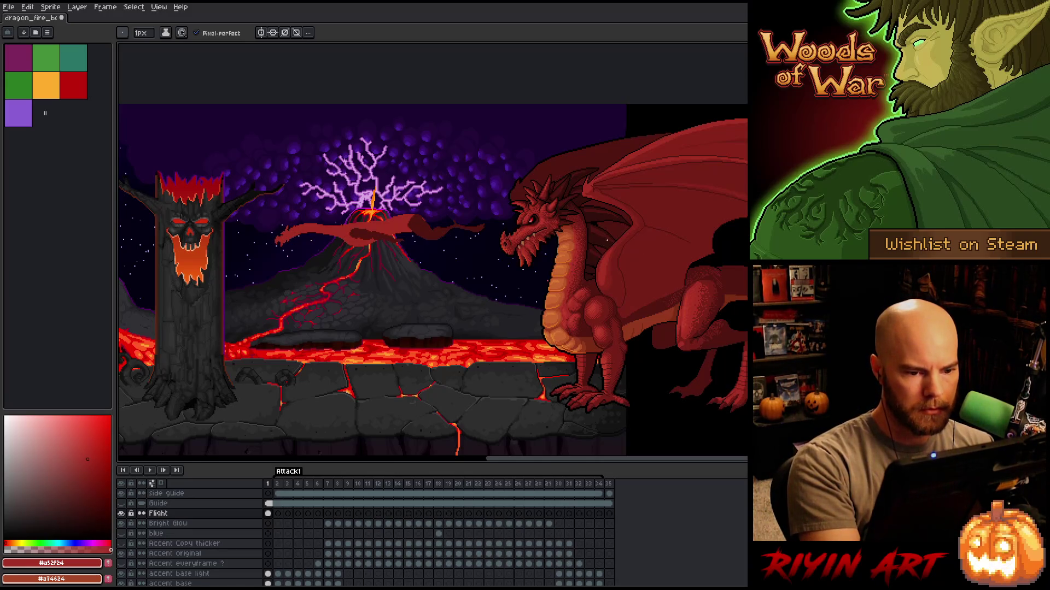
left_click(86, 501)
key("e")
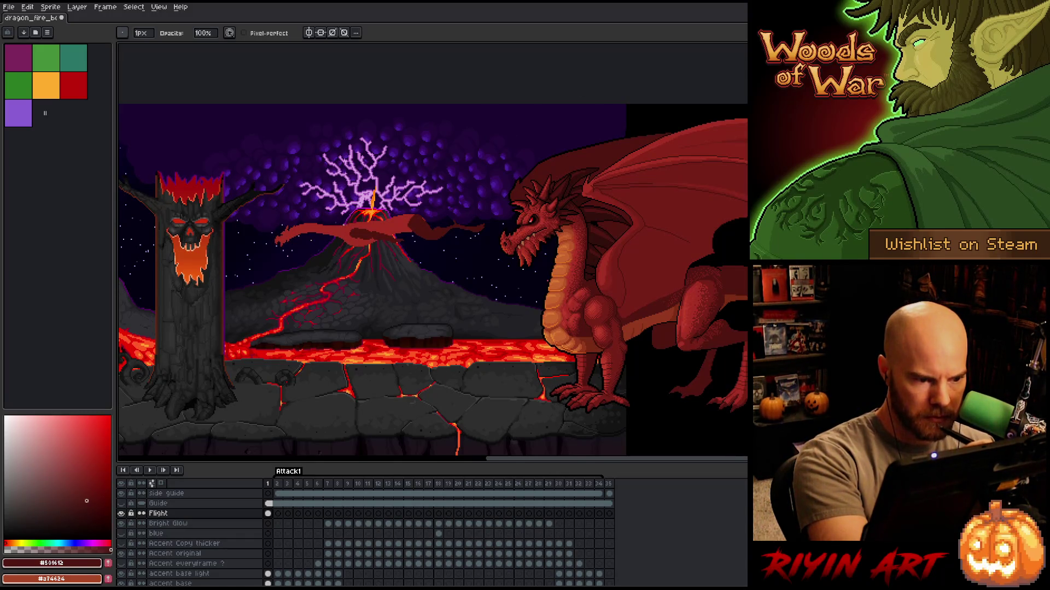
Magic-wand the flying dragon, sample dark red #761f18, deselect, and add a new layer above Flight.
key("w")
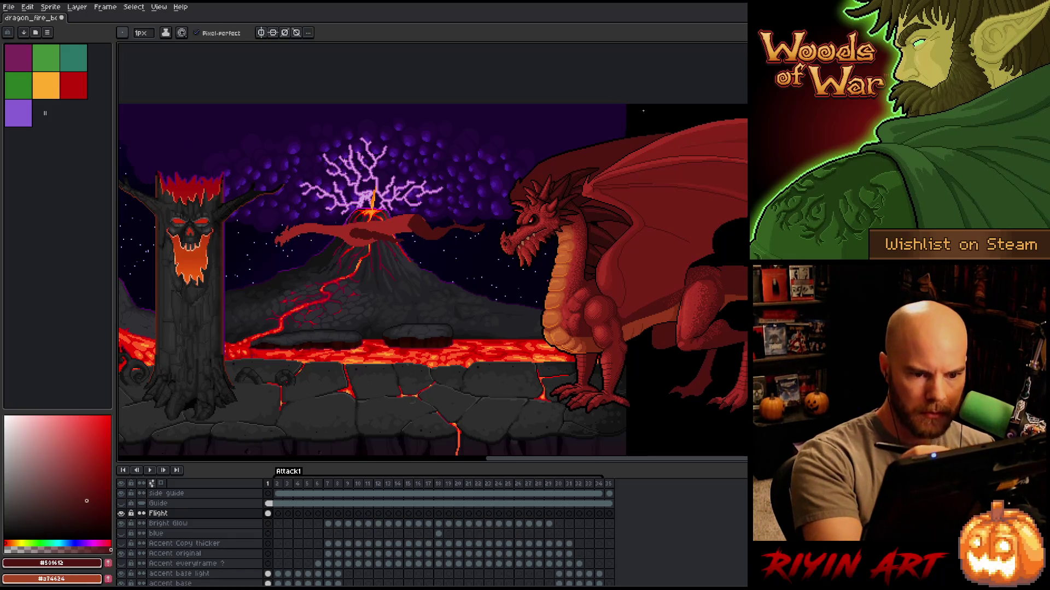
left_click(403, 182)
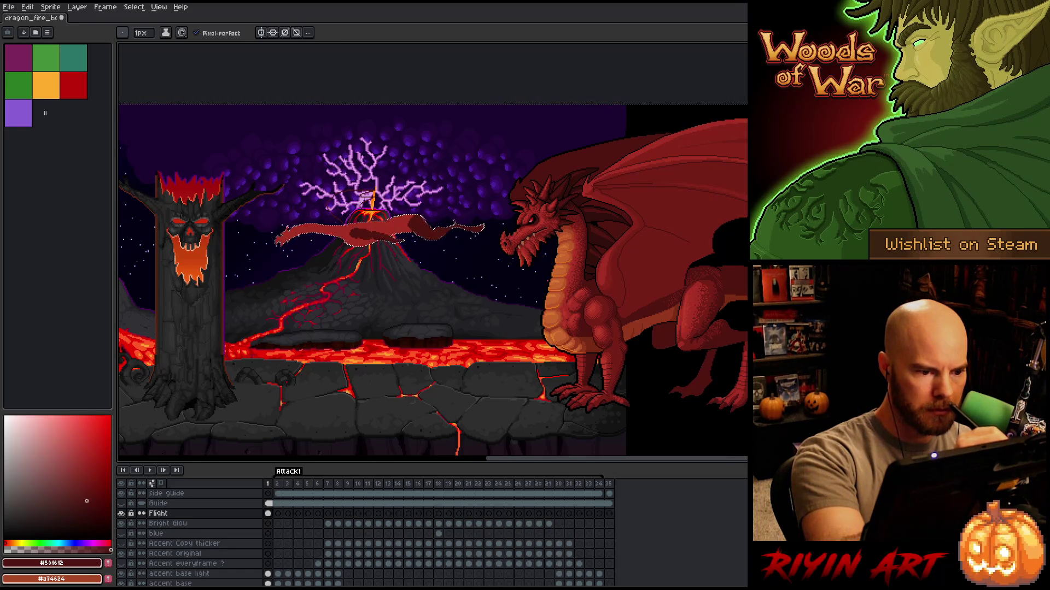
key("g")
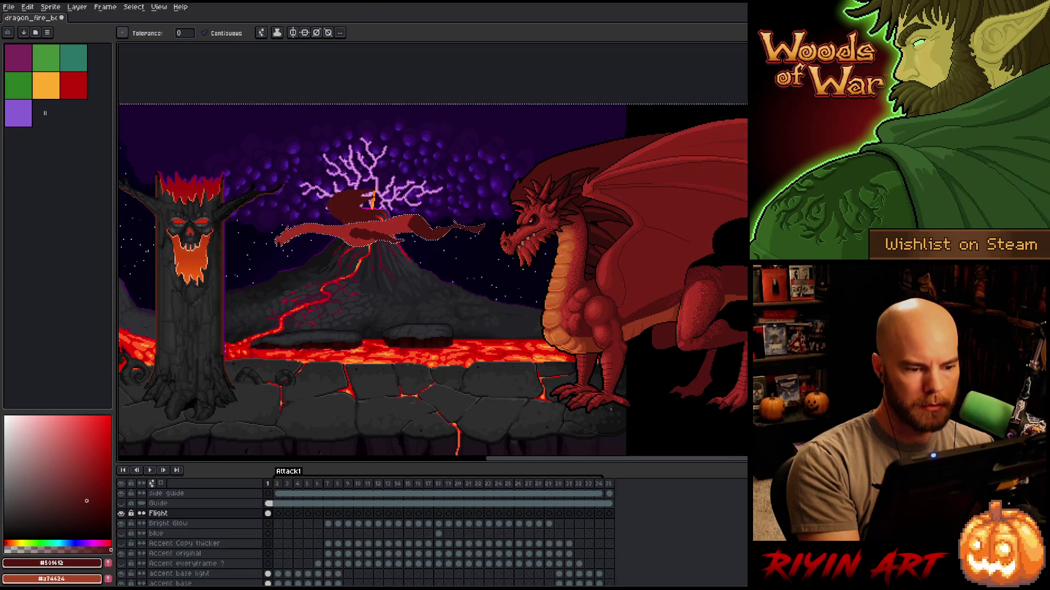
key("i")
left_click(571, 300)
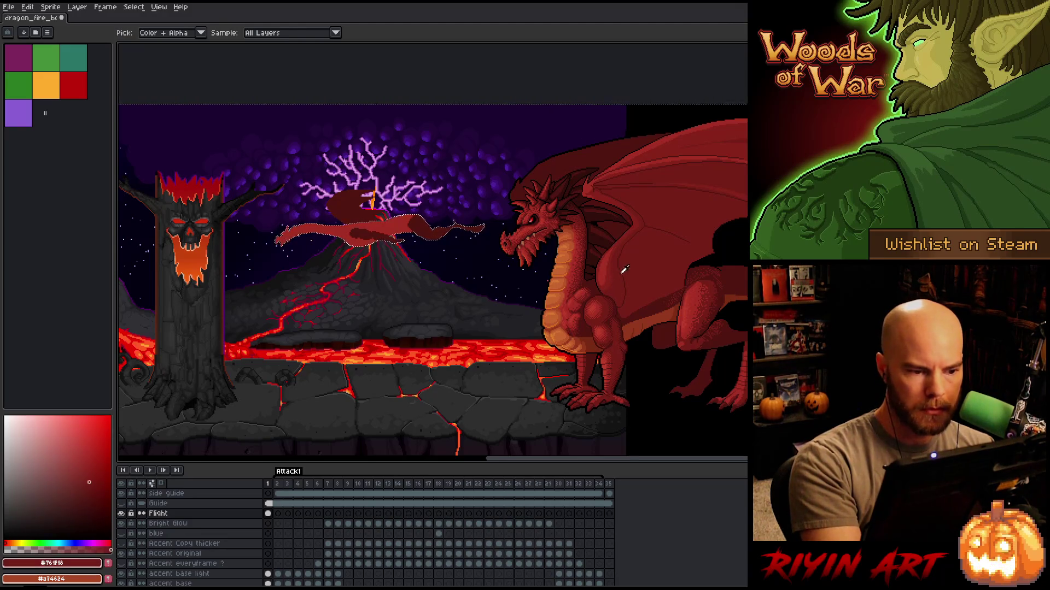
key("b")
key("ctrl+d")
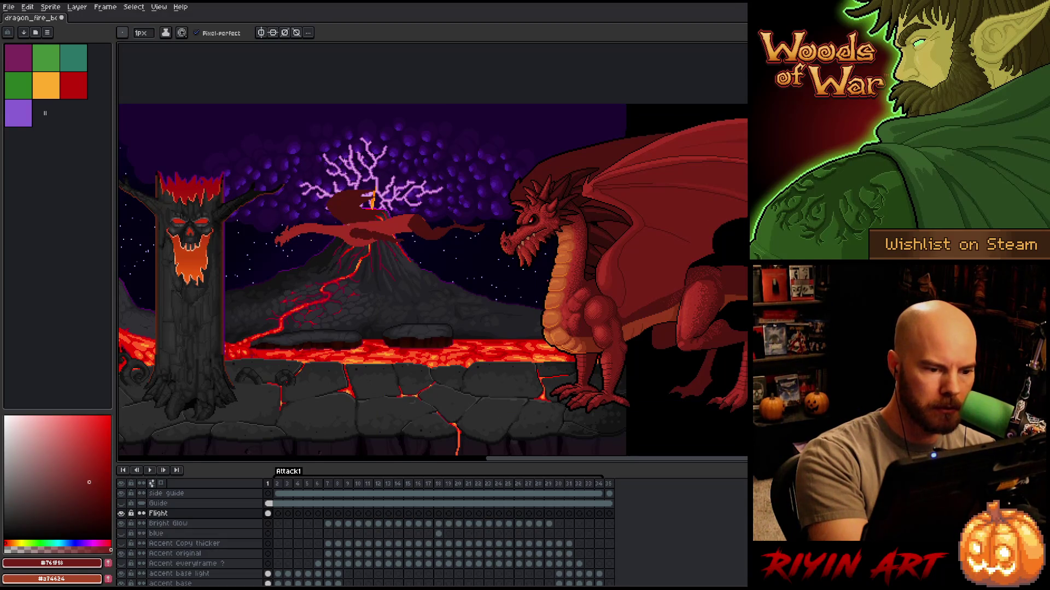
key("shift+n")
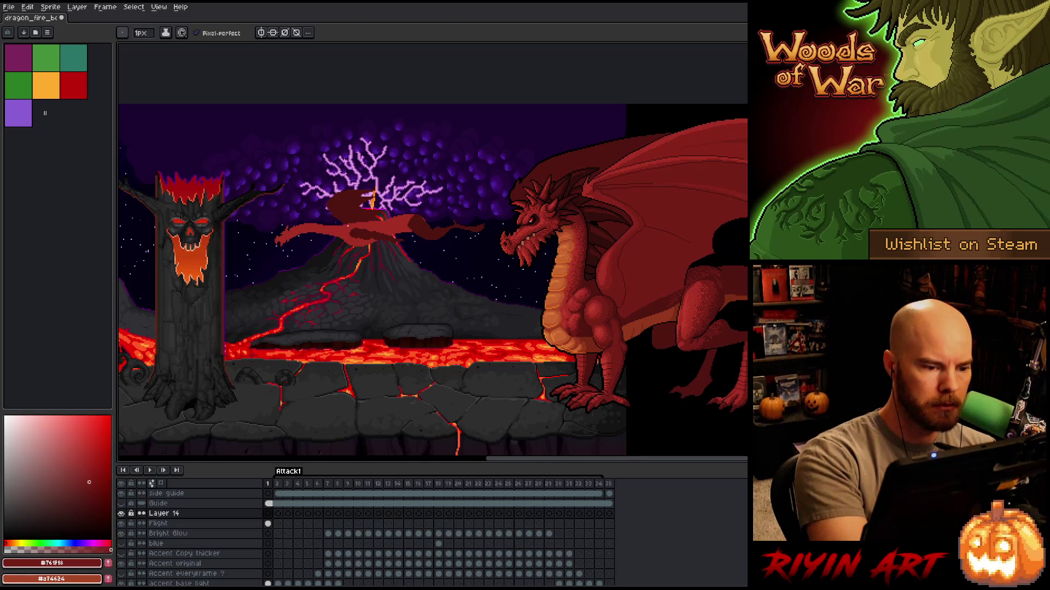
Paste the copied pixels into Layer 14 twice, undoing each paste.
key("ctrl+v")
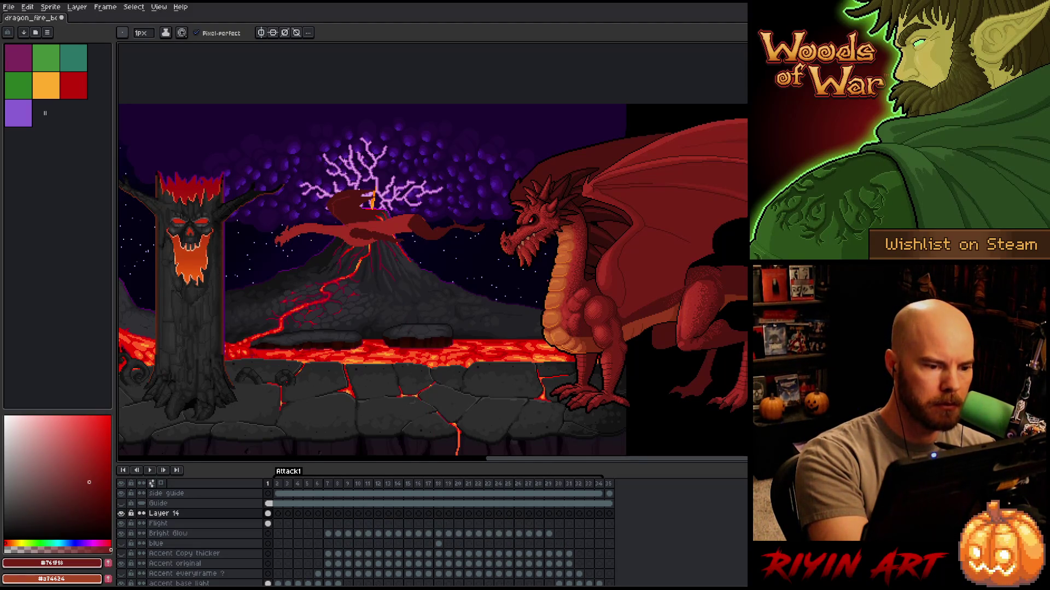
key("ctrl+z")
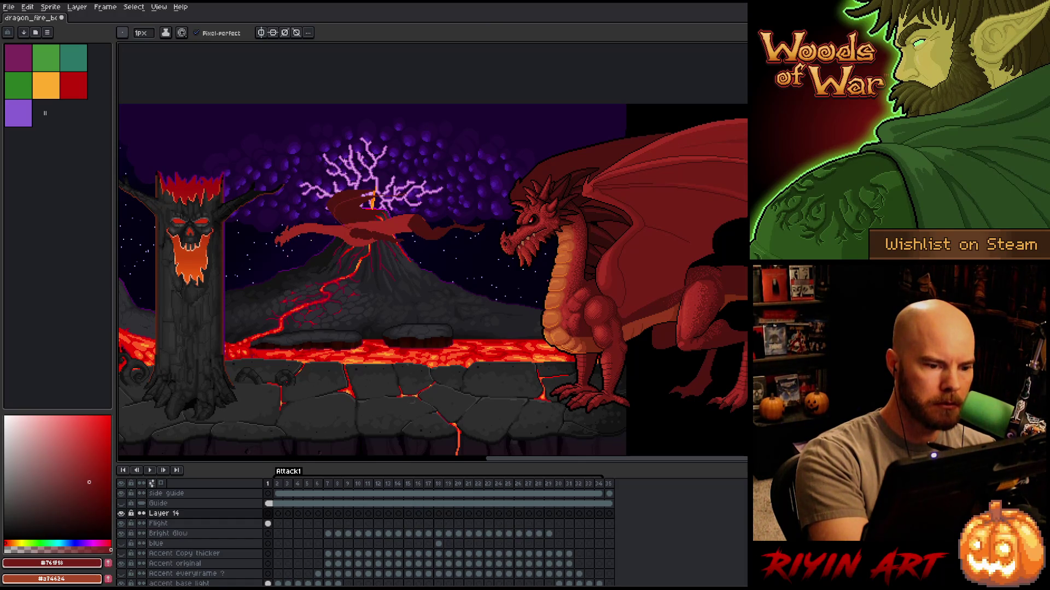
key("ctrl+v")
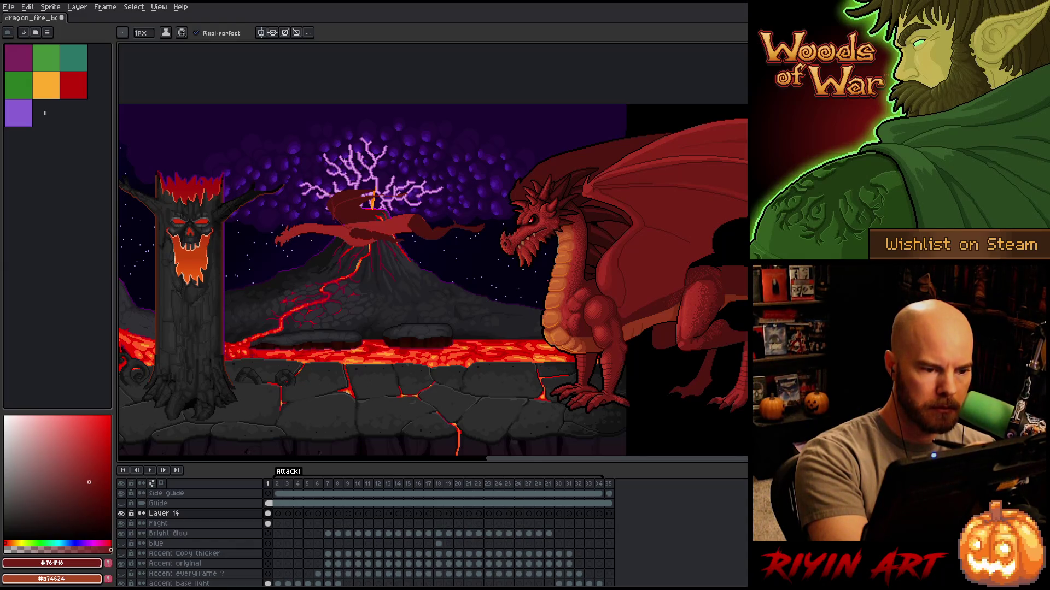
key("ctrl+z")
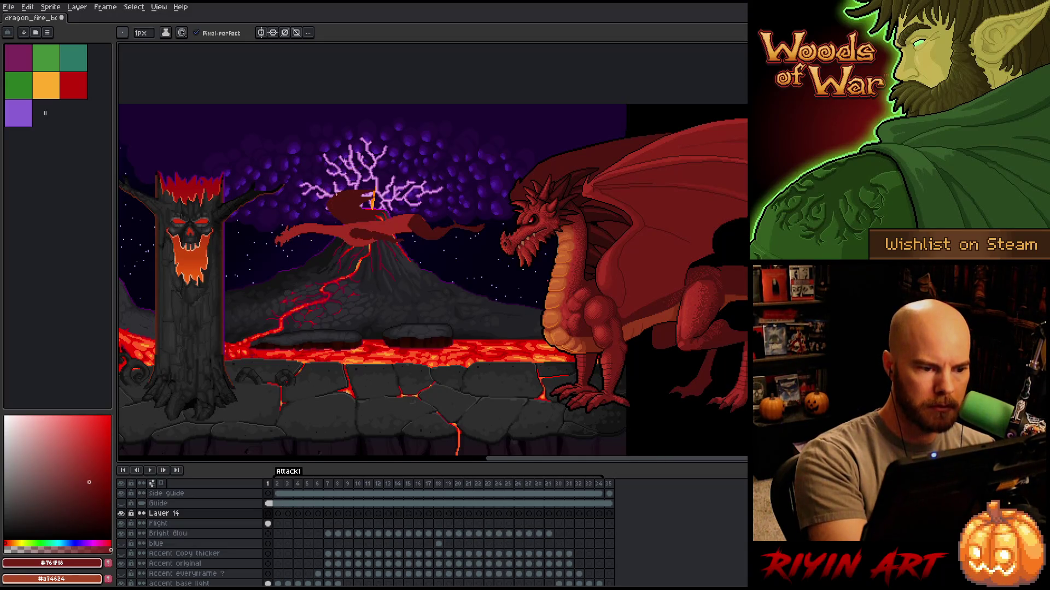
Draw a thin red wing line above the purple lightning tree, redrawing it once.
left_click_drag(377, 156, 424, 147)
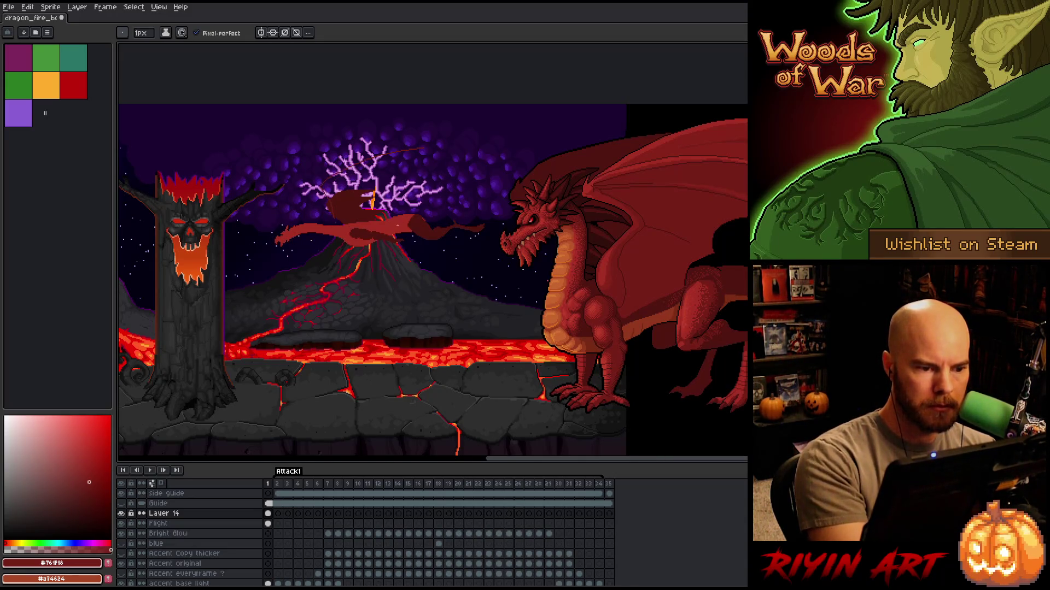
key("ctrl+z")
left_click_drag(379, 160, 435, 156)
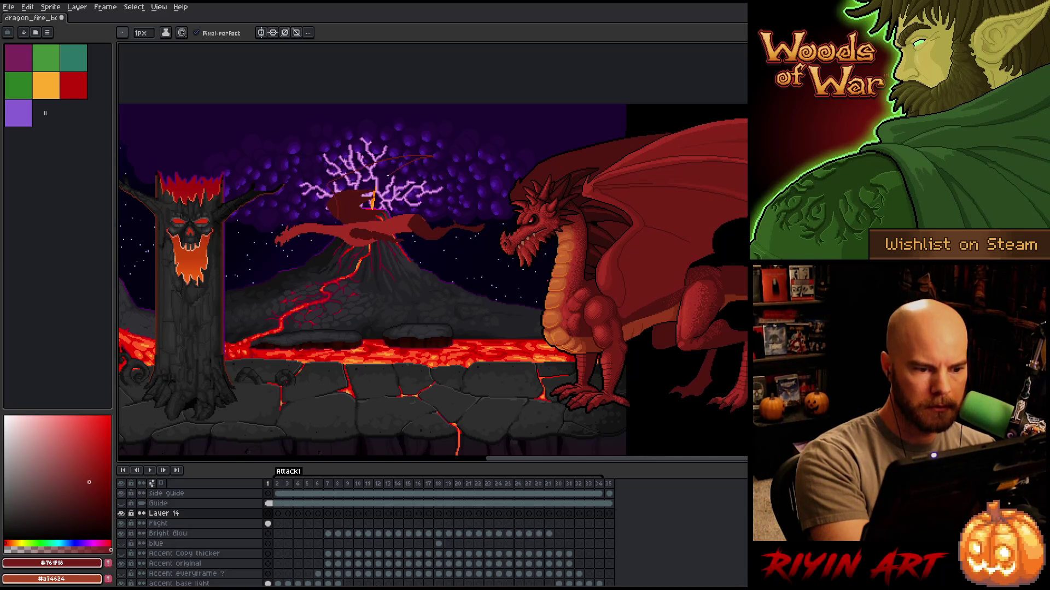
key("ctrl+y")
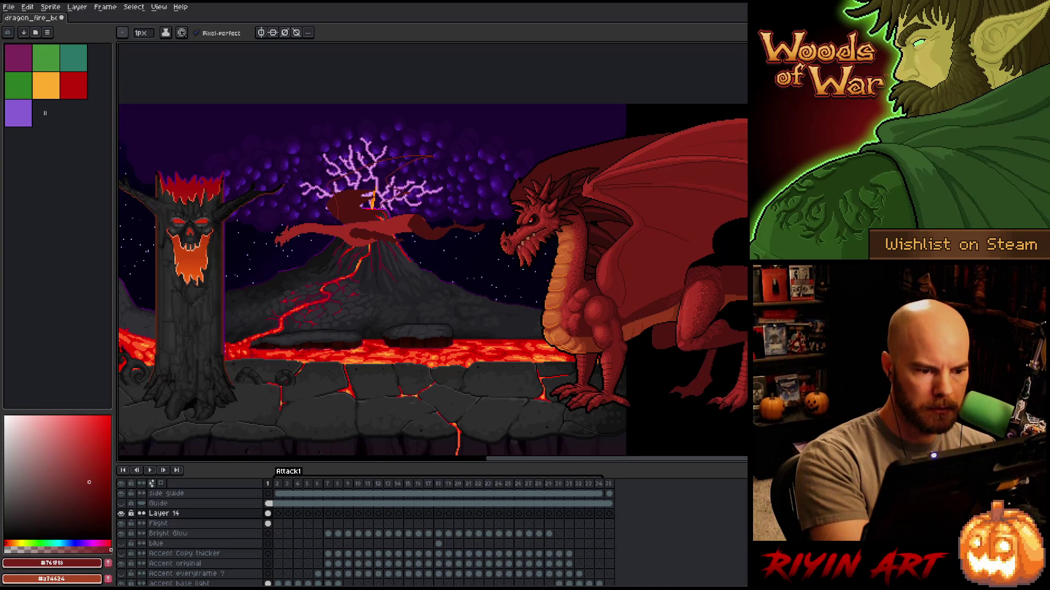
key("m")
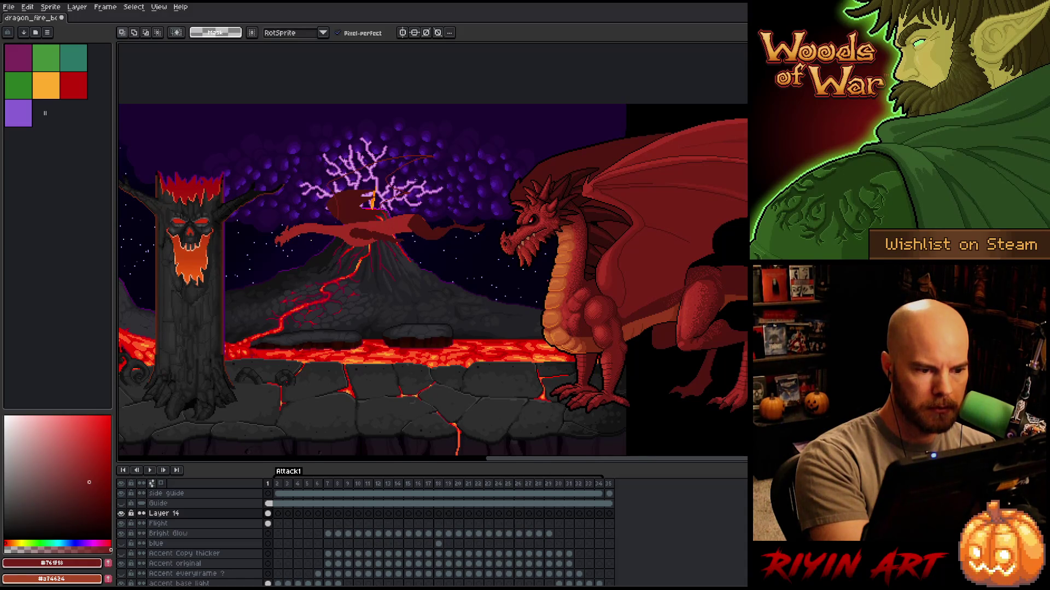
mouse_move(435, 147)
left_mouse_down()
mouse_move(322, 240)
mouse_move(435, 150)
left_mouse_up()
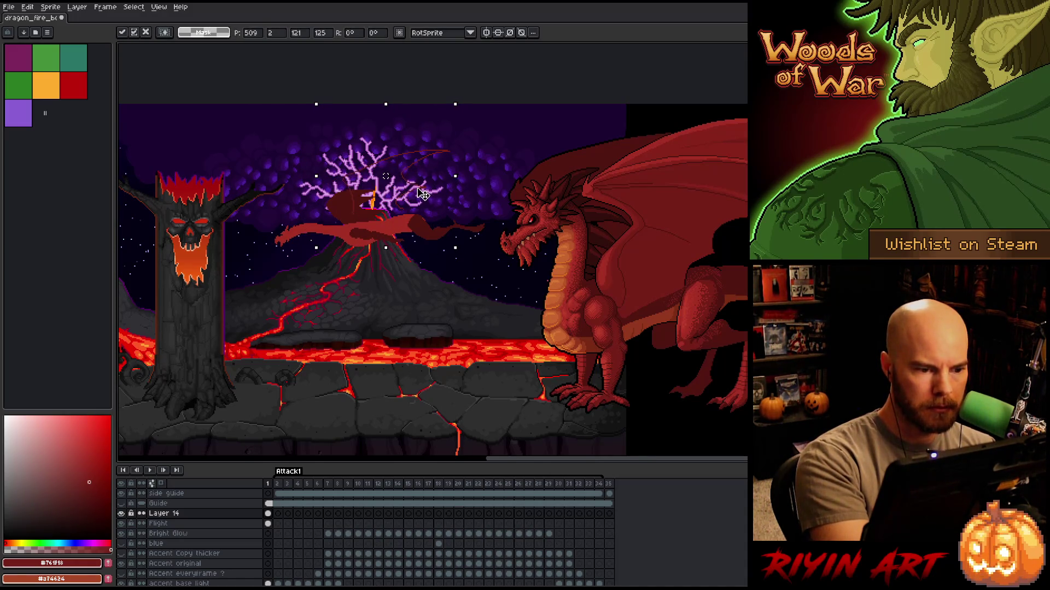
key("b")
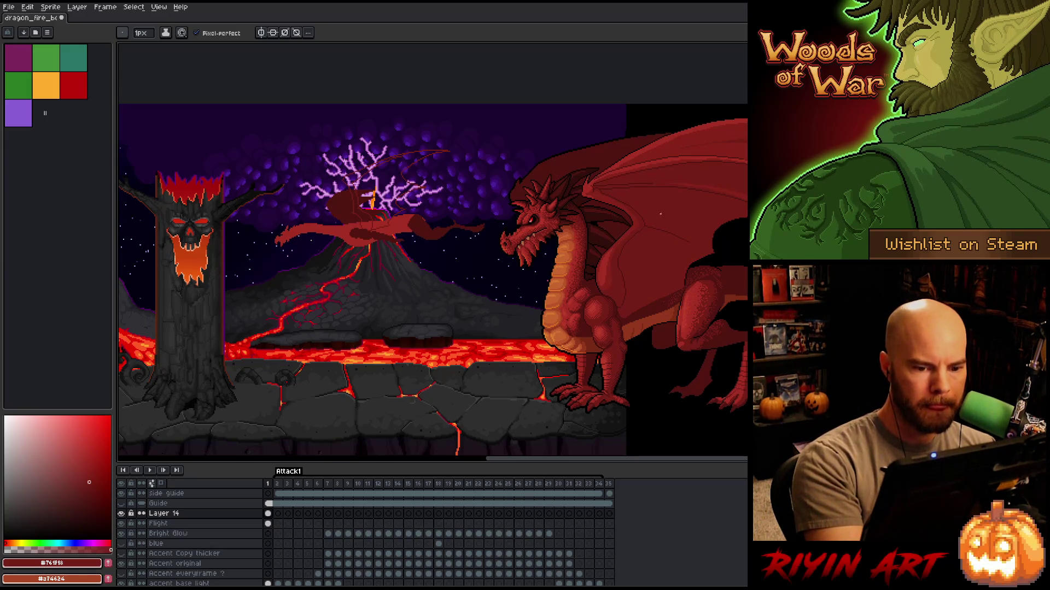
Try a red bucket fill inside the wing, then undo it.
key("g")
key("b")
key("g")
key("b")
key("g")
left_click(398, 170)
key("ctrl+z")
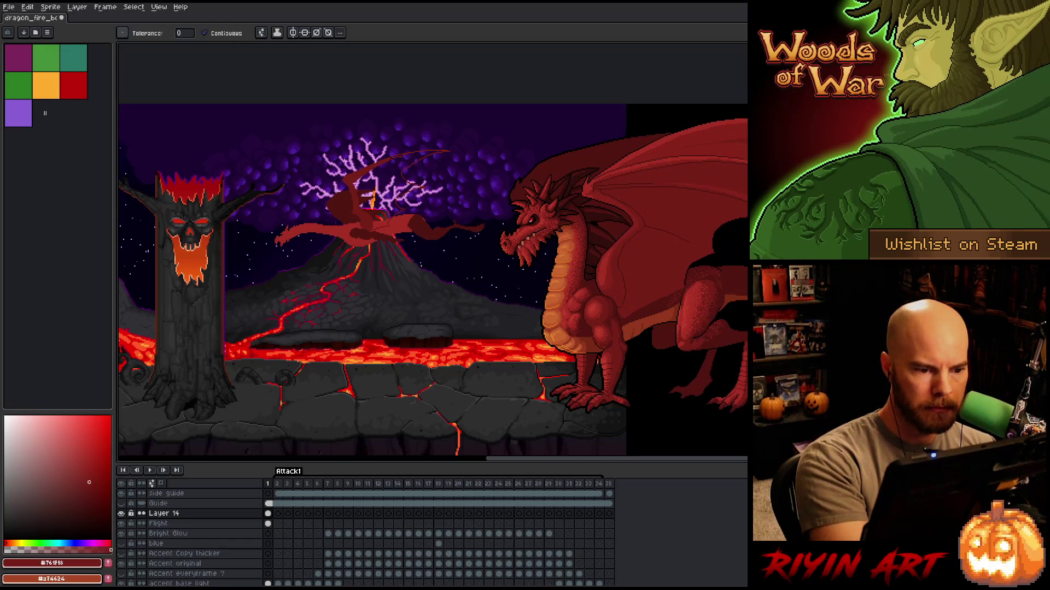
Sample the lighter red and bucket-fill the flying dragon's wing over the lightning.
key("alt")
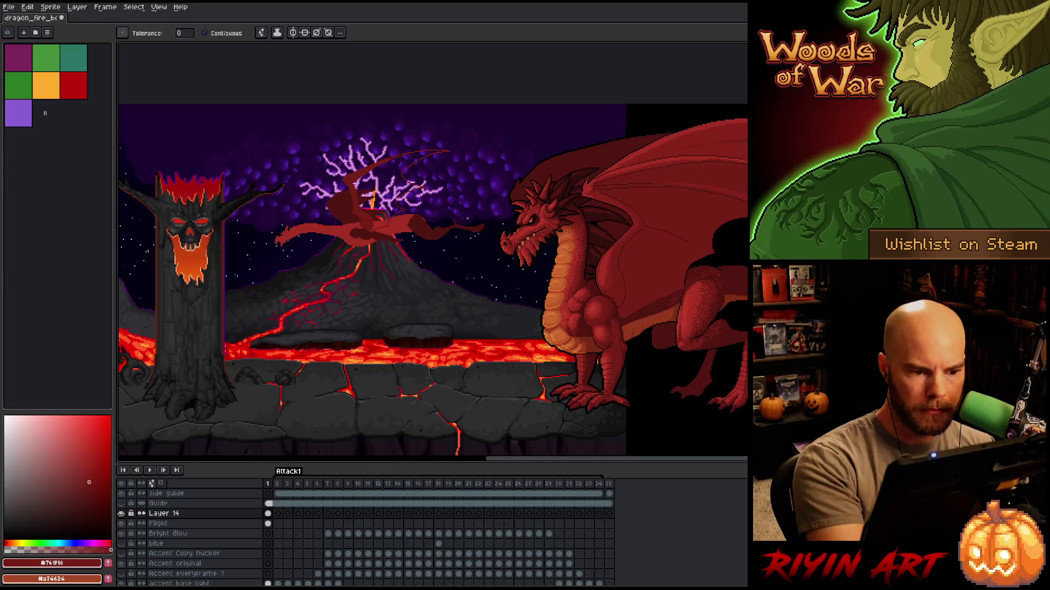
key("alt")
left_click(612, 280, "alt")
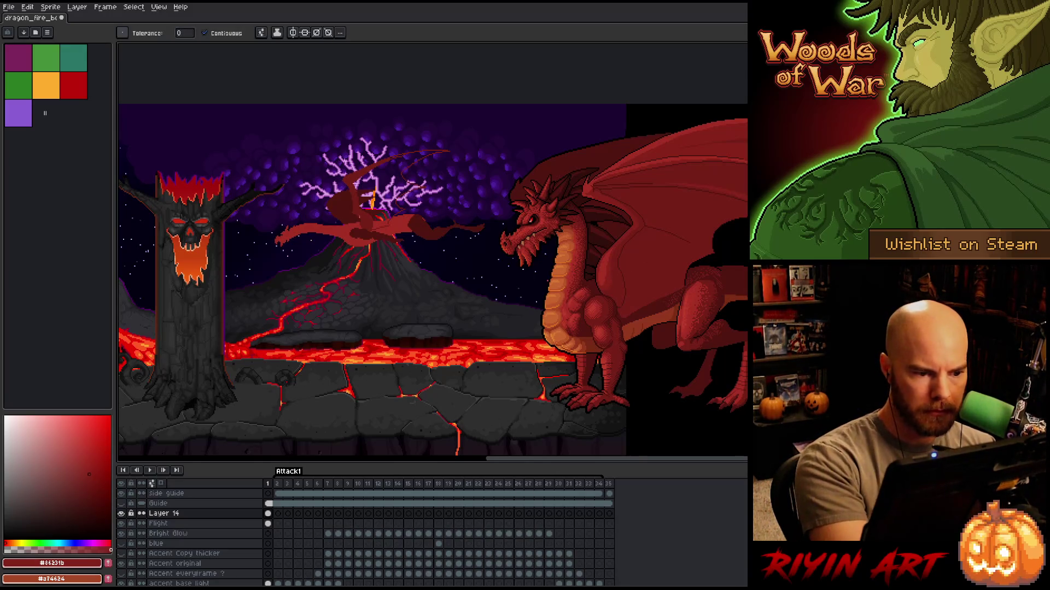
left_click(393, 219, "alt")
left_click(377, 175)
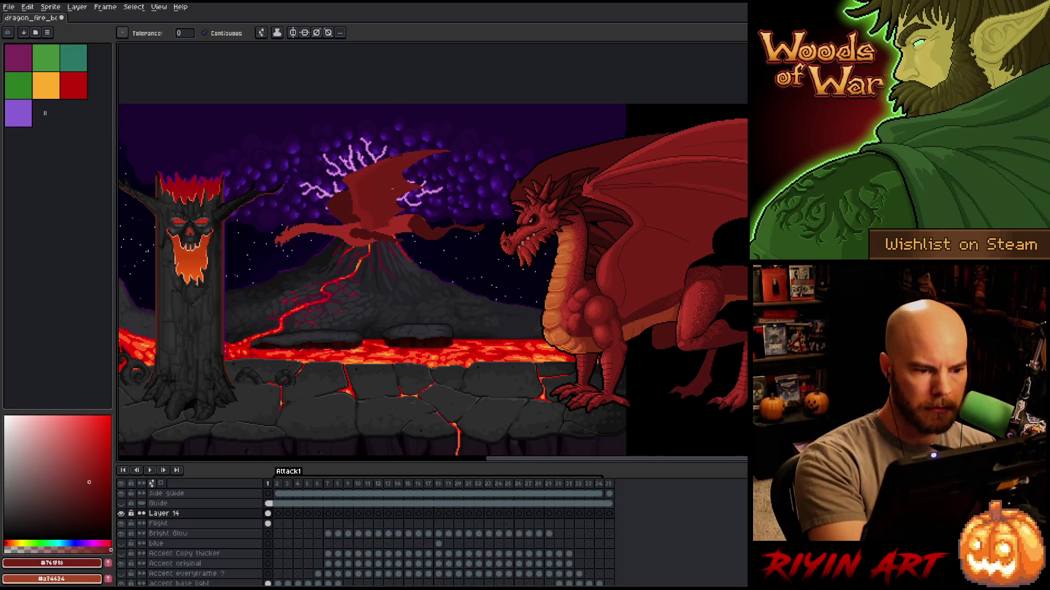
left_click(396, 157, "alt")
Pencil a new upswept upper edge for the wing tip after two discarded attempts.
key("b")
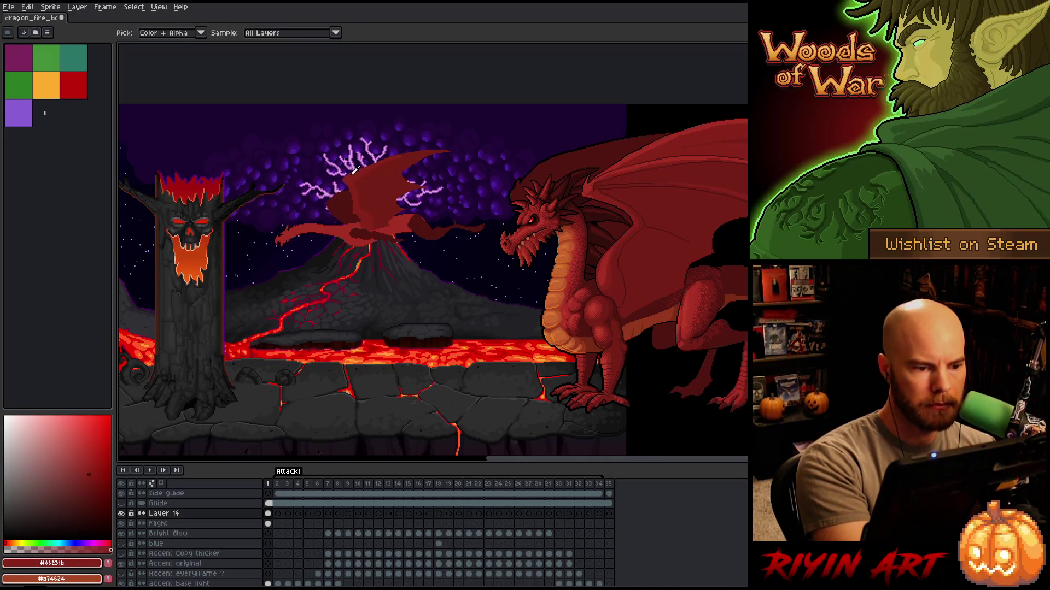
left_click_drag(387, 148, 437, 138)
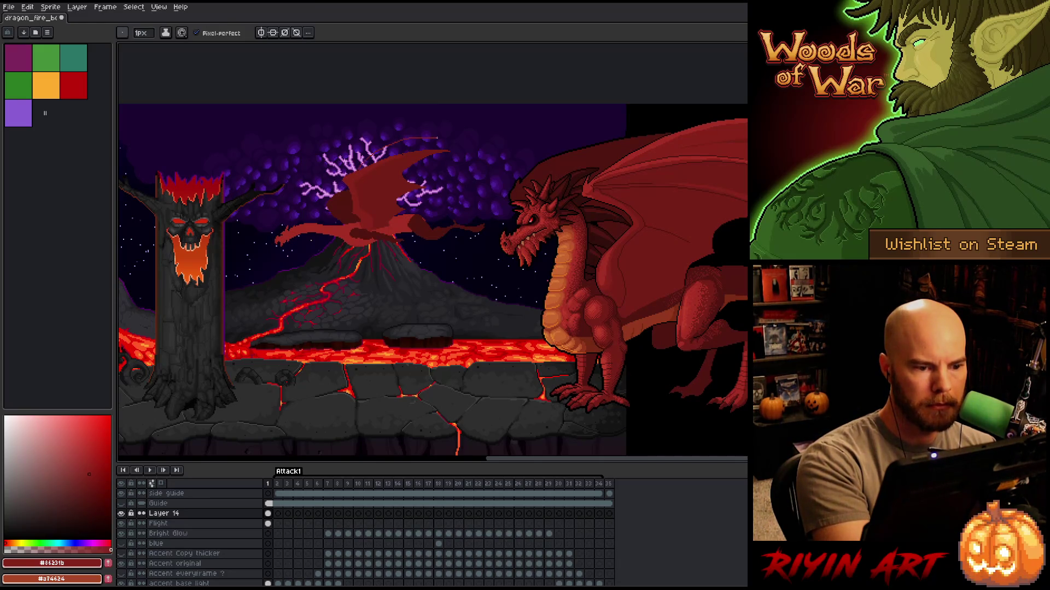
key("ctrl+z")
mouse_move(385, 153)
left_mouse_down()
mouse_move(438, 144)
mouse_move(377, 148)
left_mouse_up()
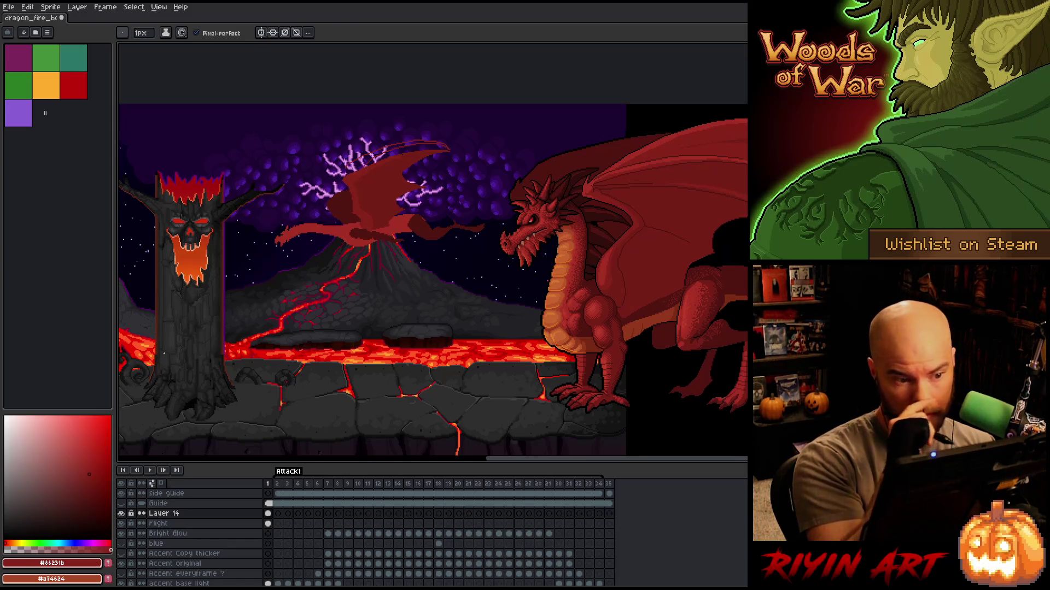
key("ctrl+z")
key("ctrl+z")
left_click_drag(387, 148, 431, 136)
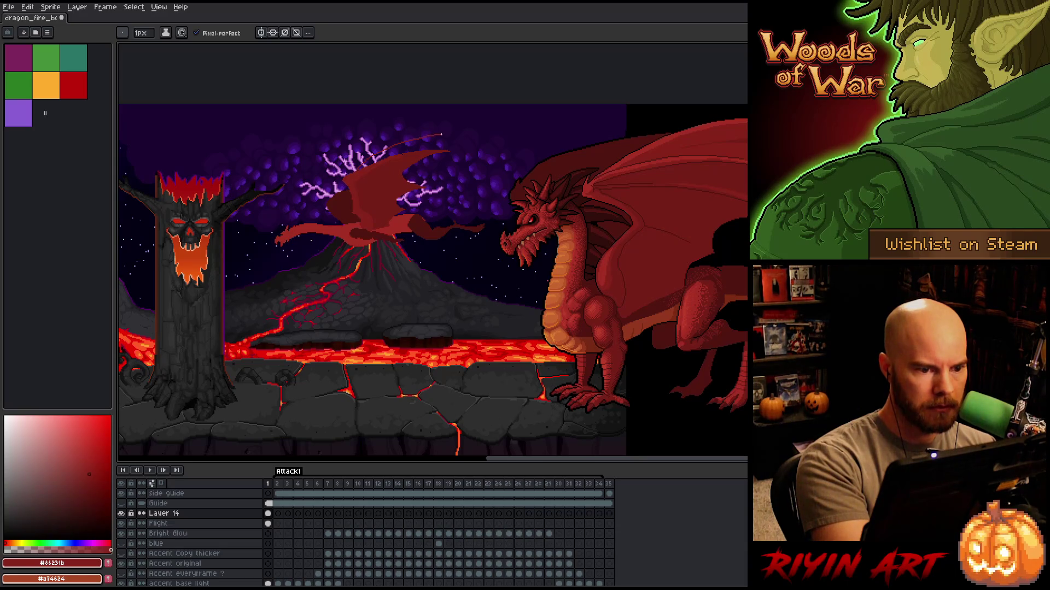
left_click_drag(425, 133, 381, 148)
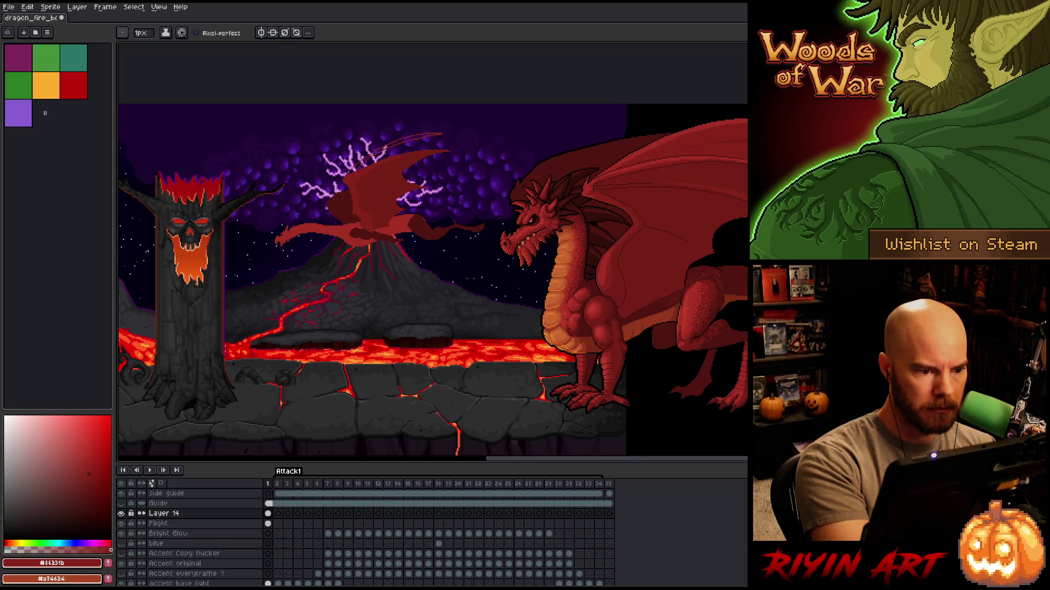
Lasso and delete stray pixels around the wing tip, then sample the darker wing red.
key("g")
key("b")
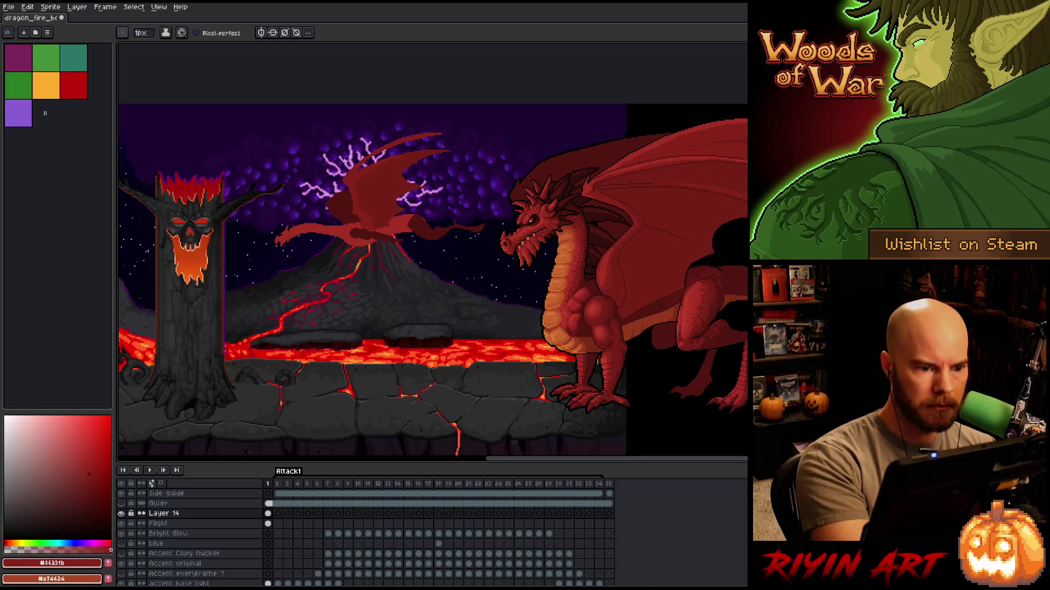
key("q")
mouse_move(472, 133)
left_mouse_down()
mouse_move(424, 144)
mouse_move(403, 176)
mouse_move(464, 183)
left_mouse_up()
key("Delete")
key("ctrl+d")
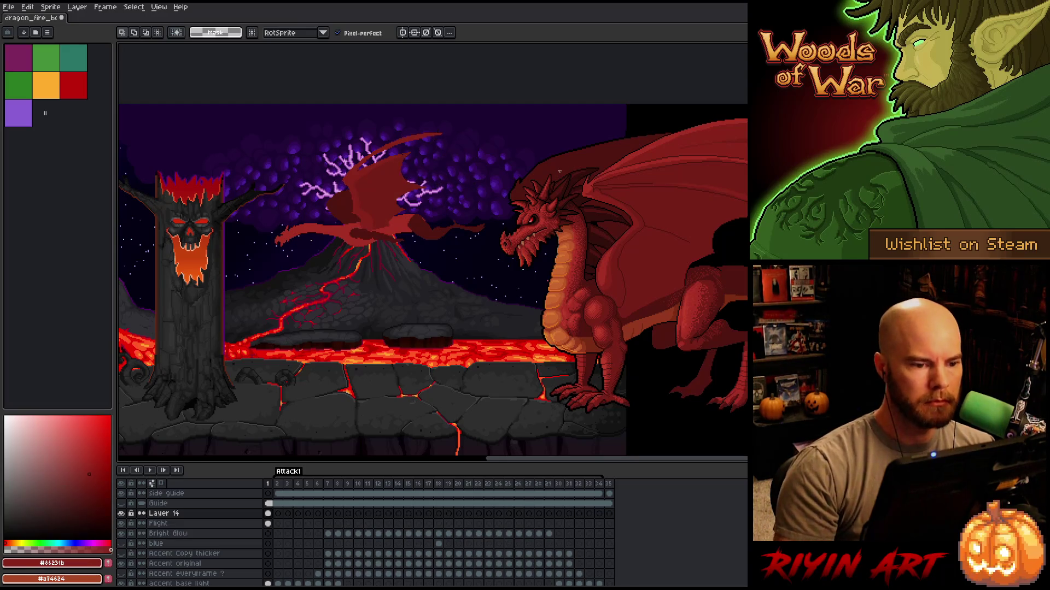
key("b")
left_click(559, 172, "alt")
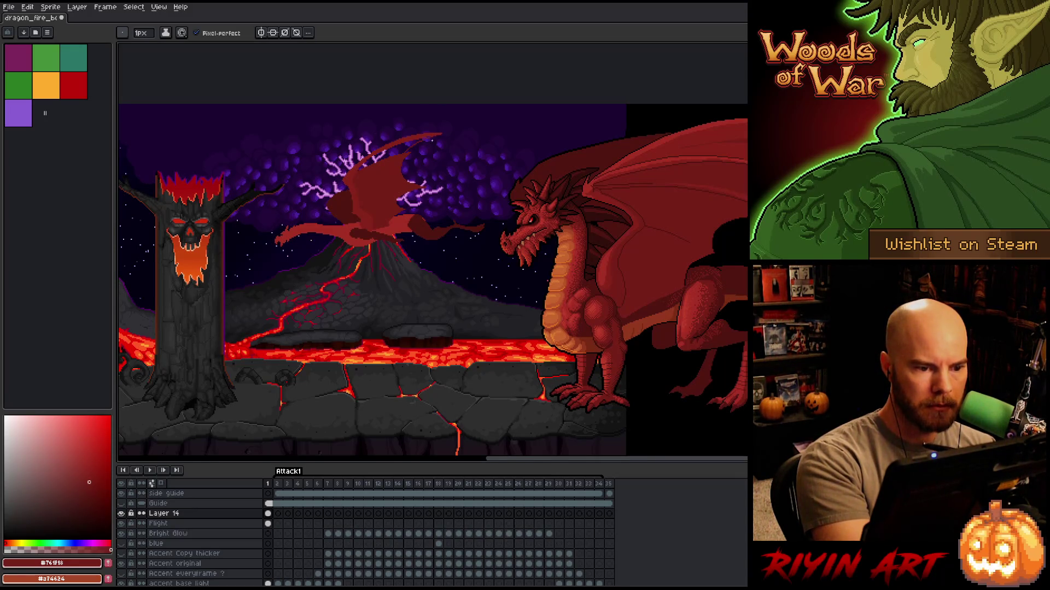
Make the Flight layer active and magic-wand, then deselect, the empty area around the dragon.
key("b")
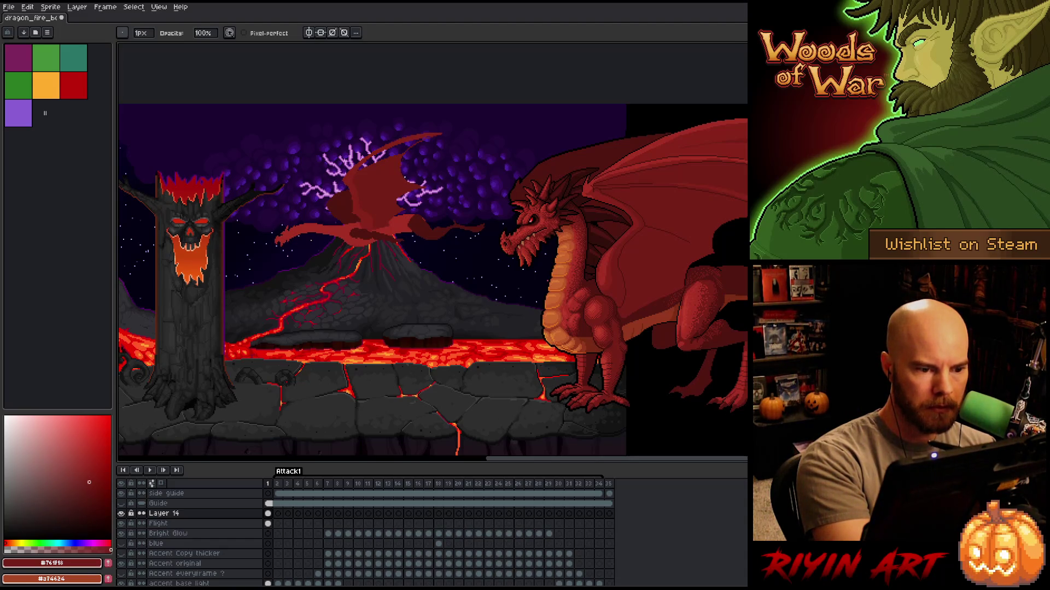
key("g")
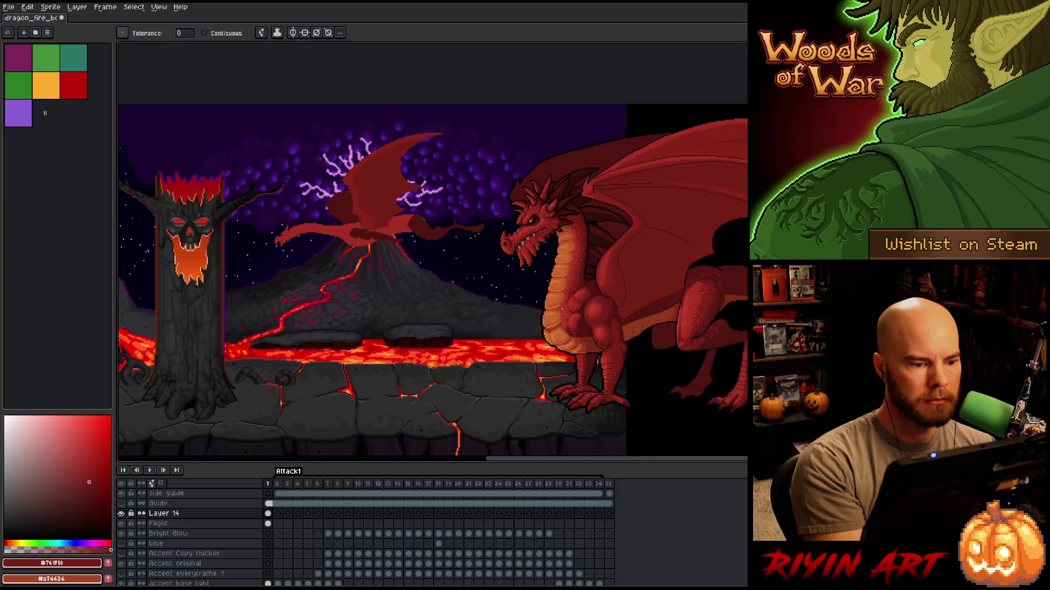
key("e")
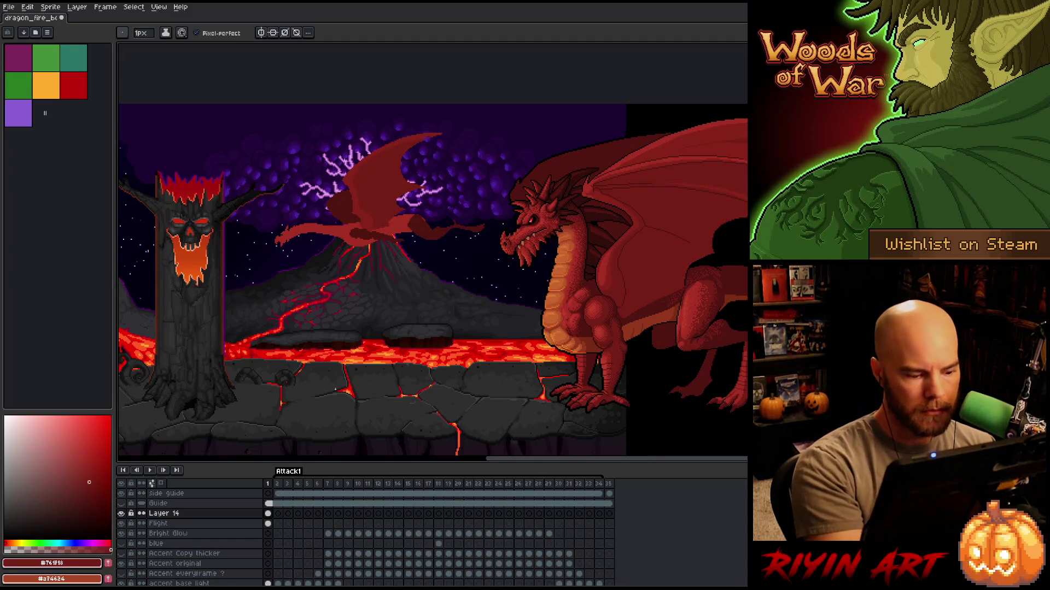
left_click(268, 523)
key("w")
left_click(366, 214)
key("ctrl+d")
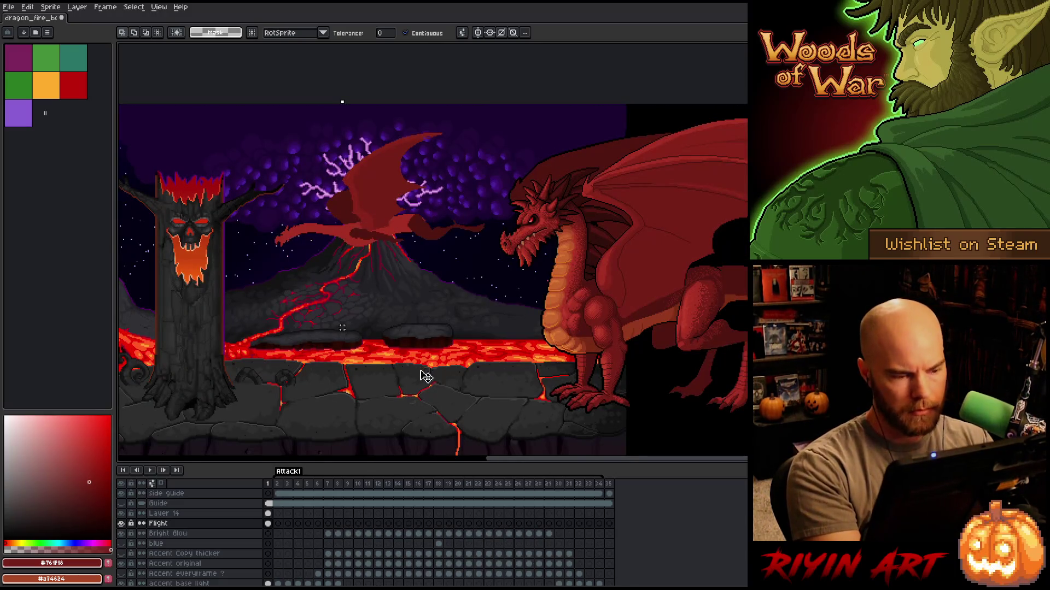
Sample a darker red and try a freehand selection on part of the wing, then cancel.
key("b")
left_click(331, 207, "alt")
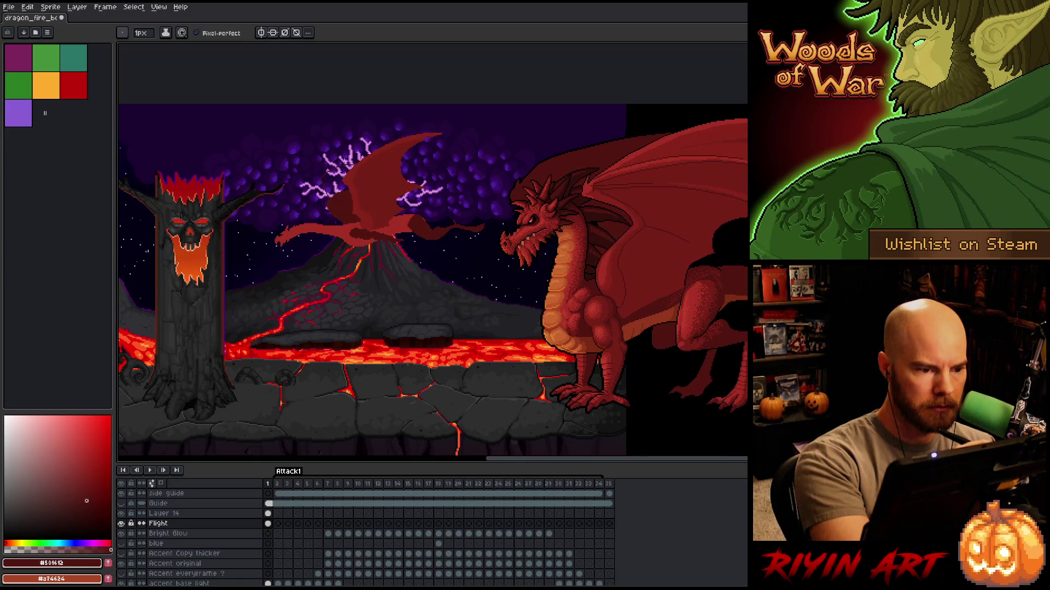
key("m")
key("ctrl+a")
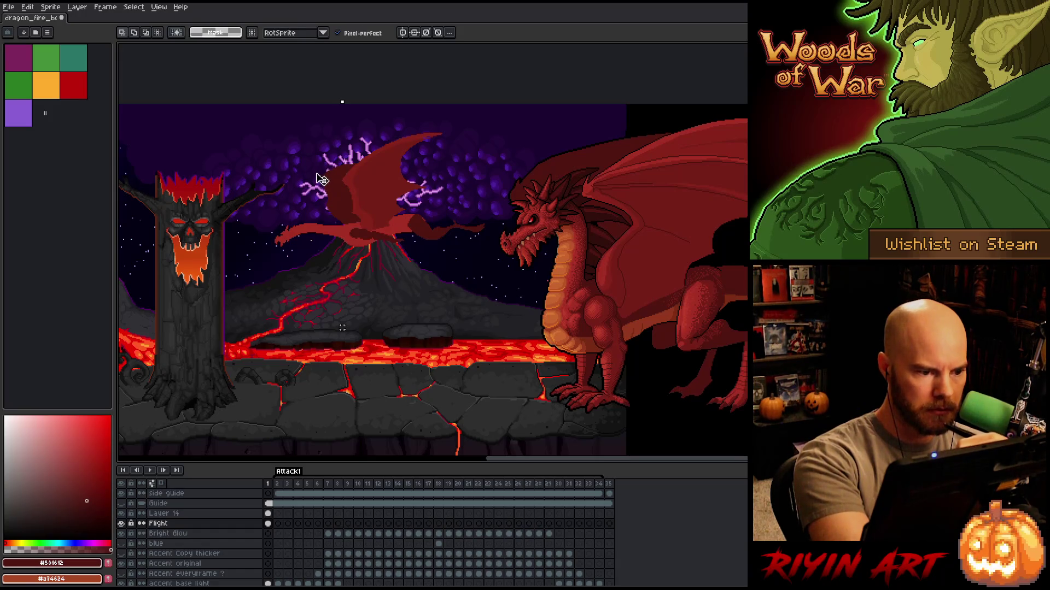
key("q")
mouse_move(308, 174)
left_mouse_down()
mouse_move(329, 191)
mouse_move(333, 214)
mouse_move(282, 171)
left_mouse_up()
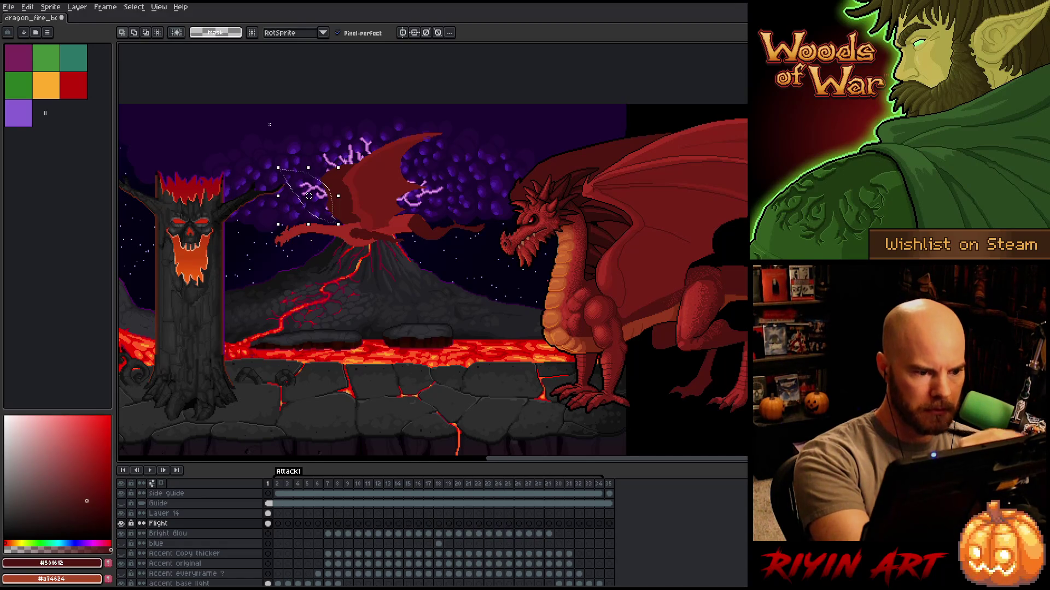
key("ctrl+d")
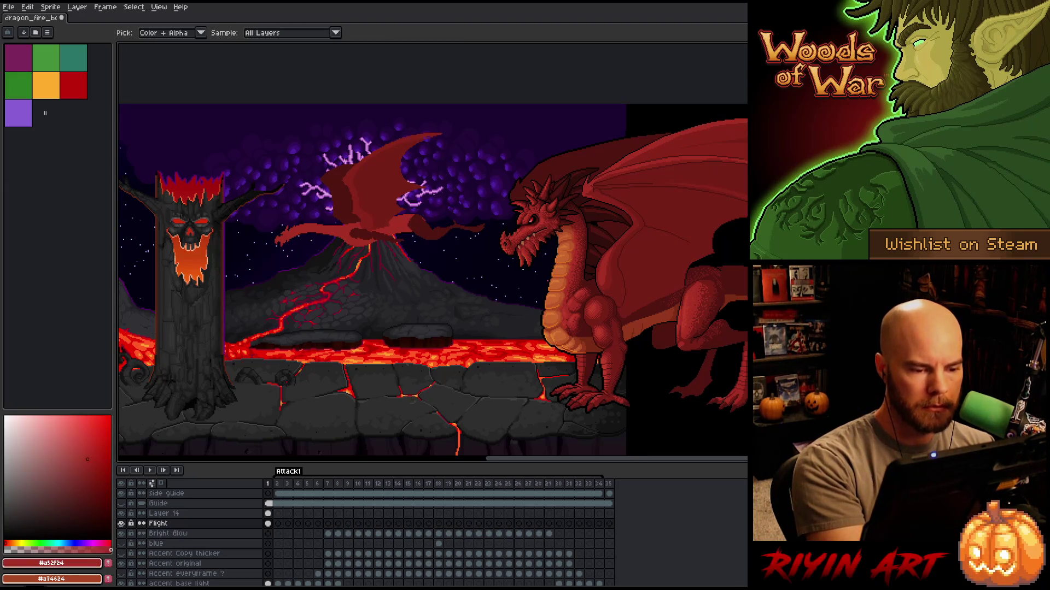
Draw a thin red line from the flying dragon to the big dragon's snout, then sample a very dark red.
key("w")
left_click(446, 276)
key("b")
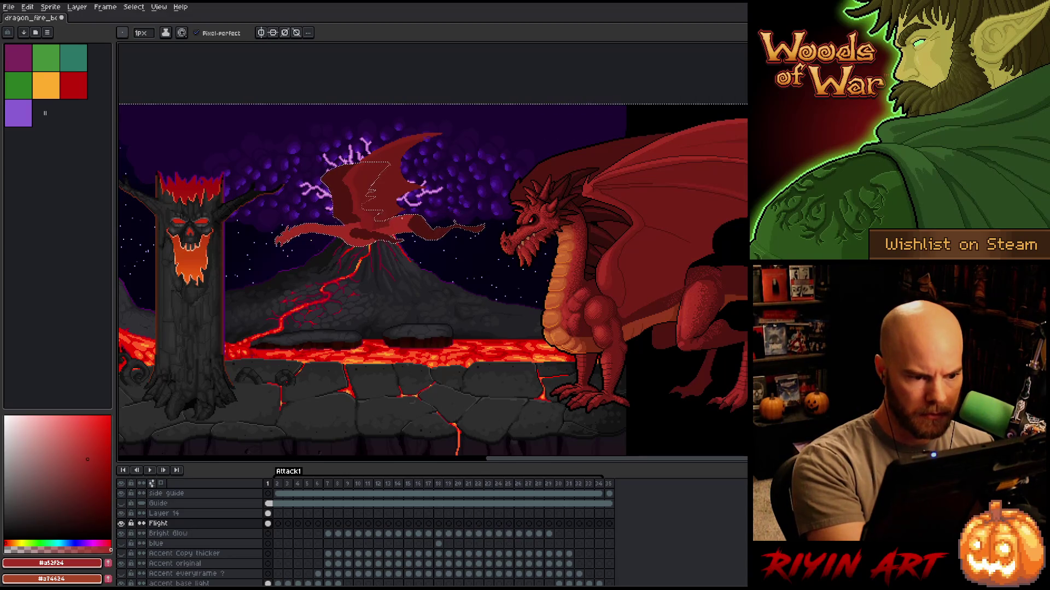
left_click_drag(481, 216, 519, 207)
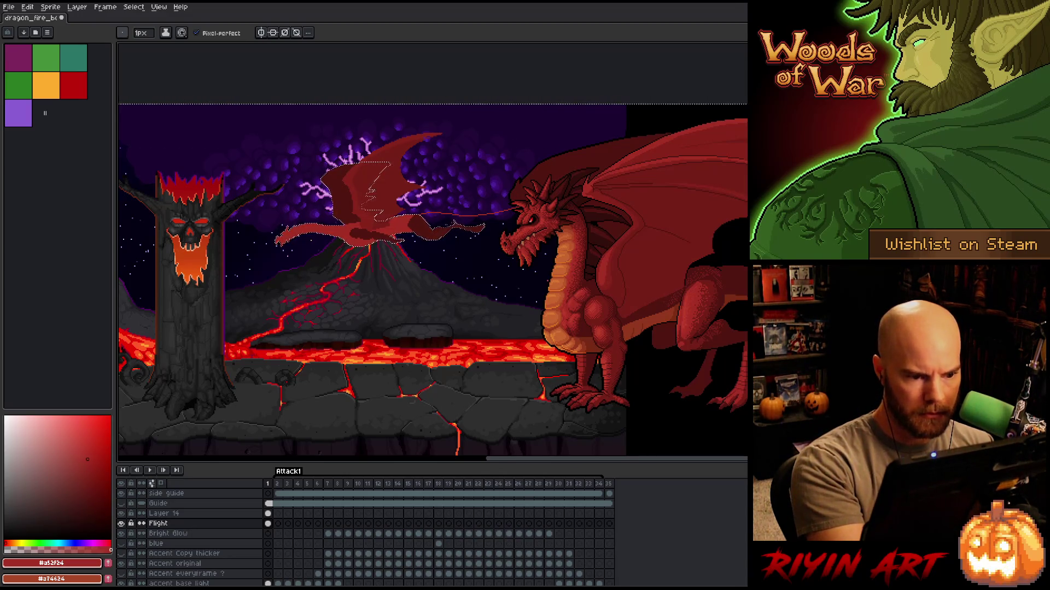
key("ctrl+z")
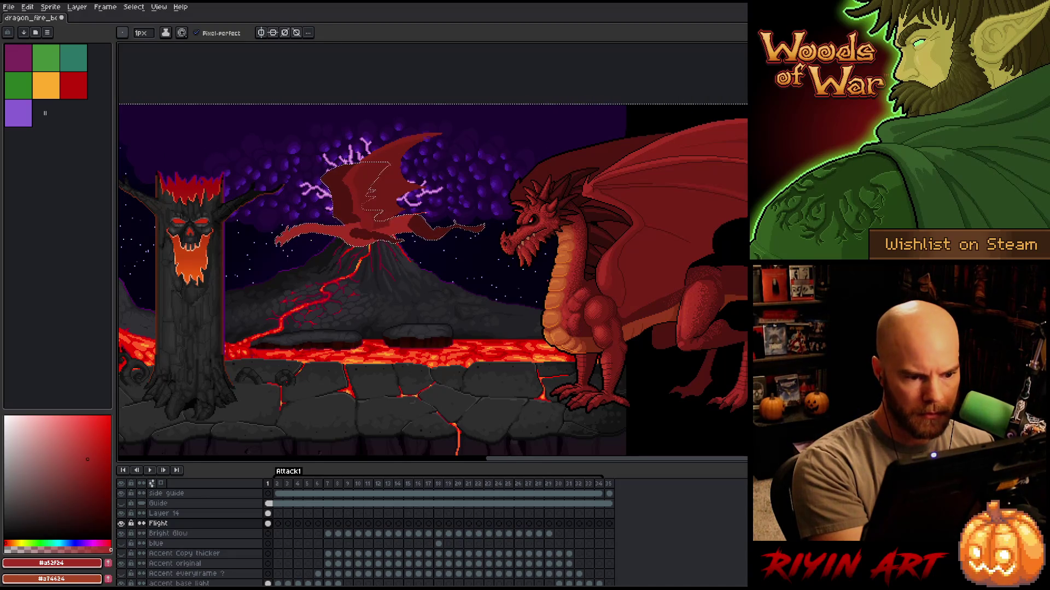
left_click_drag(429, 211, 519, 213)
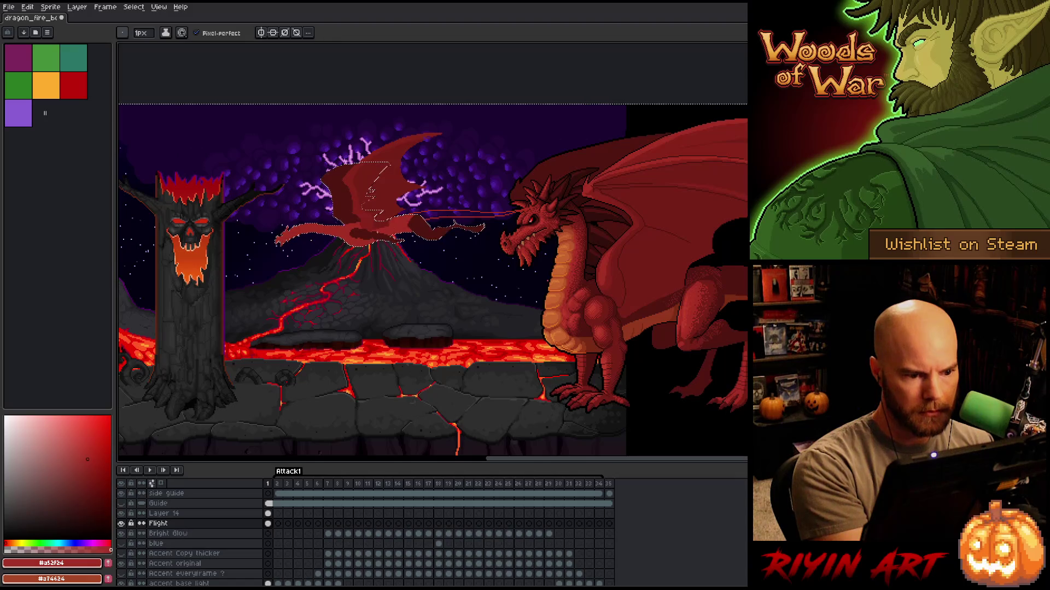
key("g")
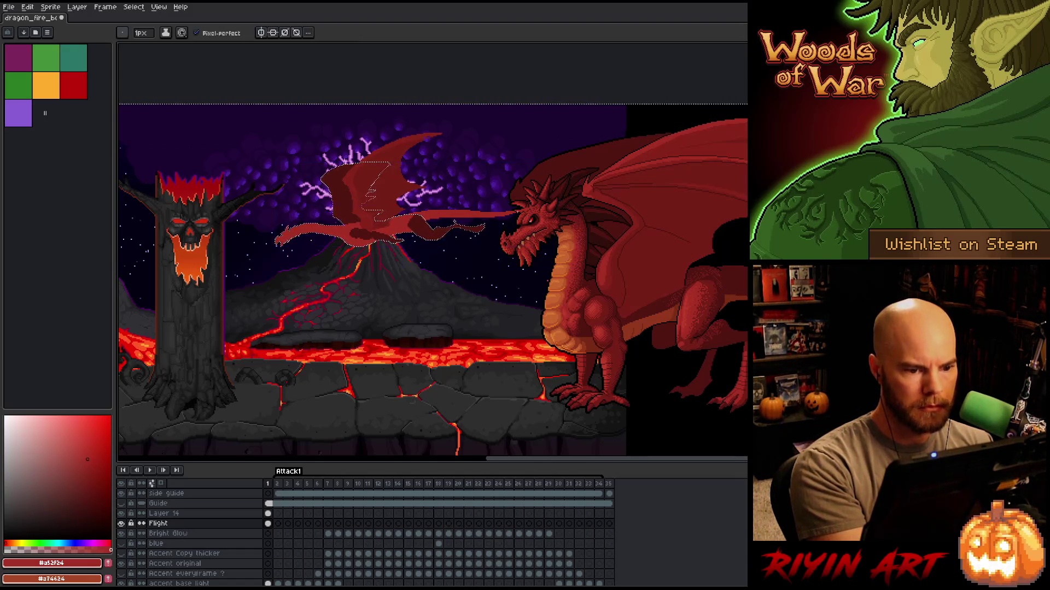
key("v")
key("b")
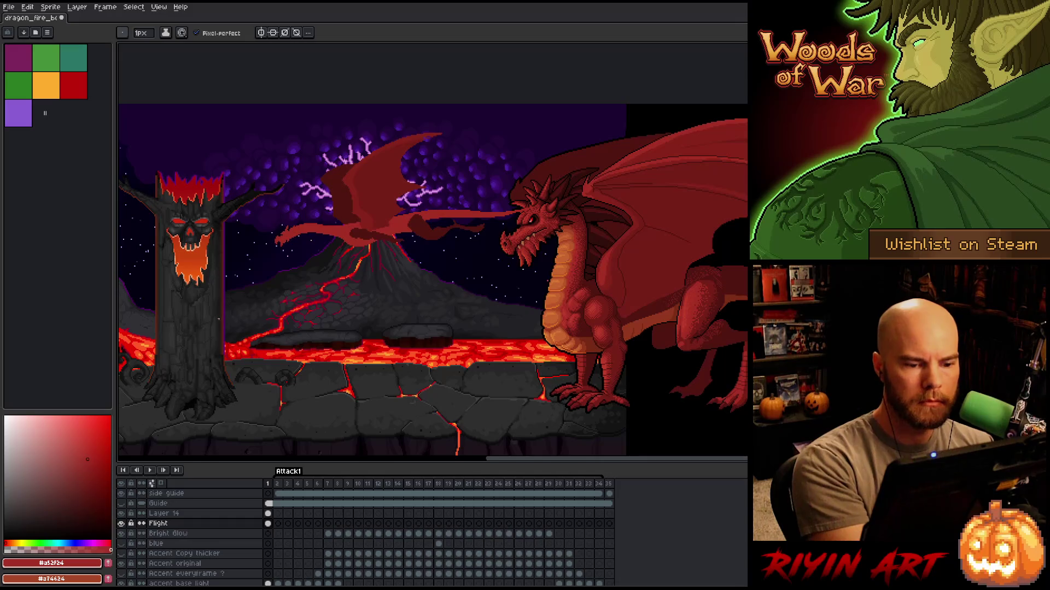
left_click(579, 175, "alt")
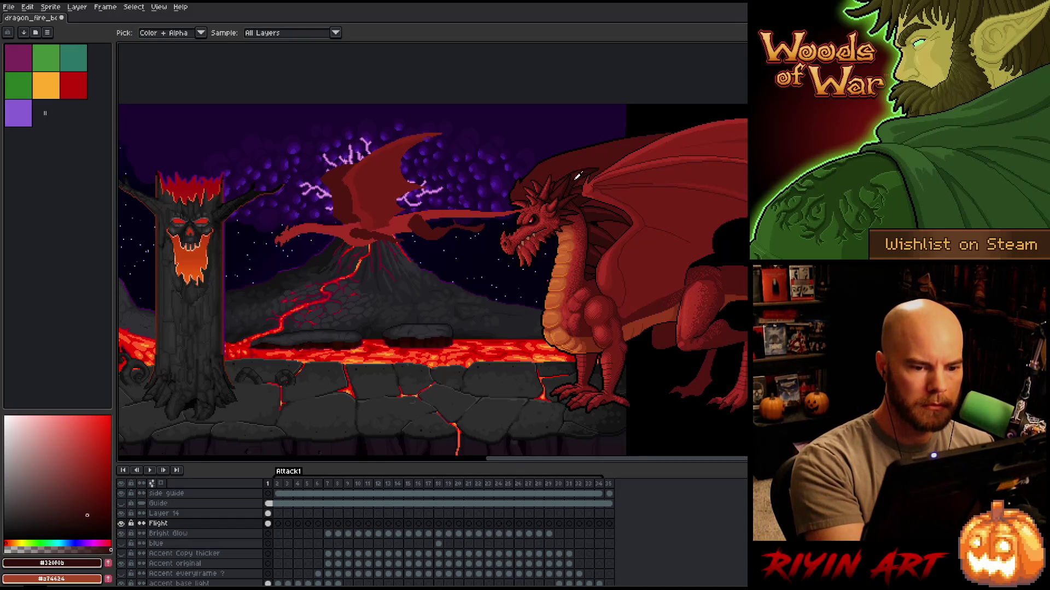